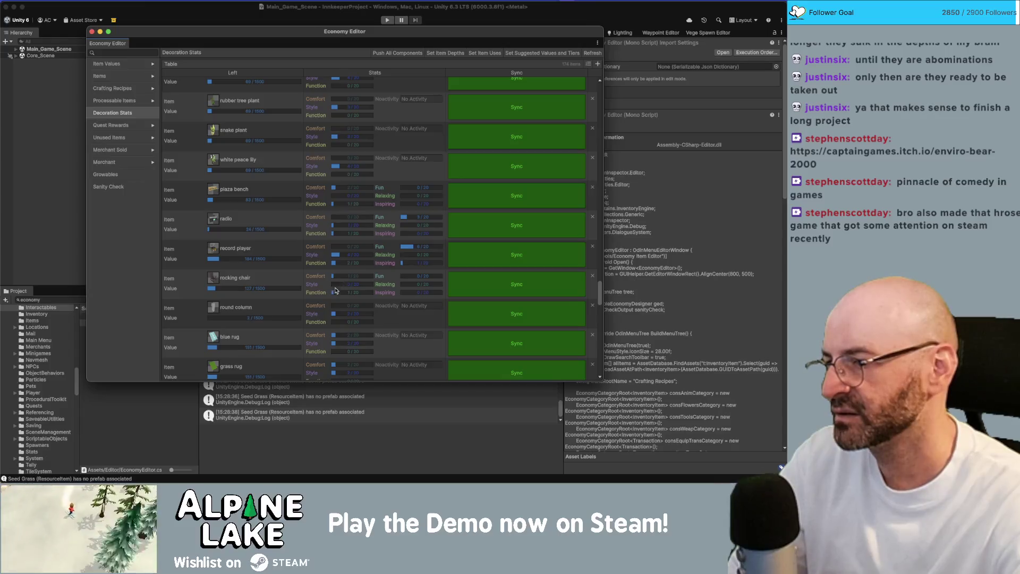
# Raise the rocking chair's Comfort stat, sync the row, and scroll further down the table.
pyautogui.click(336, 276)
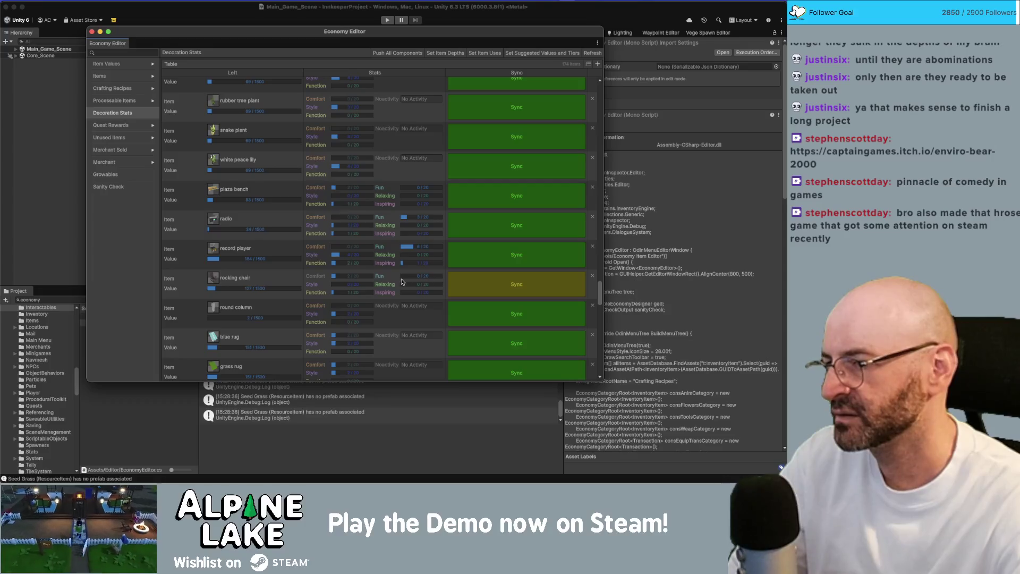
pyautogui.click(461, 283)
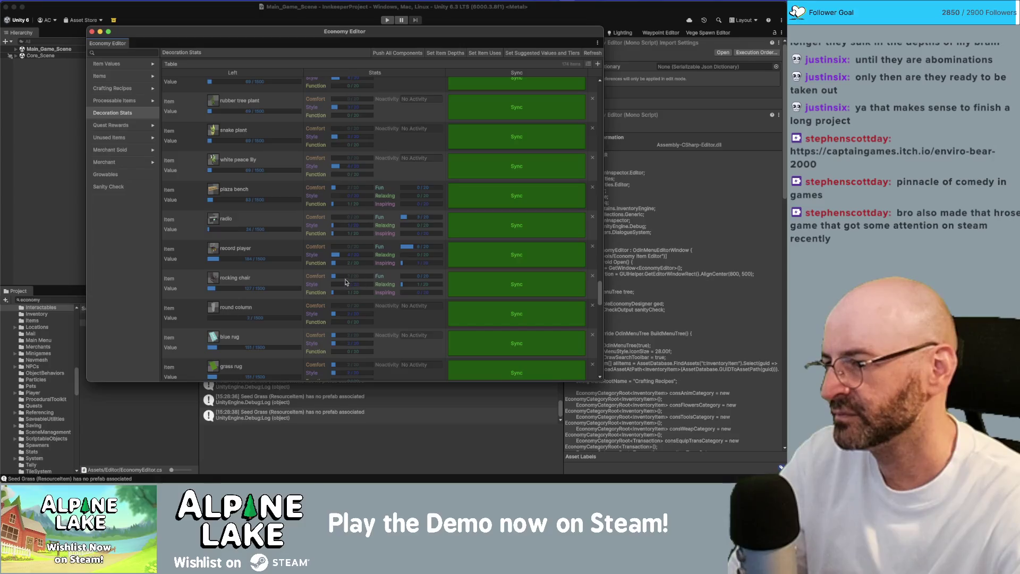
pyautogui.scroll(-2, 317, 287)
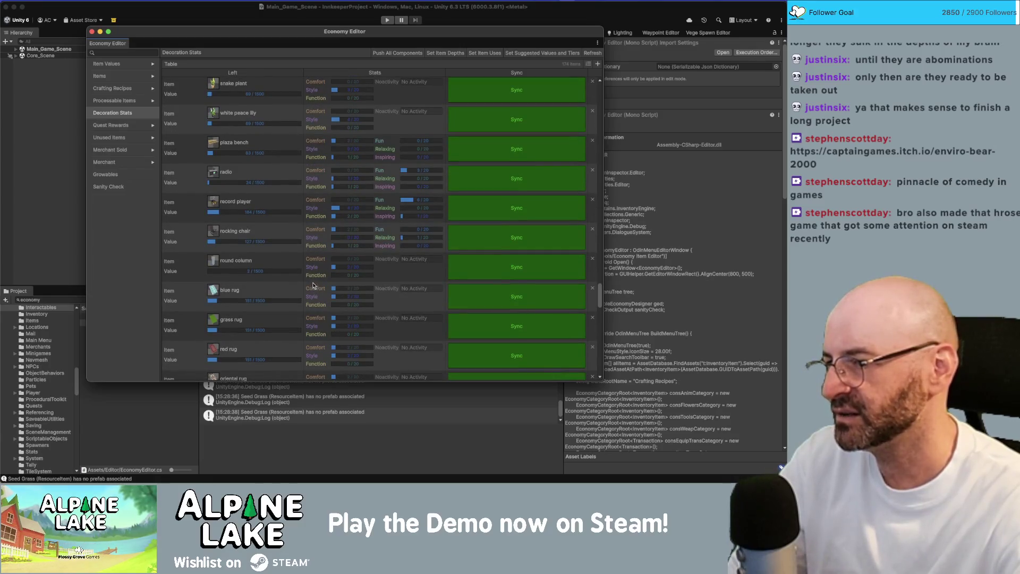
pyautogui.scroll(-2, 244, 264)
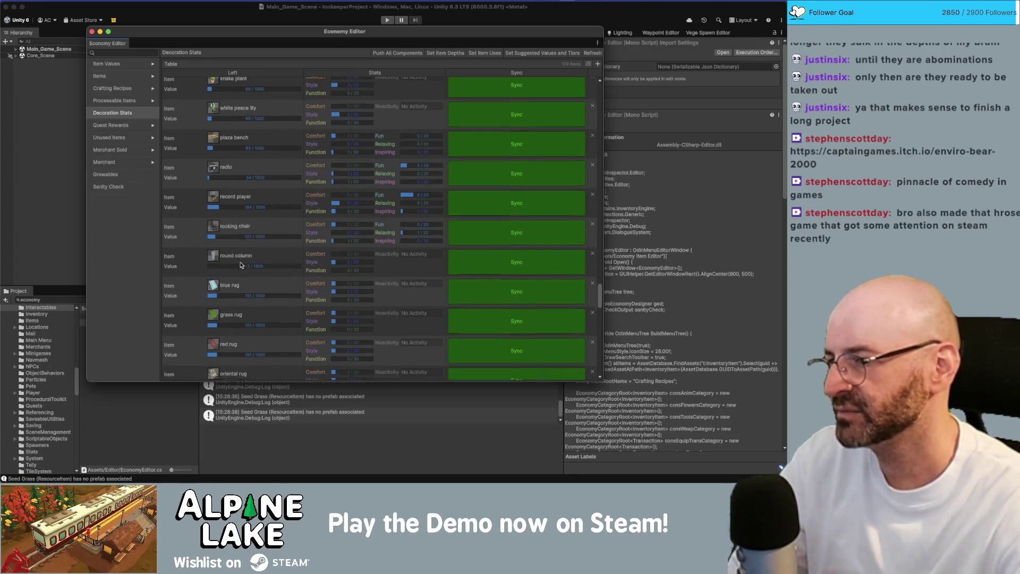
pyautogui.scroll(-2, 244, 263)
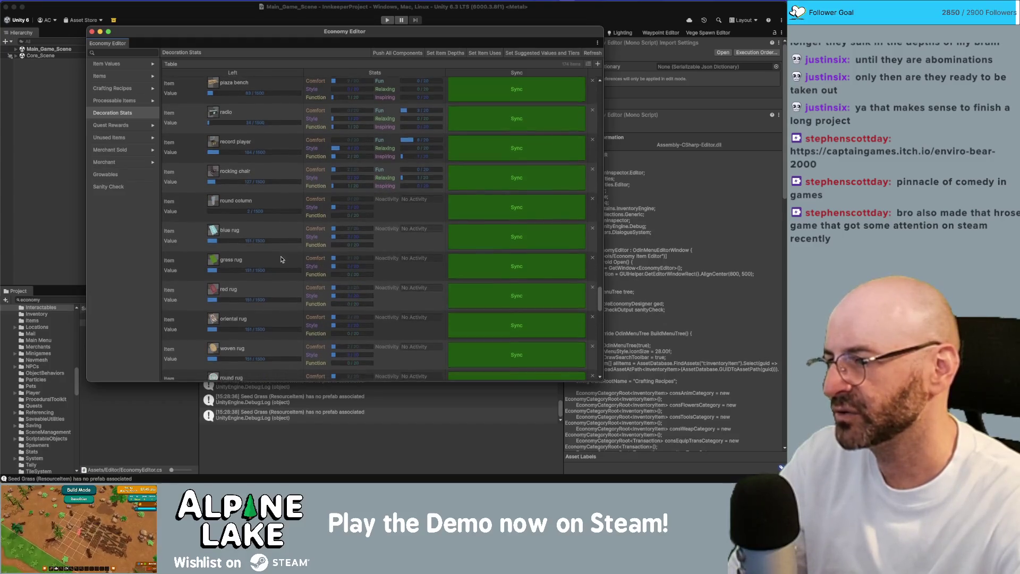
pyautogui.scroll(-2, 281, 259)
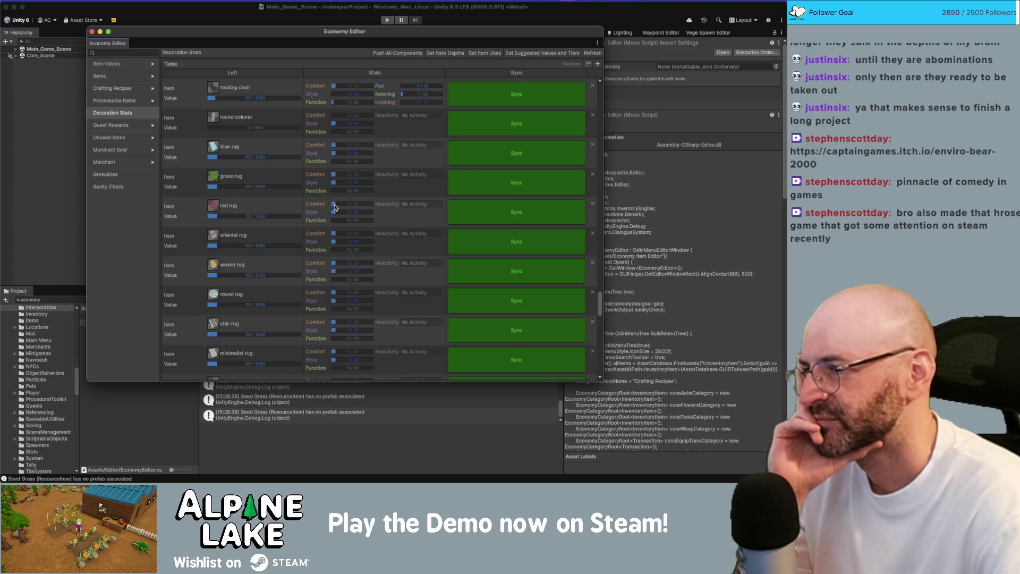
# Rebalance Style and Comfort on the seven rugs and sync the blue and oriental rugs.
pyautogui.click(335, 242)
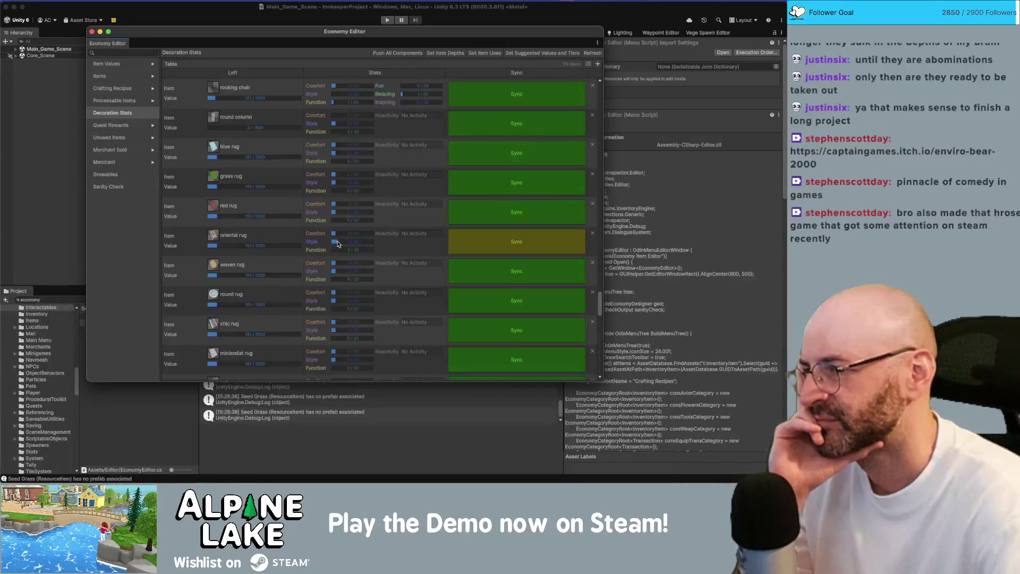
pyautogui.click(338, 272)
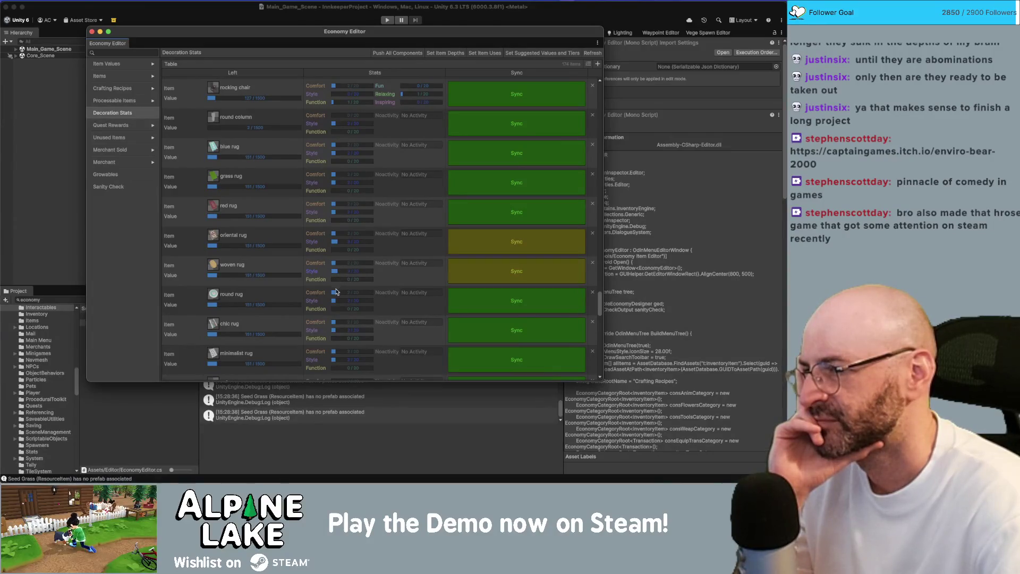
pyautogui.click(338, 293)
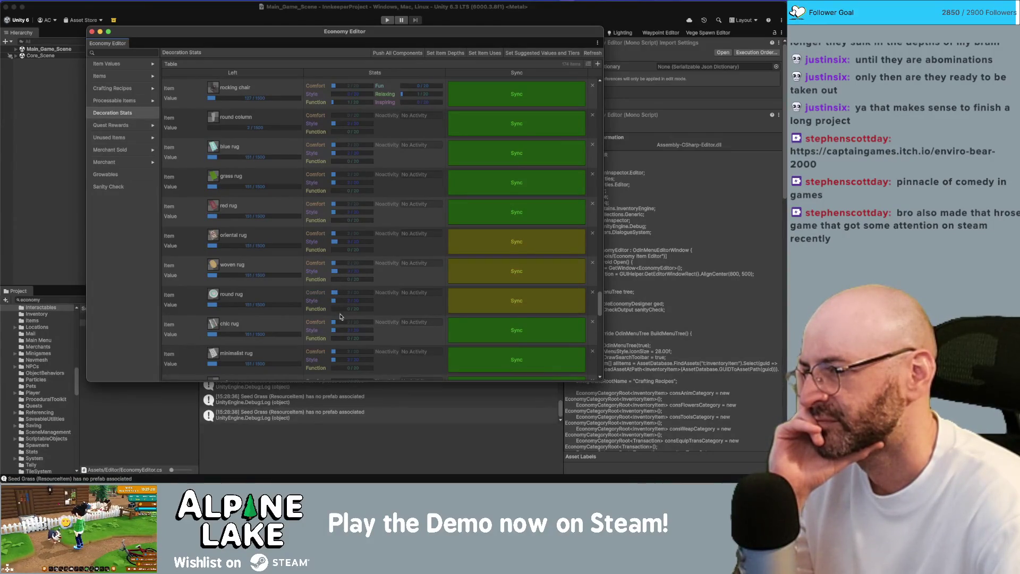
pyautogui.click(336, 330)
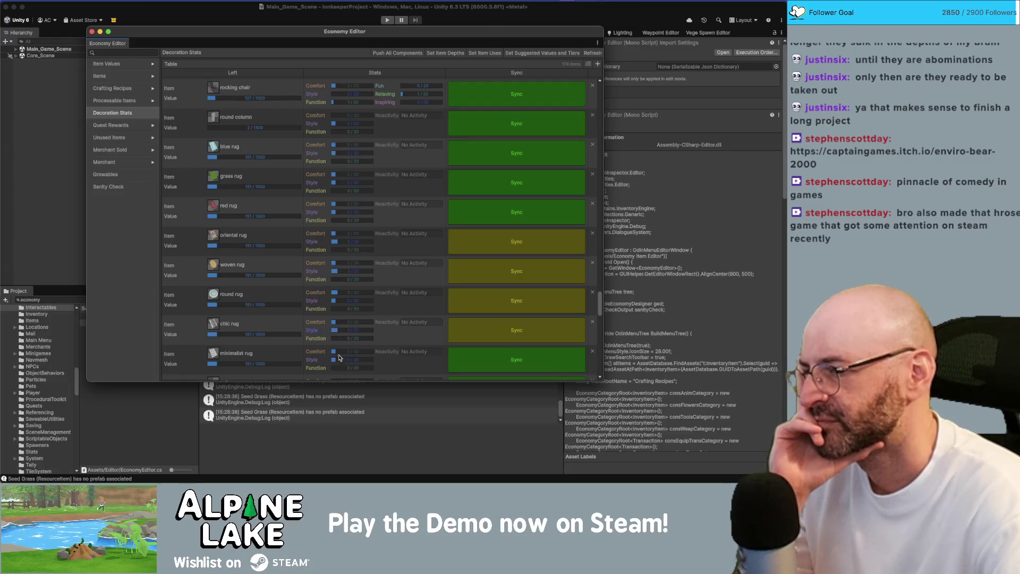
pyautogui.click(337, 351)
pyautogui.click(338, 145)
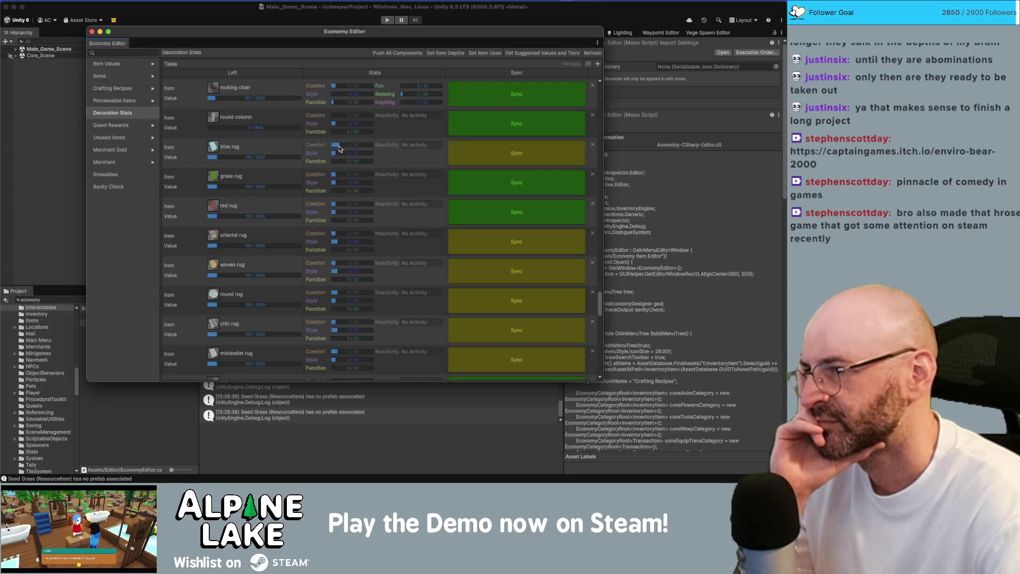
pyautogui.click(337, 175)
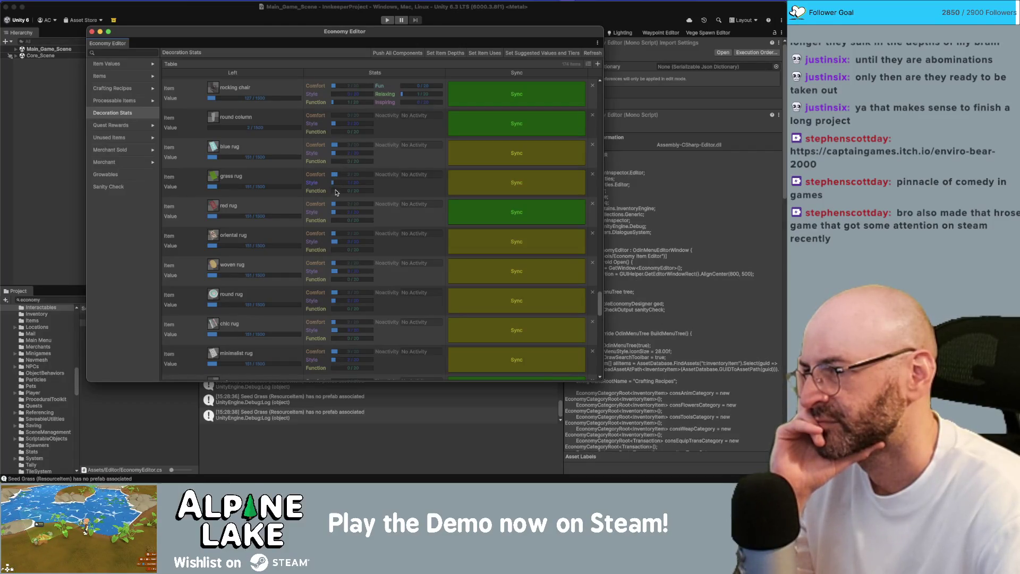
pyautogui.click(485, 154)
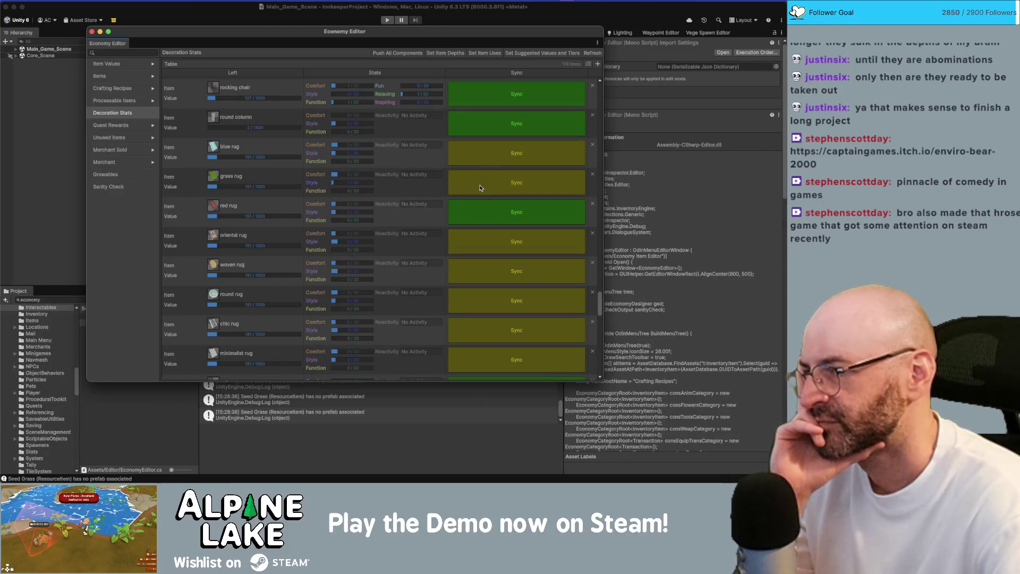
pyautogui.click(468, 237)
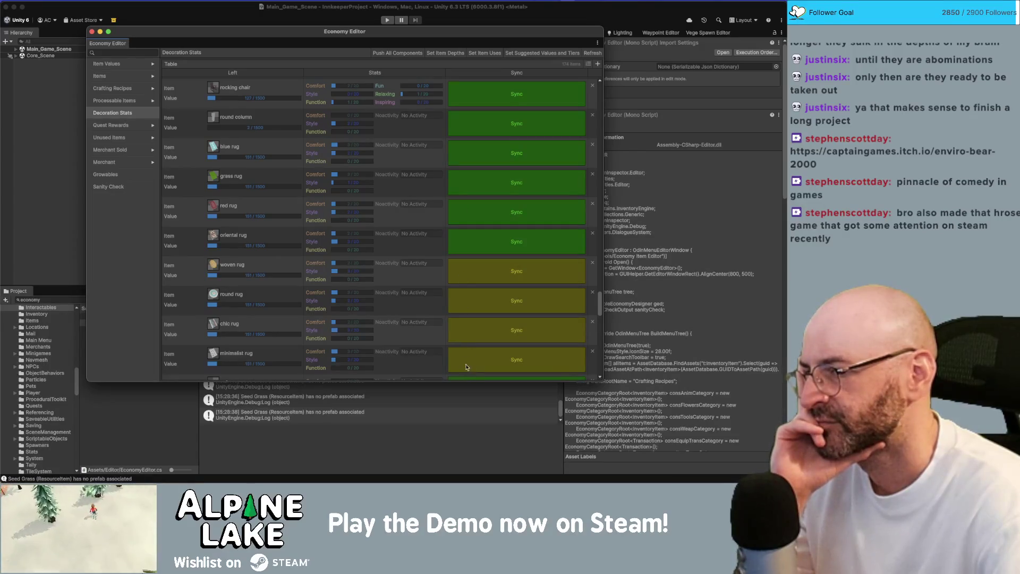
# Raise the safe's Style and Function stats and sync the safe.
pyautogui.scroll(-3, 332, 281)
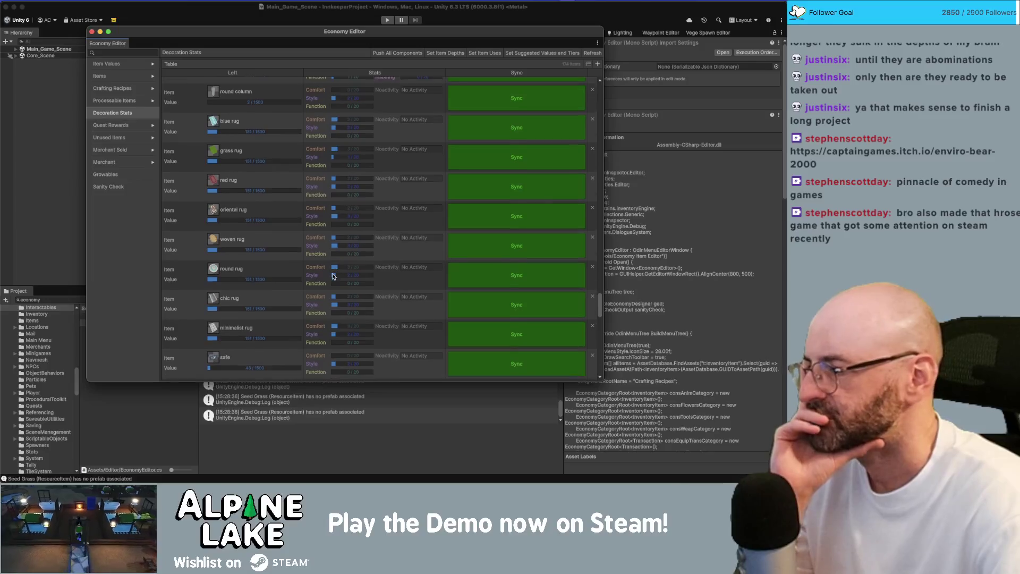
pyautogui.scroll(-1, 346, 330)
pyautogui.scroll(-1, 346, 330)
pyautogui.click(336, 321)
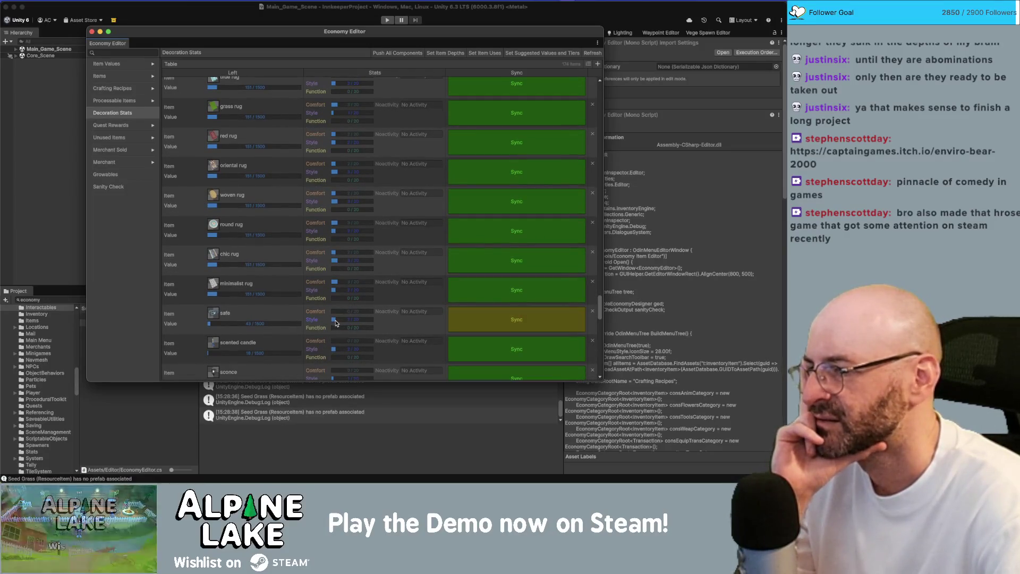
pyautogui.moveTo(339, 331); pyautogui.dragTo(342, 331)
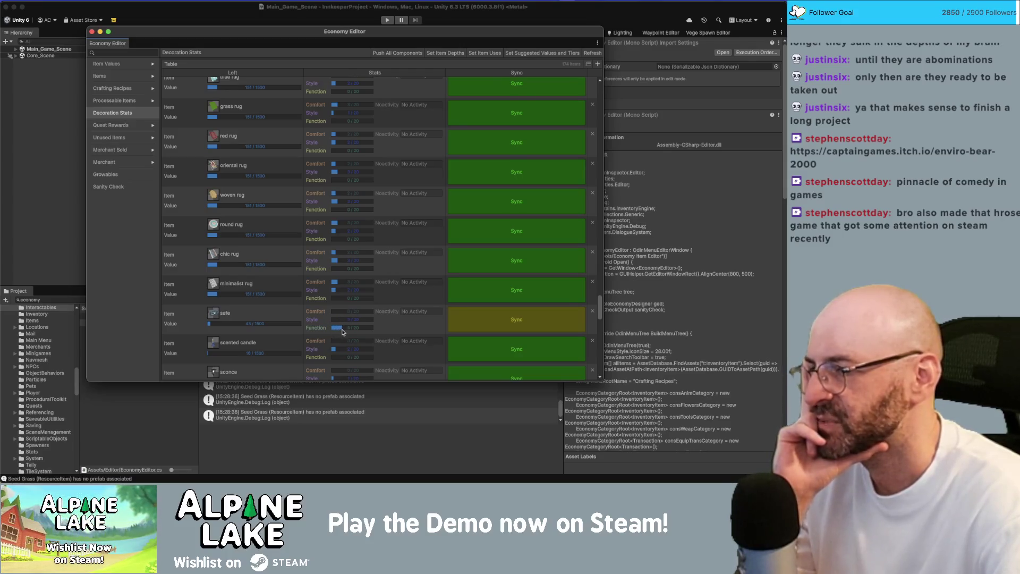
pyautogui.click(466, 325)
# Raise the scented candle's Comfort to 1/20 and sync it.
pyautogui.scroll(-1, 263, 293)
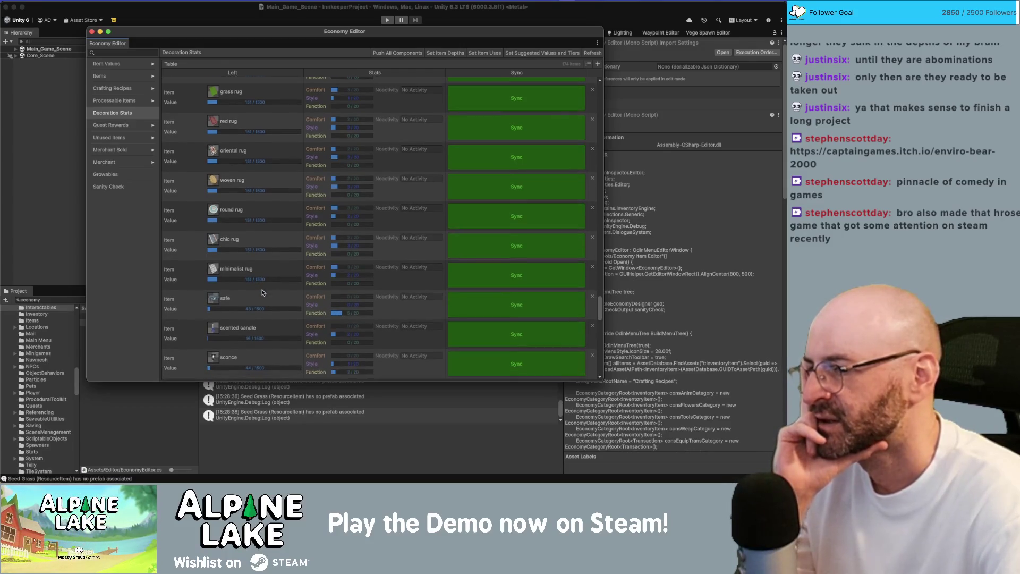
pyautogui.scroll(-1, 260, 287)
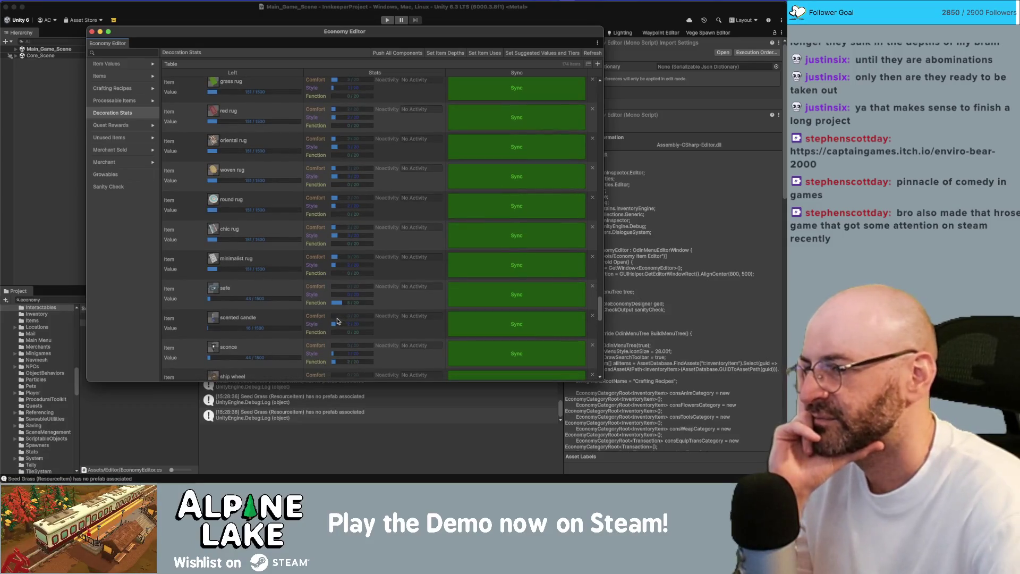
pyautogui.click(334, 317)
pyautogui.click(466, 325)
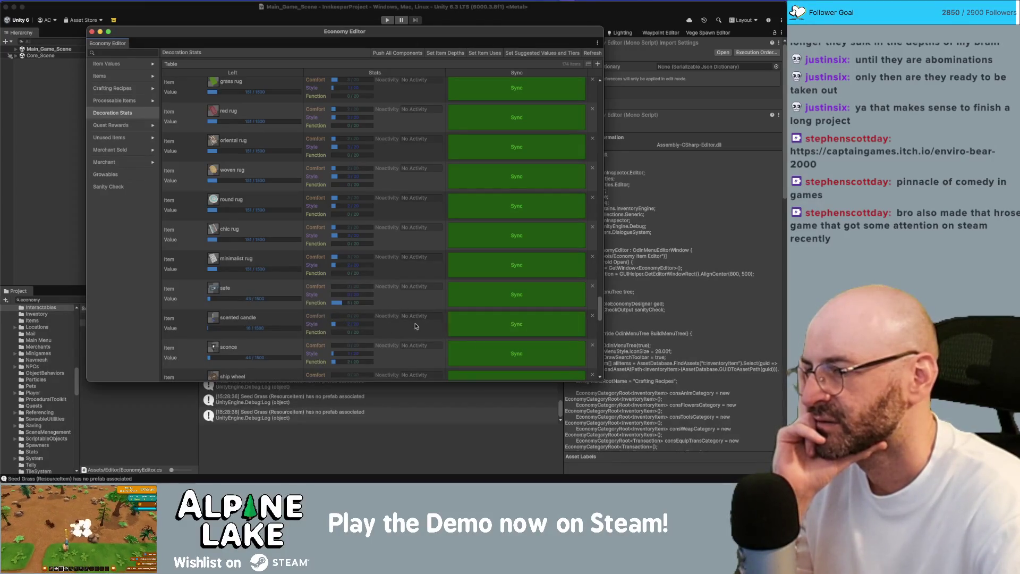
pyautogui.scroll(-1, 377, 318)
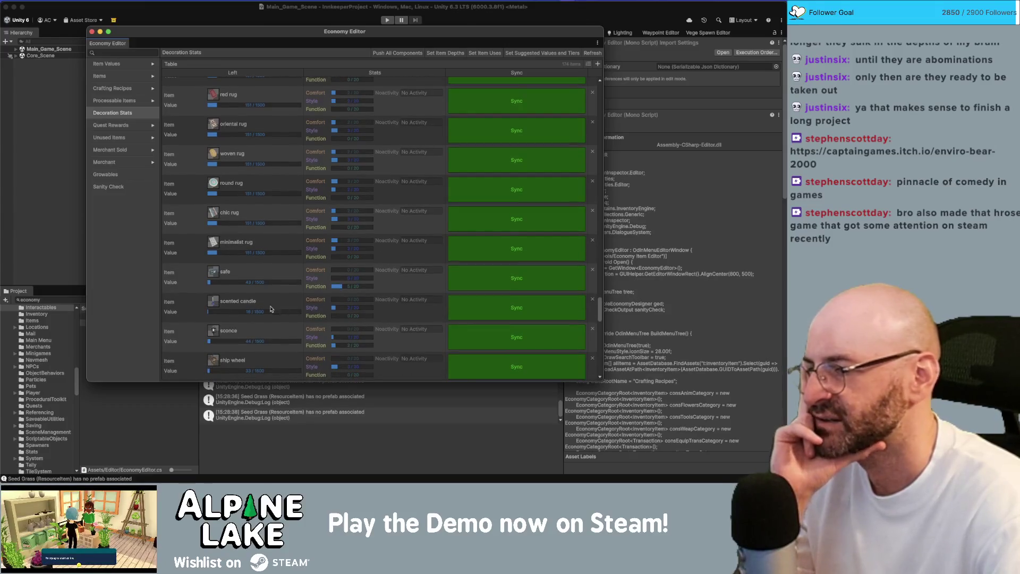
# Raise the alley bowling machine's Fun to 4/20 and sync it.
pyautogui.scroll(-1, 269, 314)
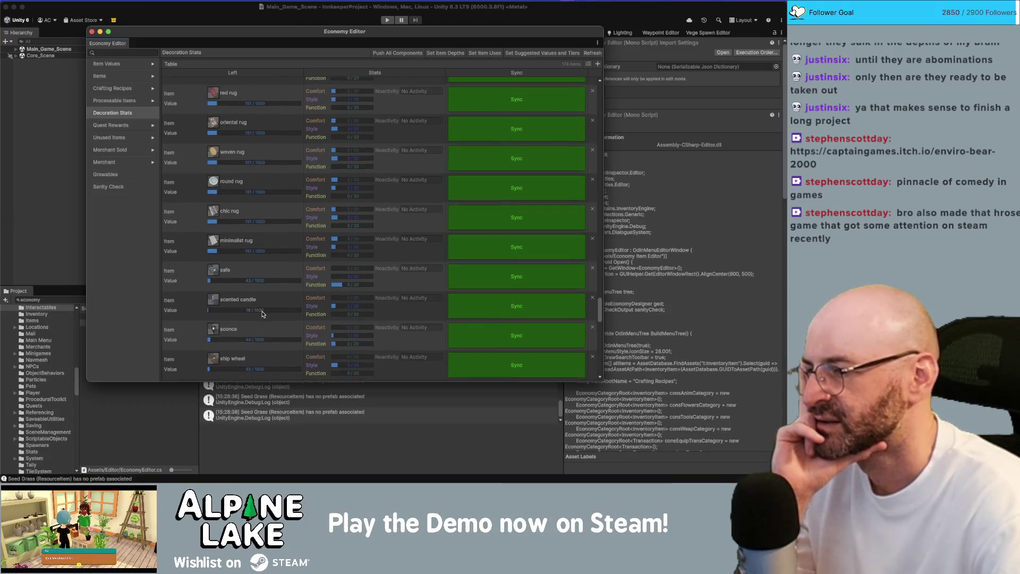
pyautogui.scroll(-3, 287, 311)
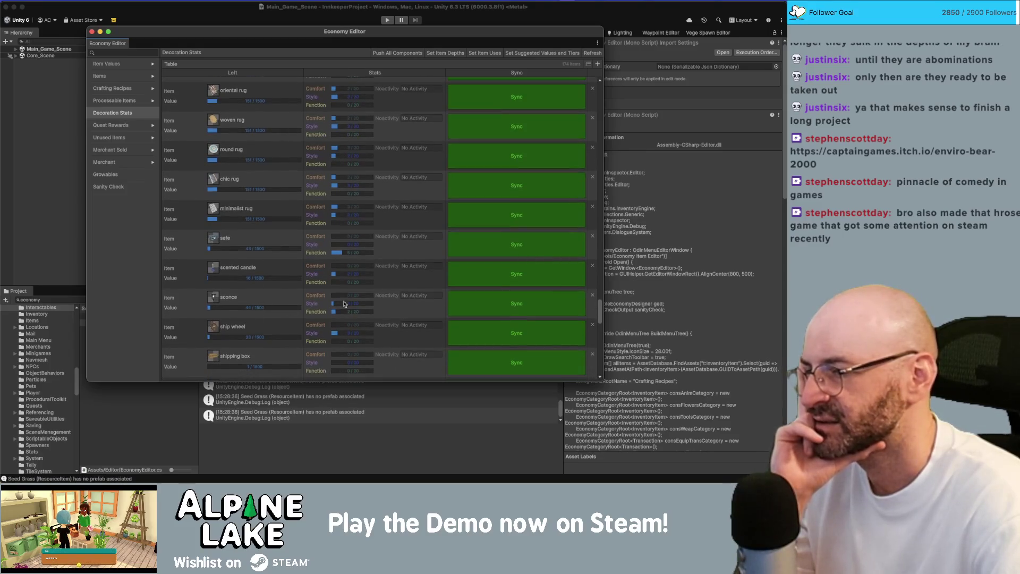
pyautogui.scroll(-1, 300, 308)
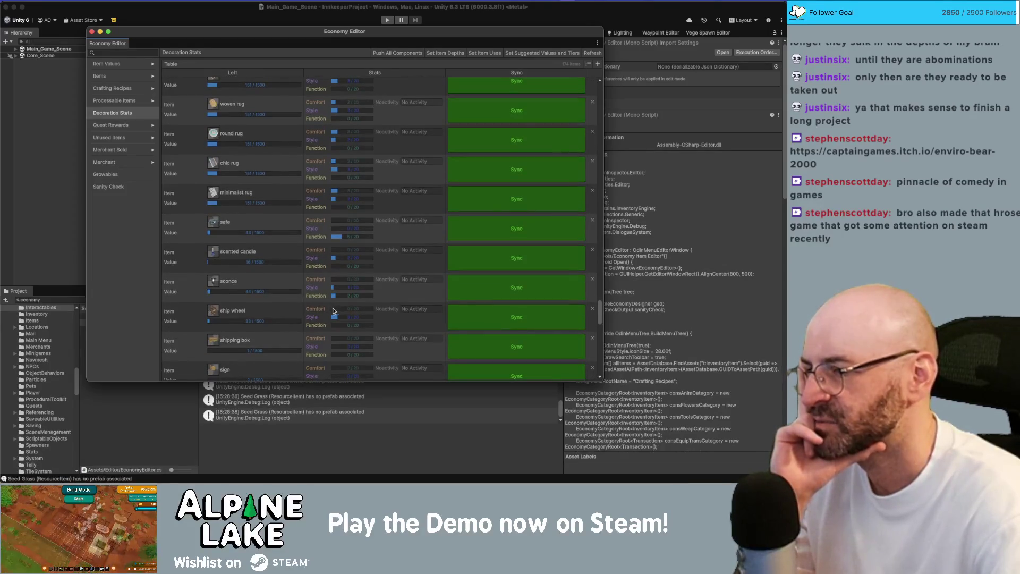
pyautogui.scroll(-5, 318, 313)
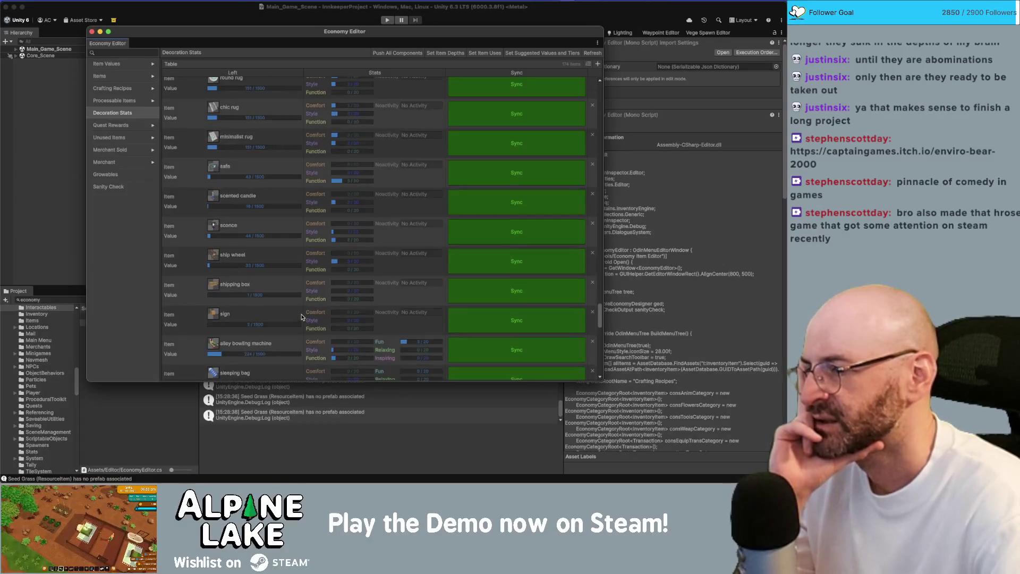
pyautogui.scroll(-4, 301, 317)
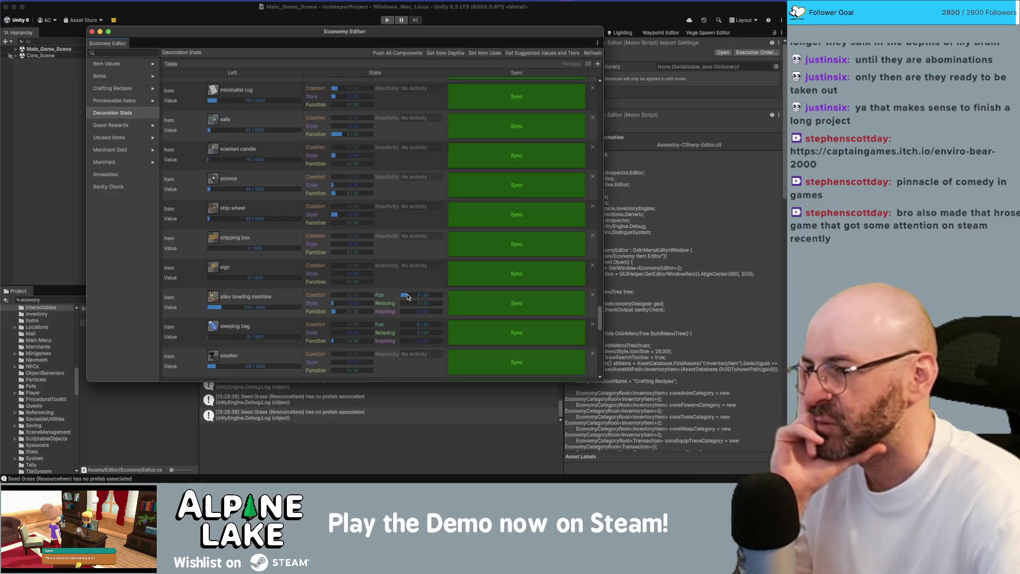
pyautogui.moveTo(408, 297); pyautogui.dragTo(409, 298)
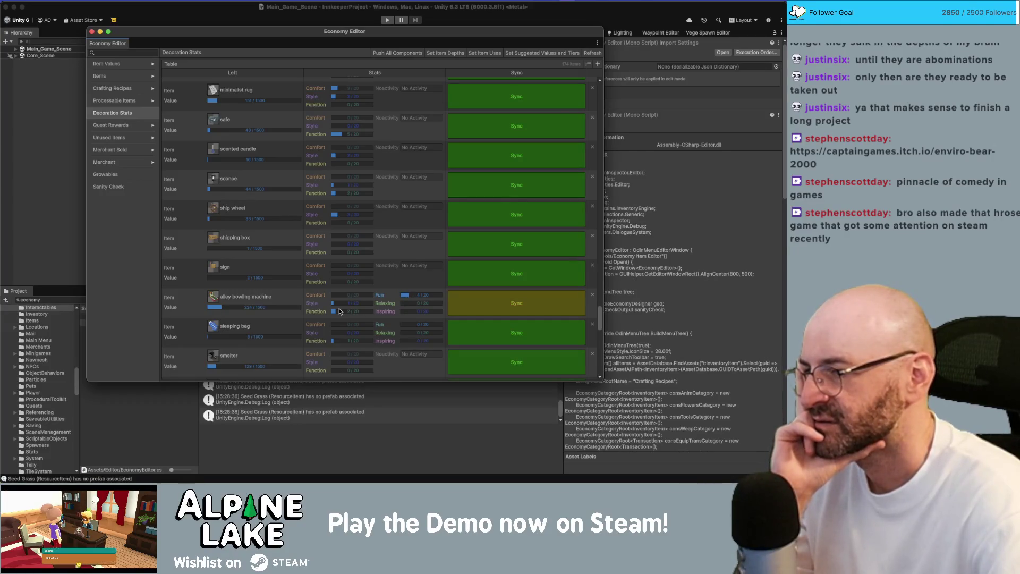
pyautogui.click(483, 308)
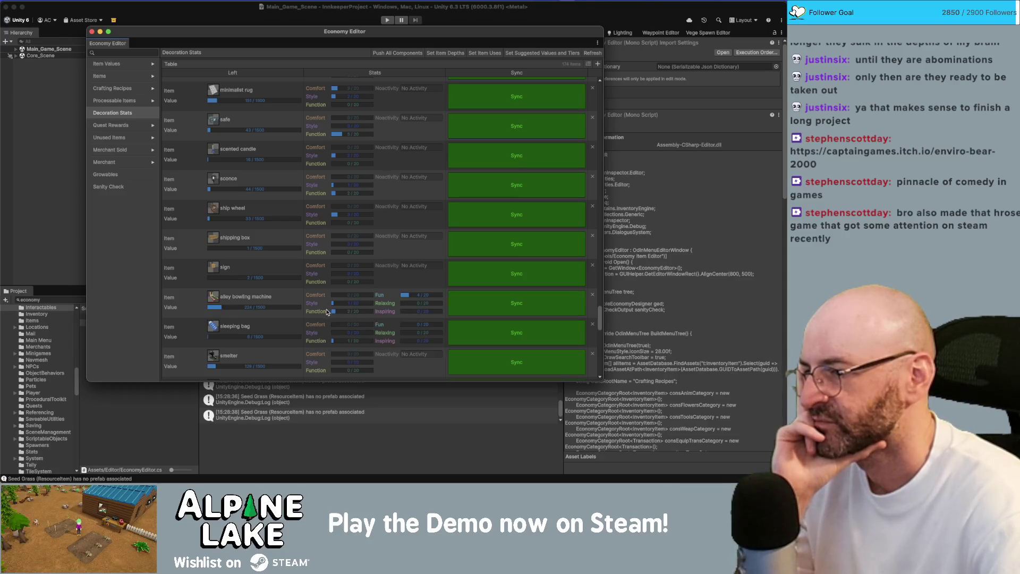
# Raise the statue bust's Style slightly and sync its stats.
pyautogui.scroll(-1, 337, 326)
pyautogui.scroll(-2, 337, 329)
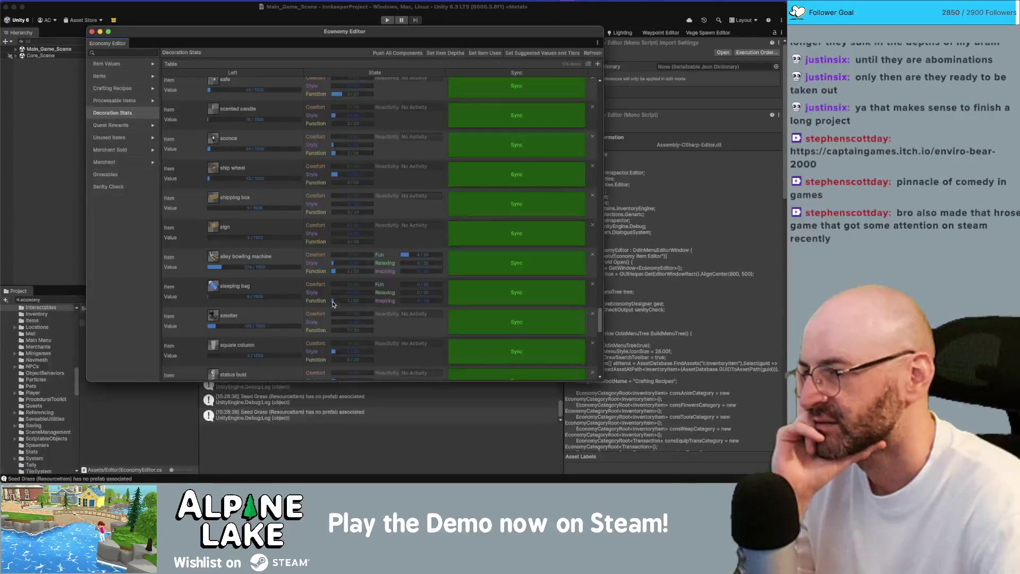
pyautogui.scroll(-3, 331, 308)
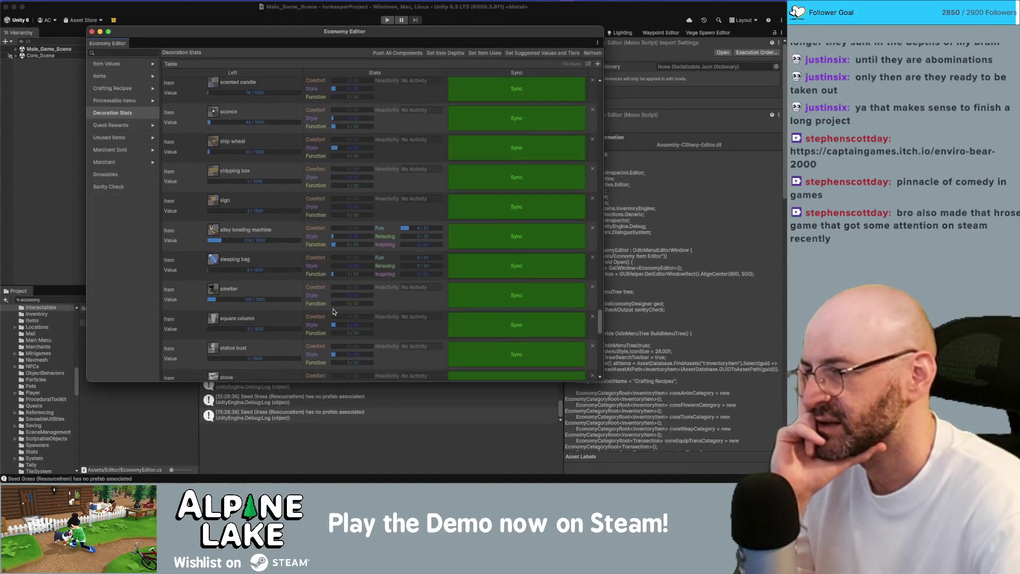
pyautogui.scroll(-1, 333, 311)
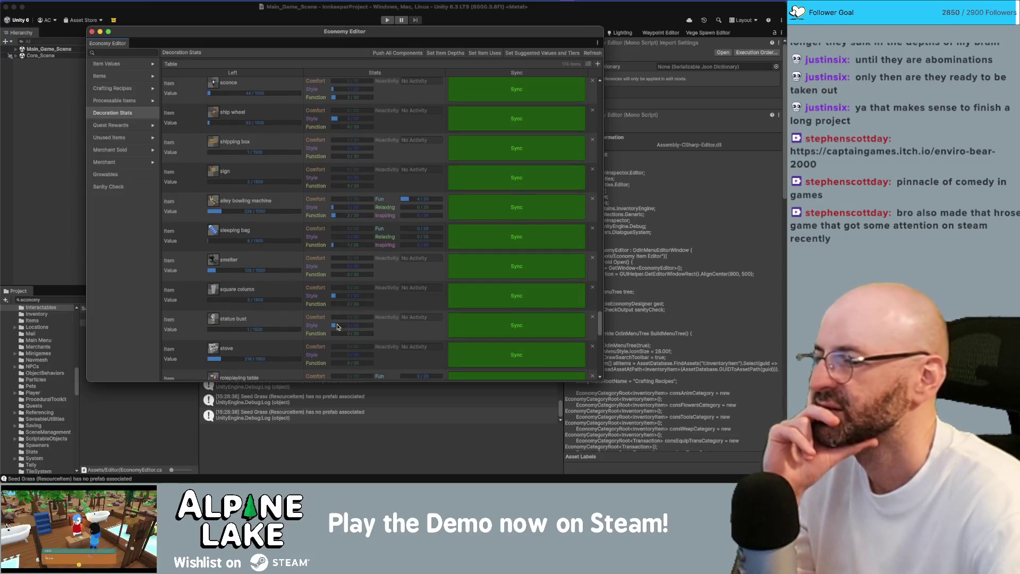
pyautogui.click(336, 326)
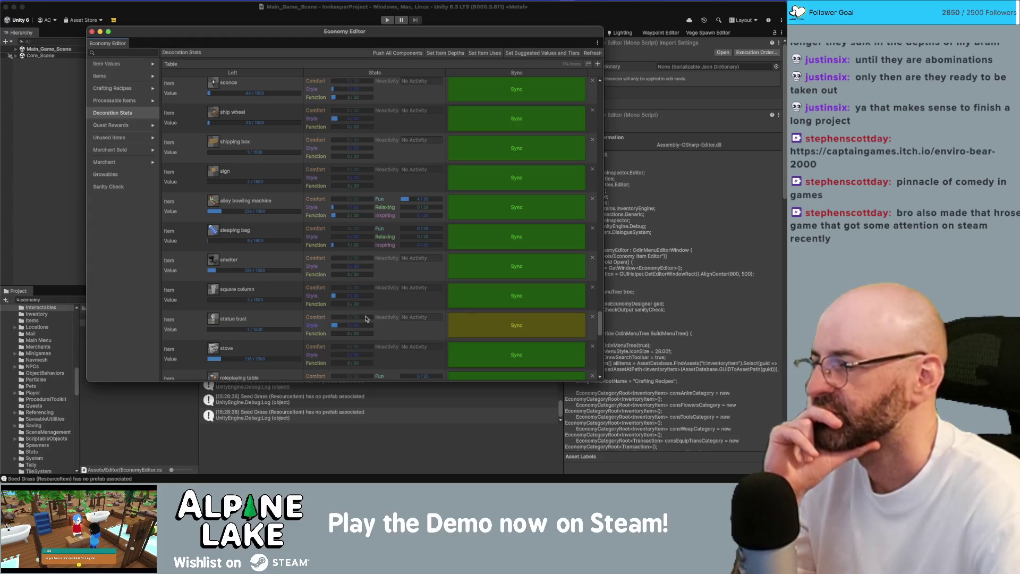
pyautogui.click(475, 324)
# Give the roleplaying table a raised Fun value.
pyautogui.scroll(-1, 333, 319)
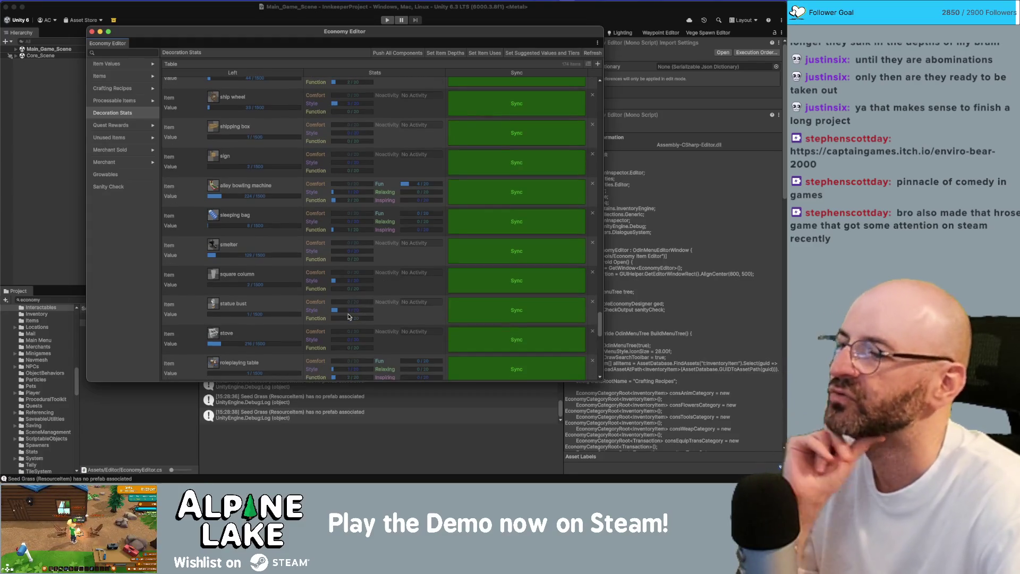
pyautogui.scroll(-1, 347, 315)
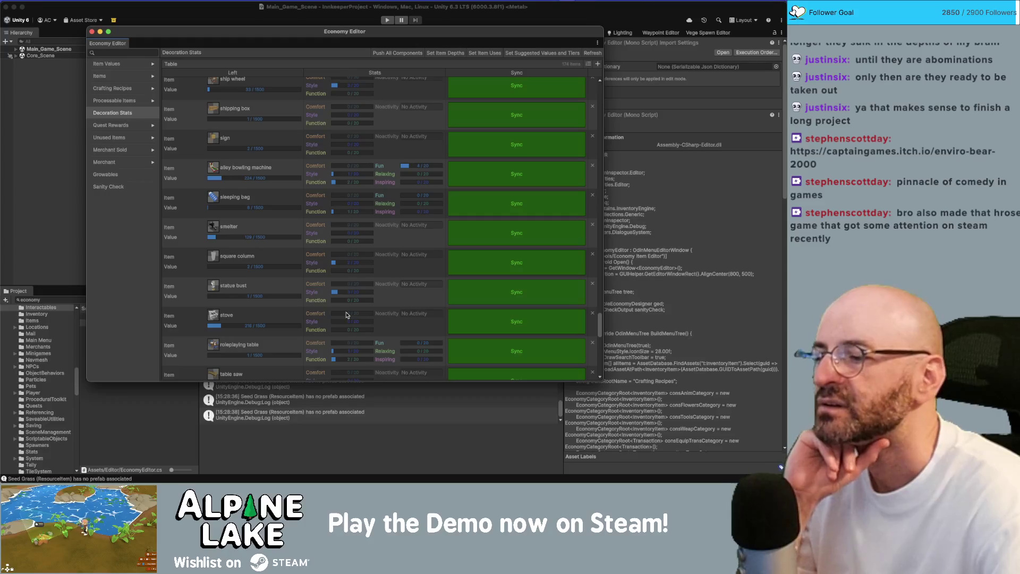
pyautogui.scroll(-2, 347, 315)
pyautogui.scroll(-1, 348, 313)
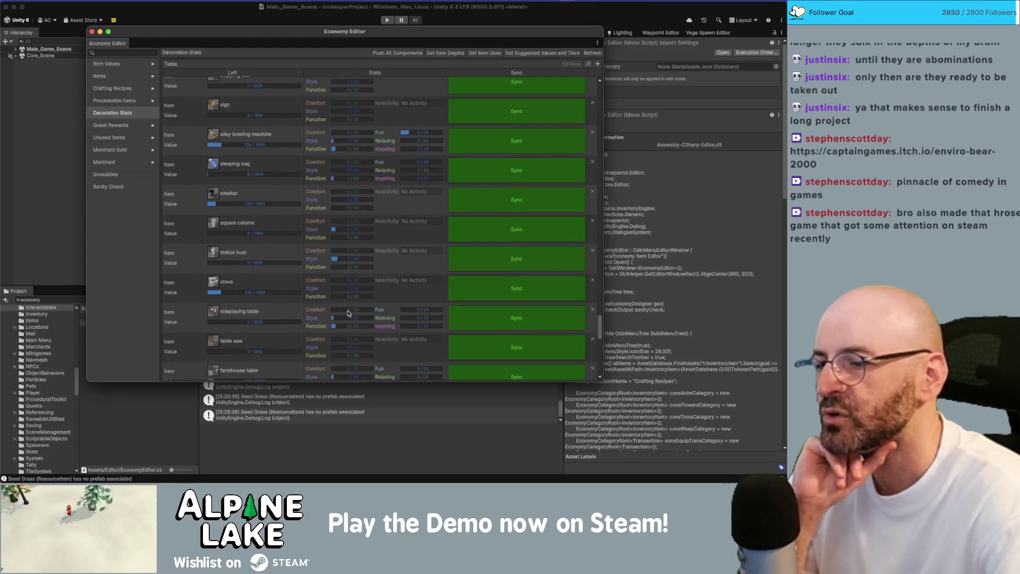
pyautogui.click(407, 308)
pyautogui.moveTo(411, 311); pyautogui.dragTo(419, 310)
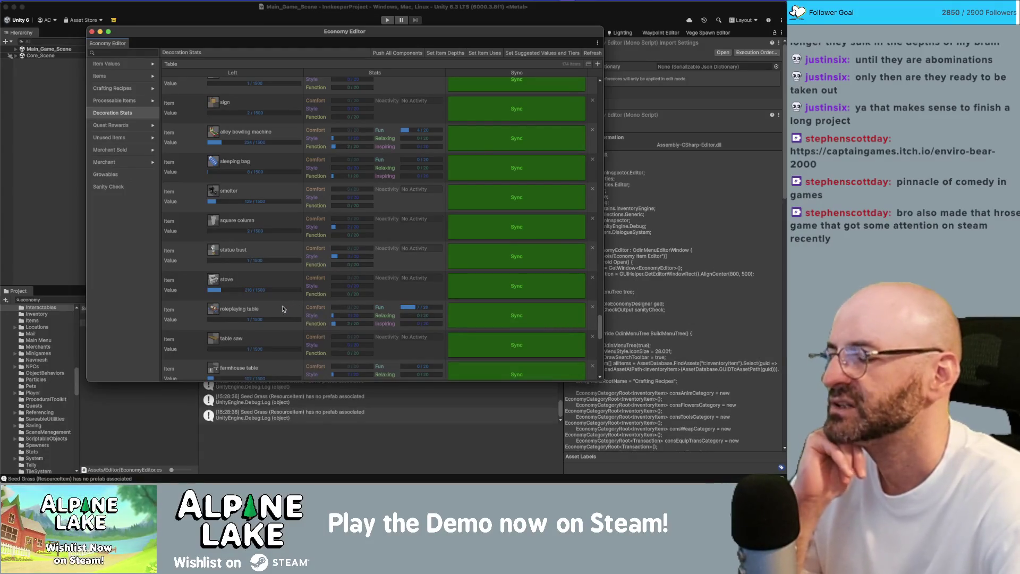
# Adjust Function and Style on the fancy, wooden, farmhouse, antique round and glass tables.
pyautogui.scroll(-2, 283, 309)
pyautogui.scroll(-4, 283, 308)
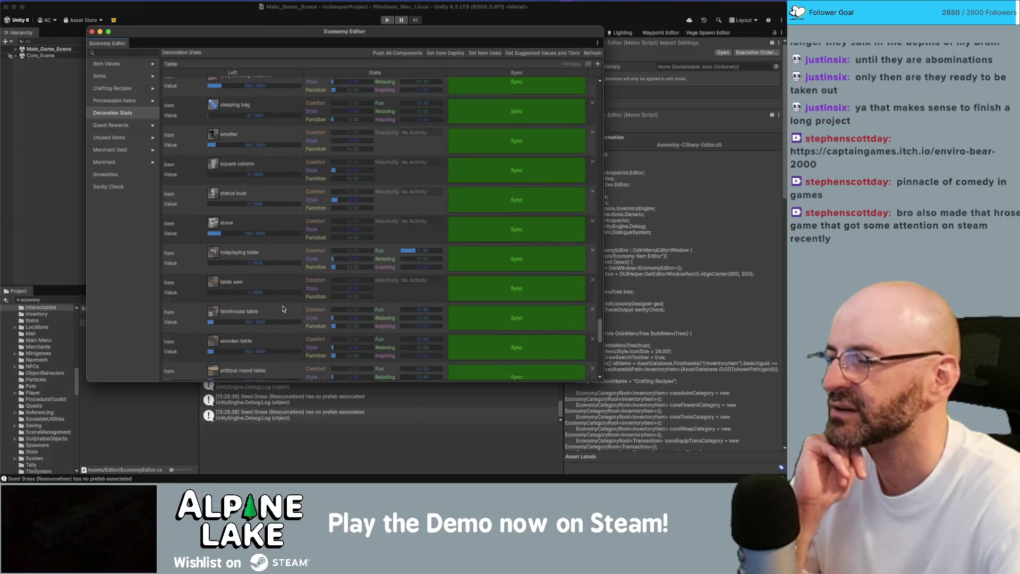
pyautogui.scroll(-5, 283, 308)
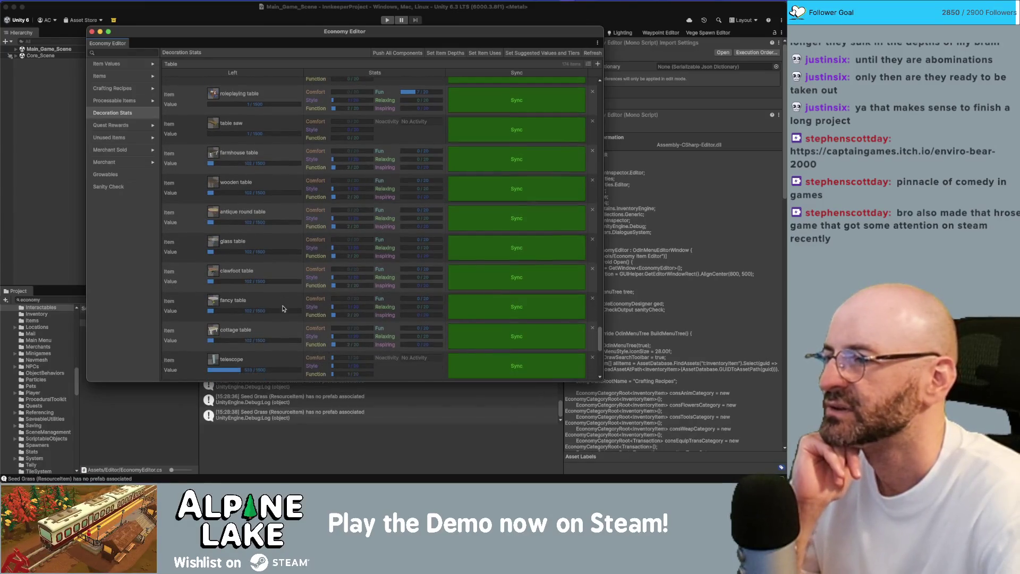
pyautogui.scroll(-1, 293, 302)
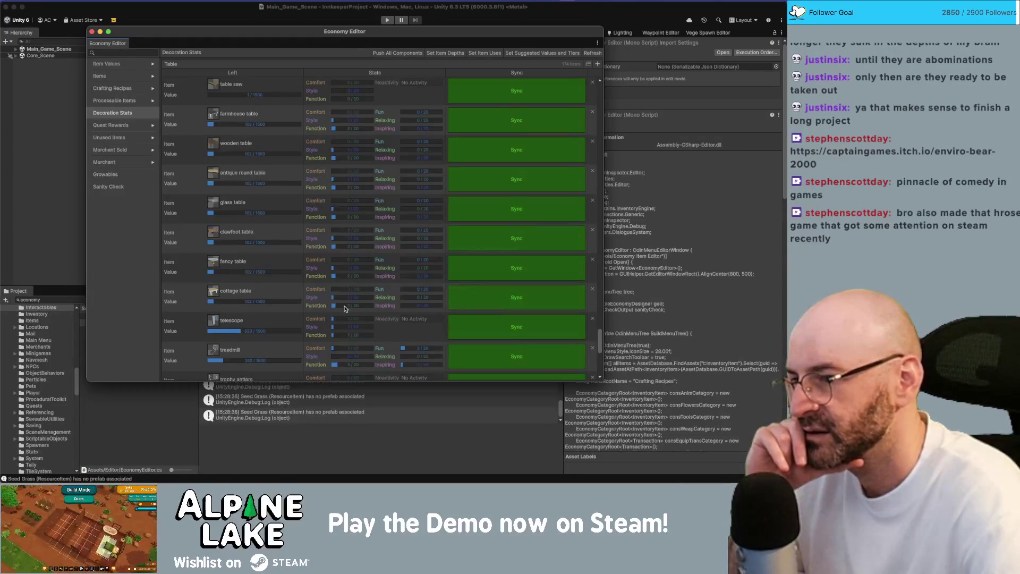
pyautogui.click(336, 276)
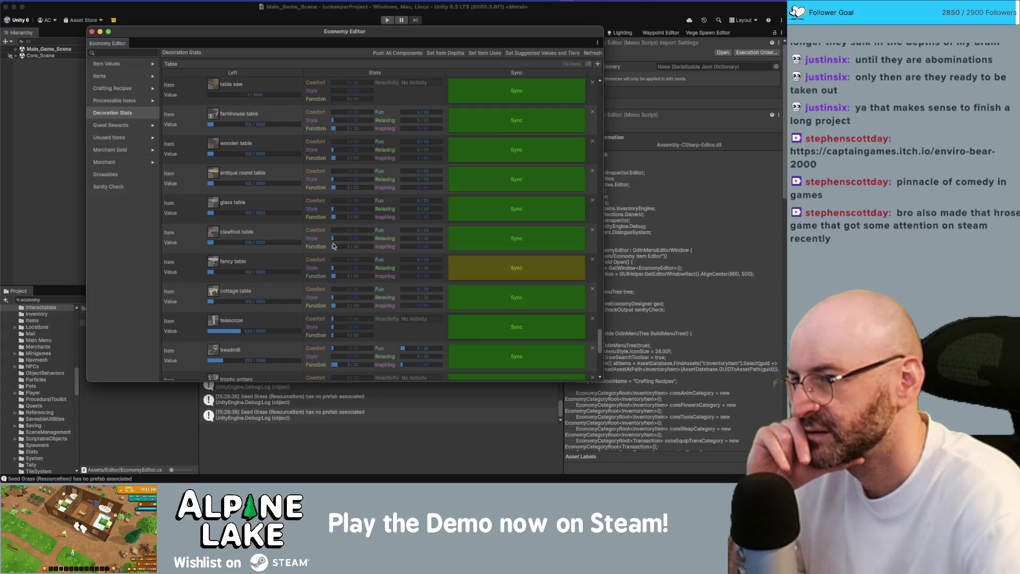
pyautogui.click(335, 159)
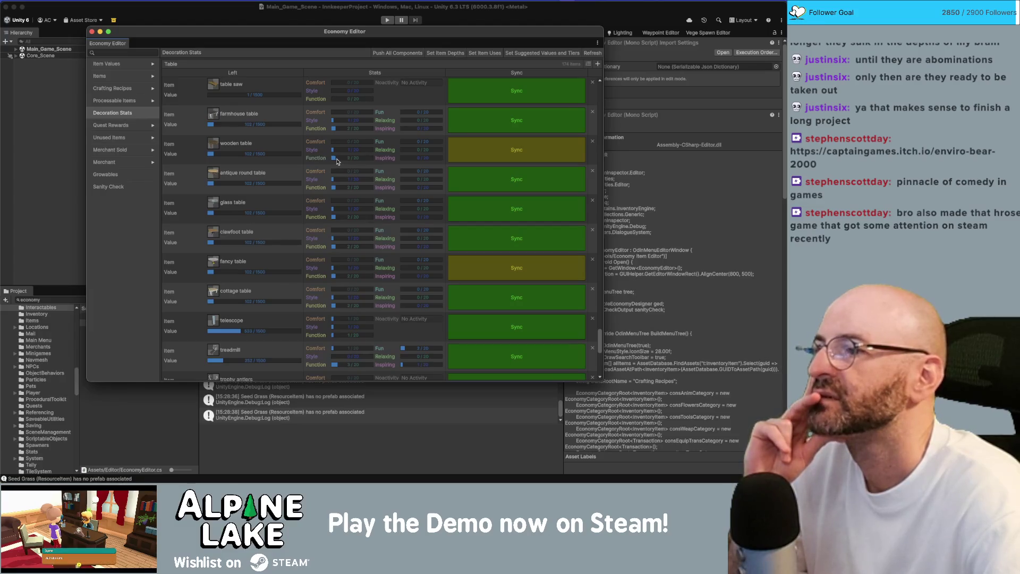
pyautogui.click(337, 129)
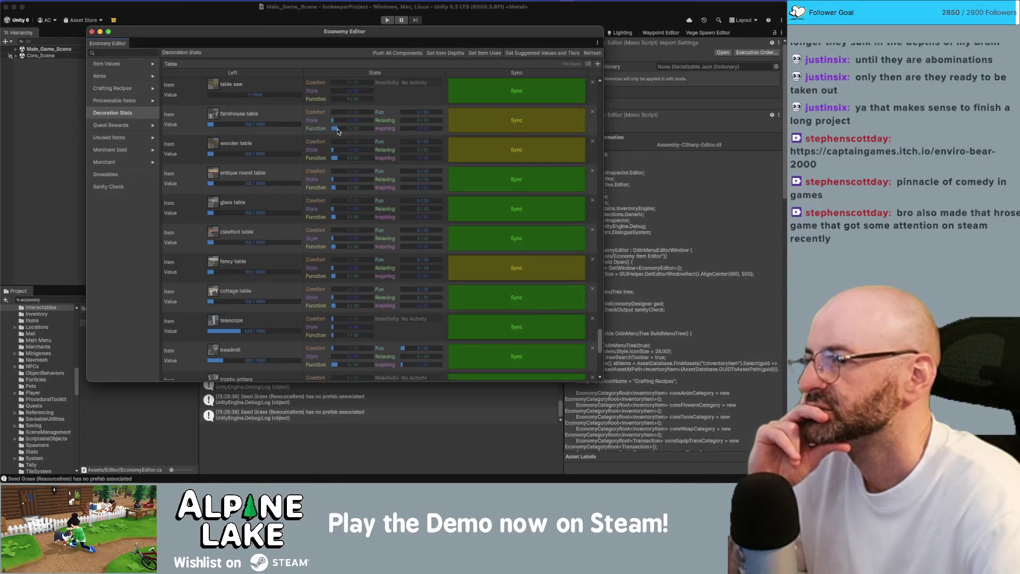
pyautogui.click(334, 180)
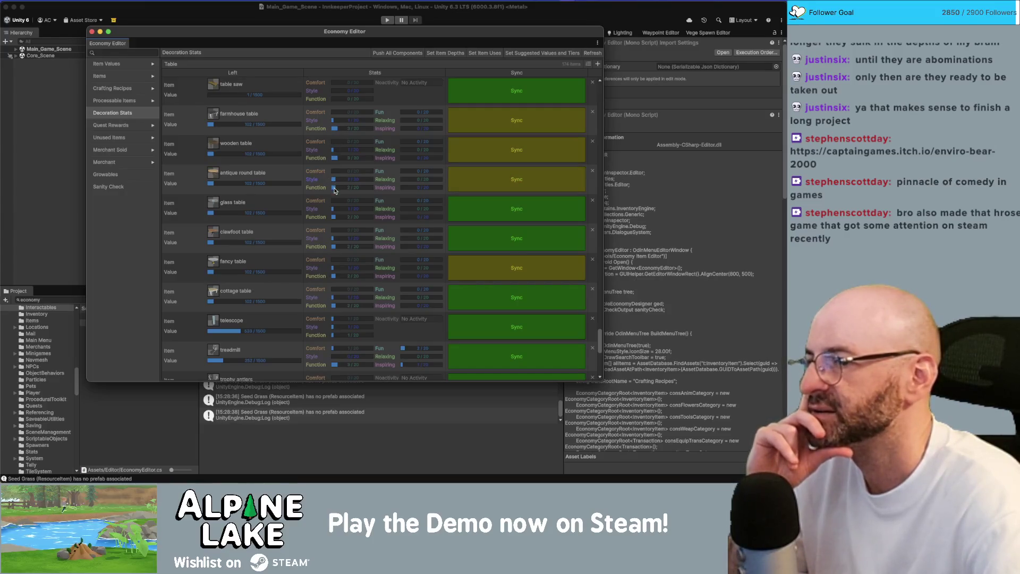
pyautogui.click(335, 209)
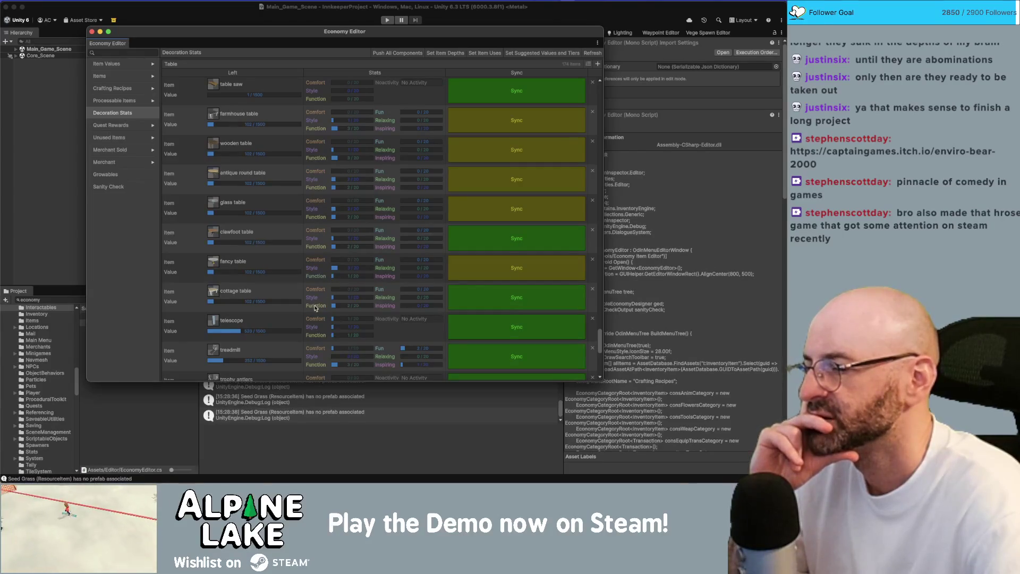
# Raise the cottage table's Function and sync the antique round, wooden and farmhouse tables.
pyautogui.moveTo(334, 307); pyautogui.dragTo(339, 306)
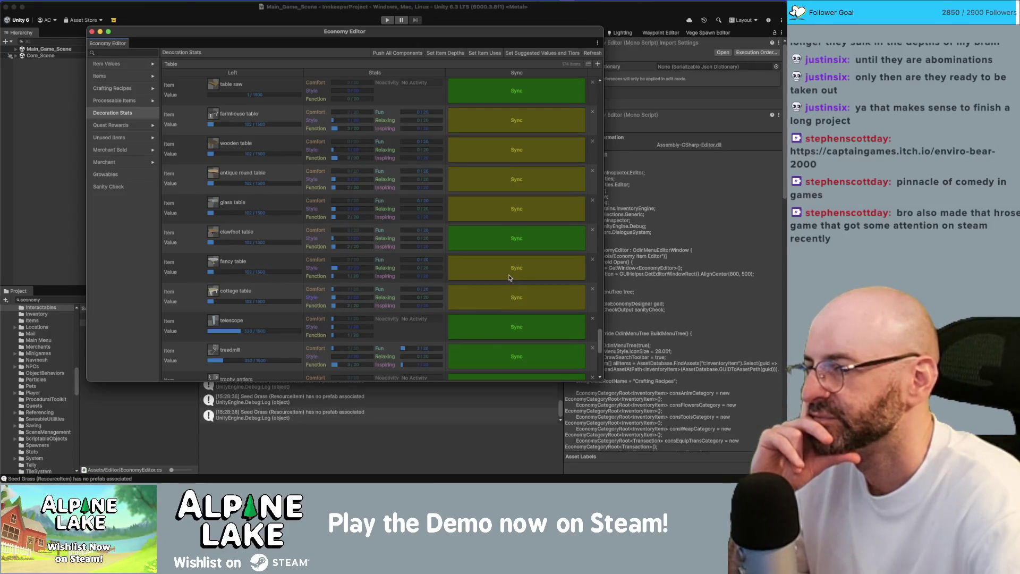
pyautogui.click(505, 171)
pyautogui.click(503, 150)
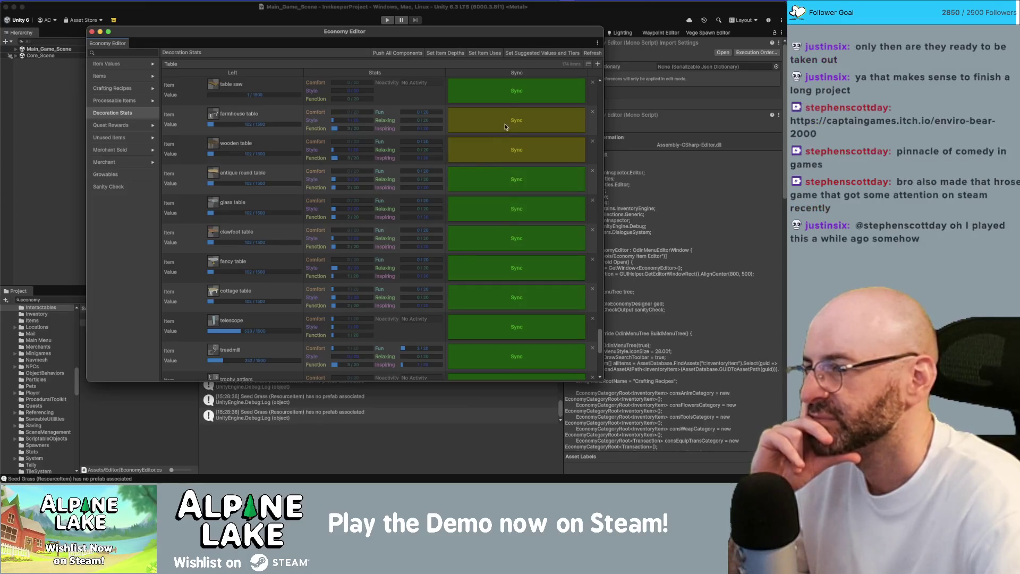
pyautogui.click(502, 126)
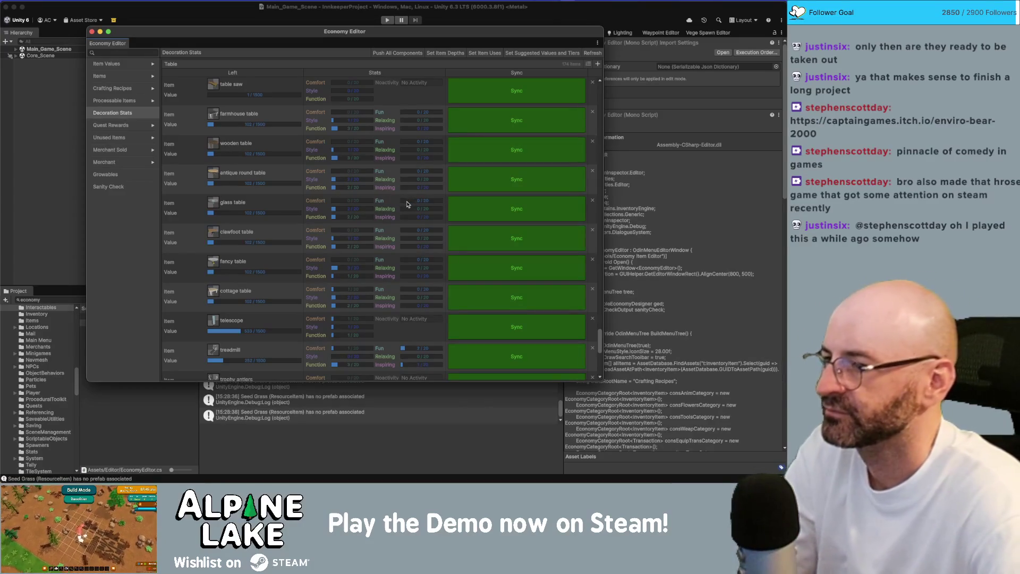
# Adjust the telescope's Style; set the treadmill's Comfort to 0, Fun 1/20, Inspiring raised.
pyautogui.scroll(-1, 282, 291)
pyautogui.scroll(-3, 282, 291)
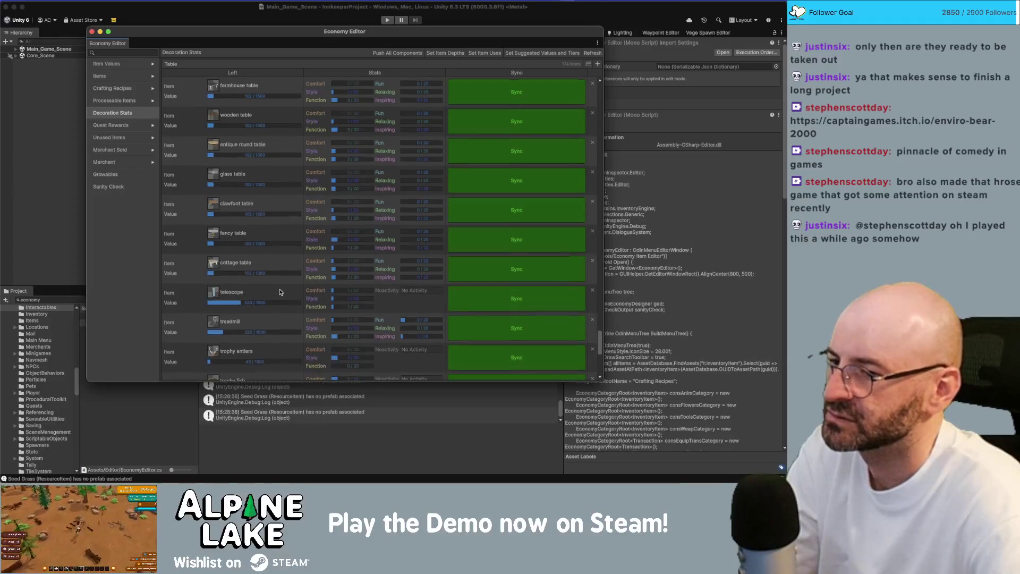
pyautogui.click(337, 274)
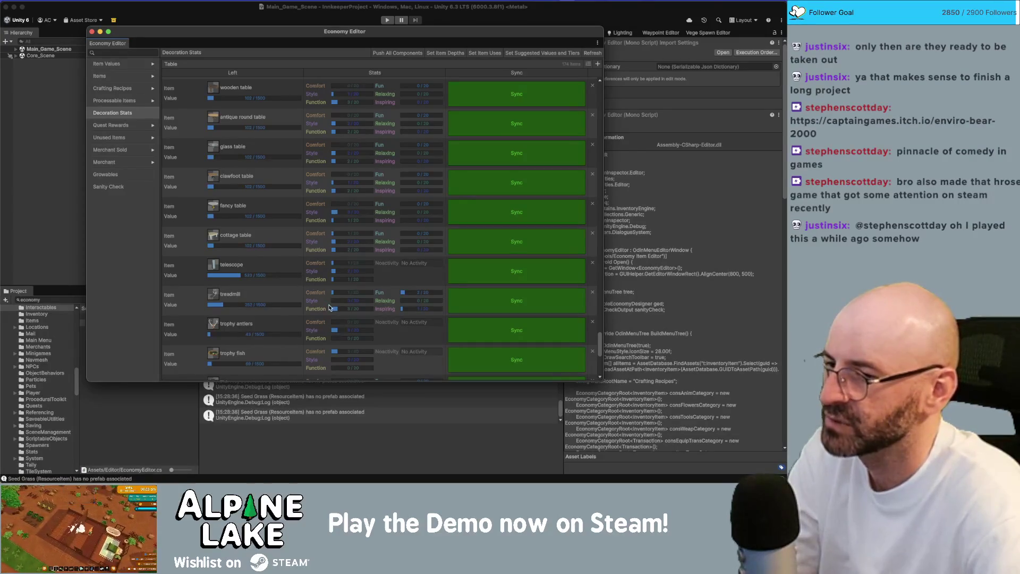
pyautogui.moveTo(405, 309); pyautogui.dragTo(409, 311)
pyautogui.click(473, 296)
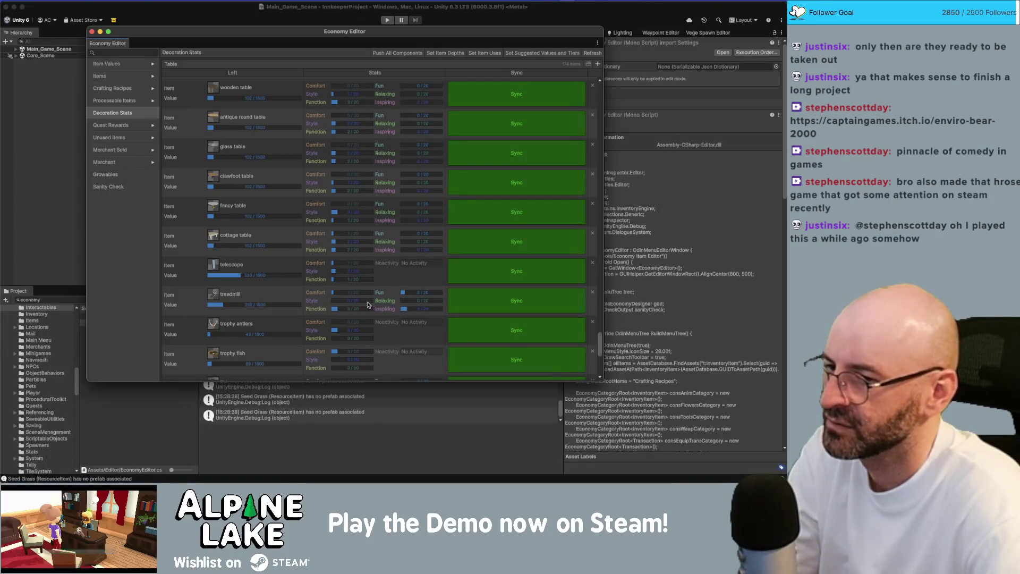
pyautogui.moveTo(334, 294); pyautogui.dragTo(297, 301)
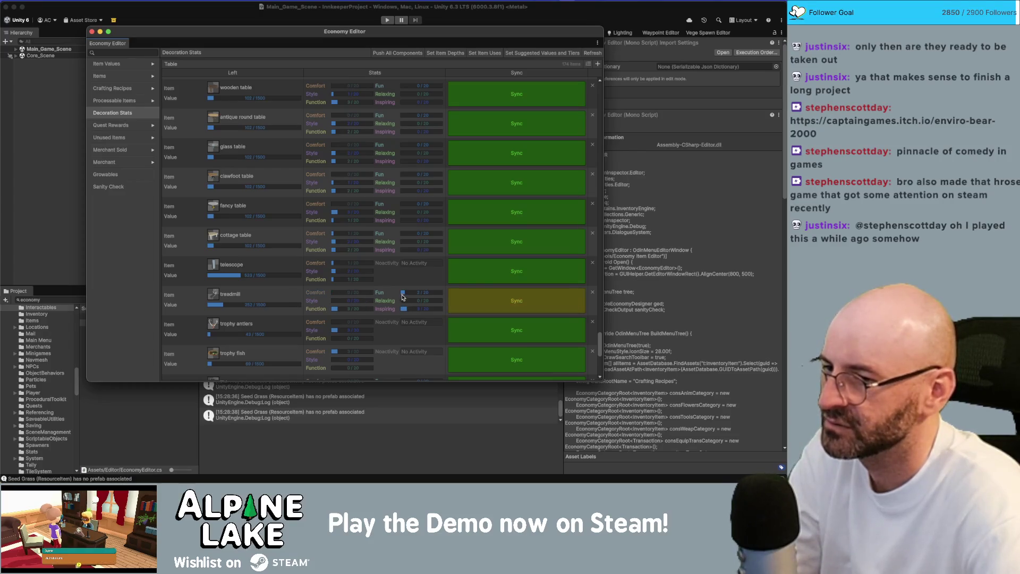
pyautogui.click(402, 293)
pyautogui.click(411, 311)
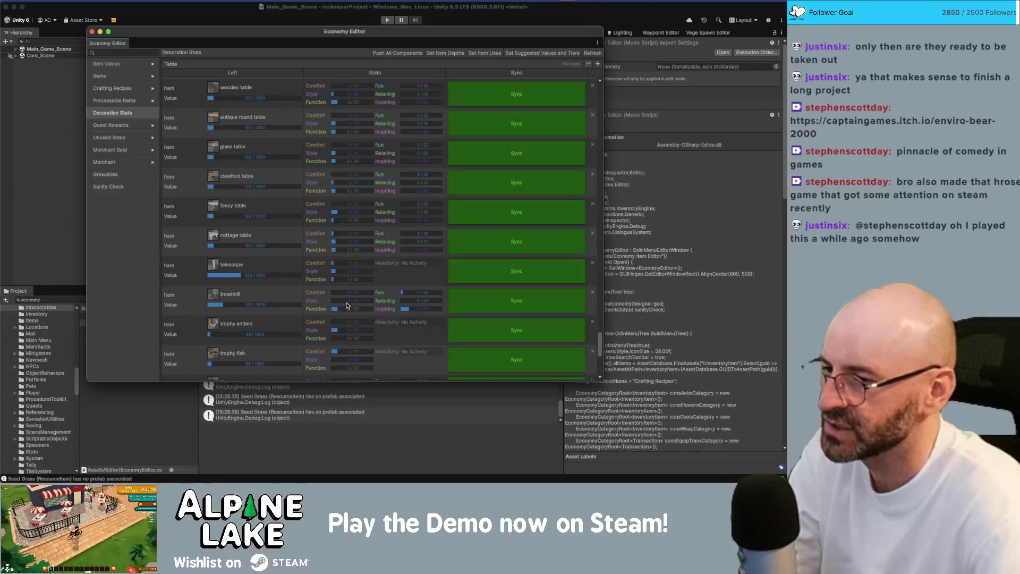
# Adjust the trophy fish's Style and raise the TV's Relaxing to 3/20, syncing the TV.
pyautogui.scroll(-2, 338, 316)
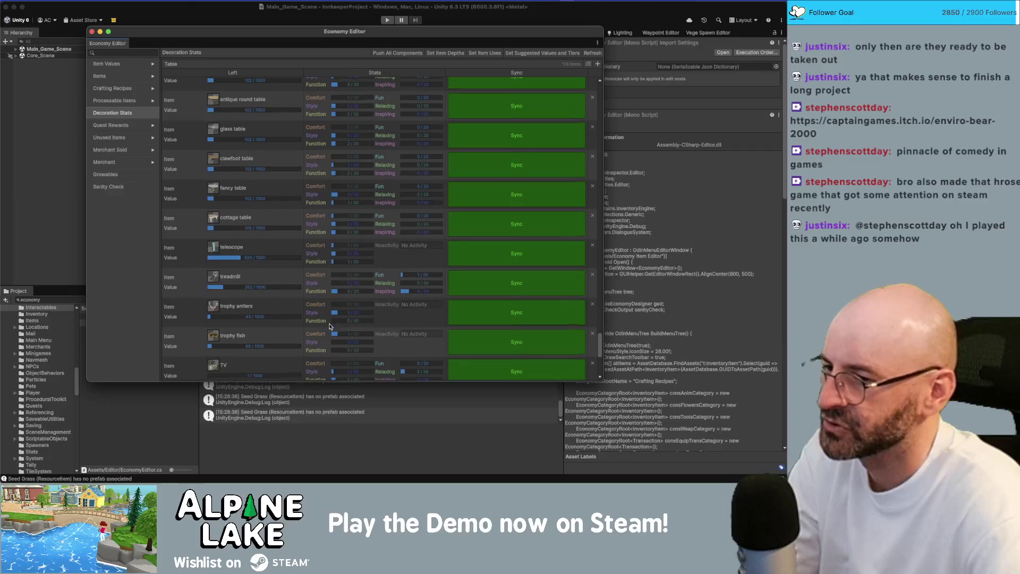
pyautogui.scroll(-3, 340, 313)
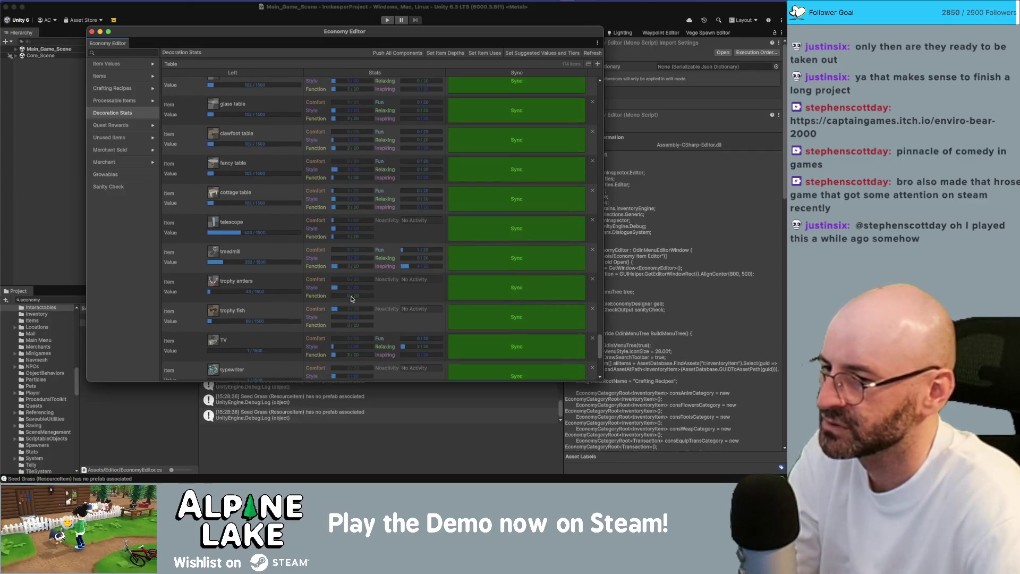
pyautogui.click(335, 317)
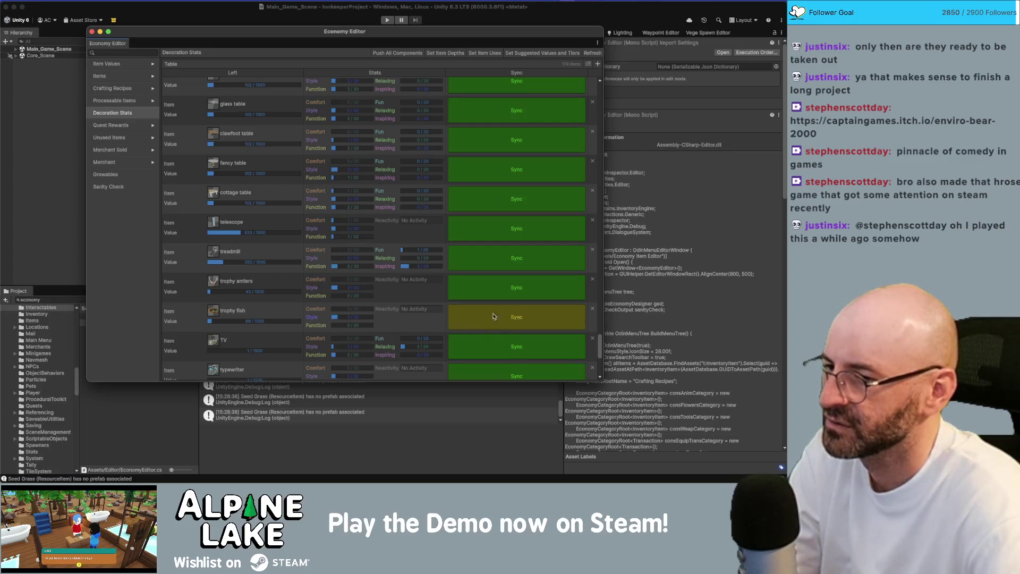
pyautogui.scroll(-6, 350, 306)
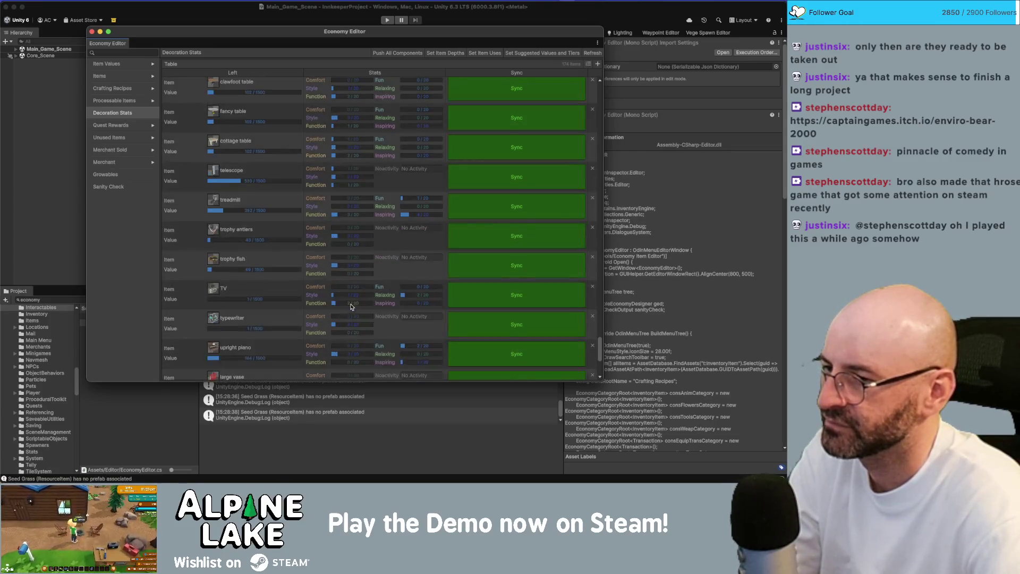
pyautogui.scroll(-1, 350, 306)
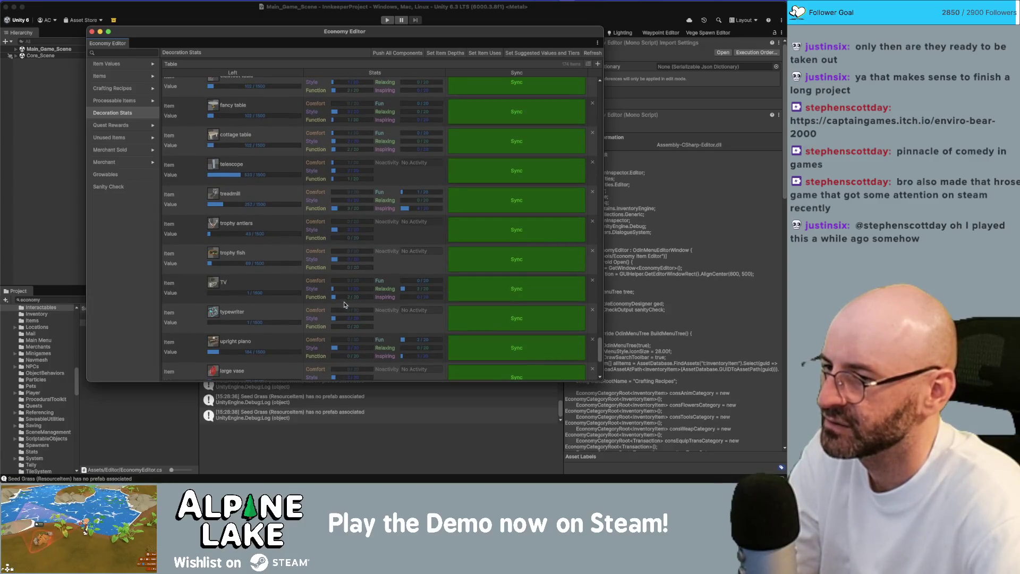
pyautogui.click(402, 290)
pyautogui.click(473, 289)
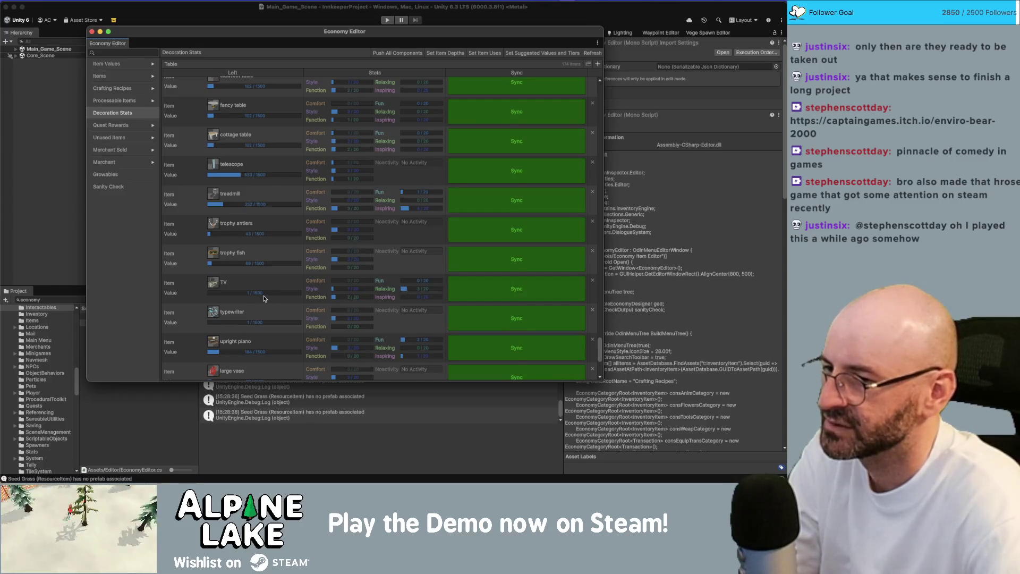
# Raise the typewriter's Function slightly and sync its row.
pyautogui.scroll(-1, 264, 298)
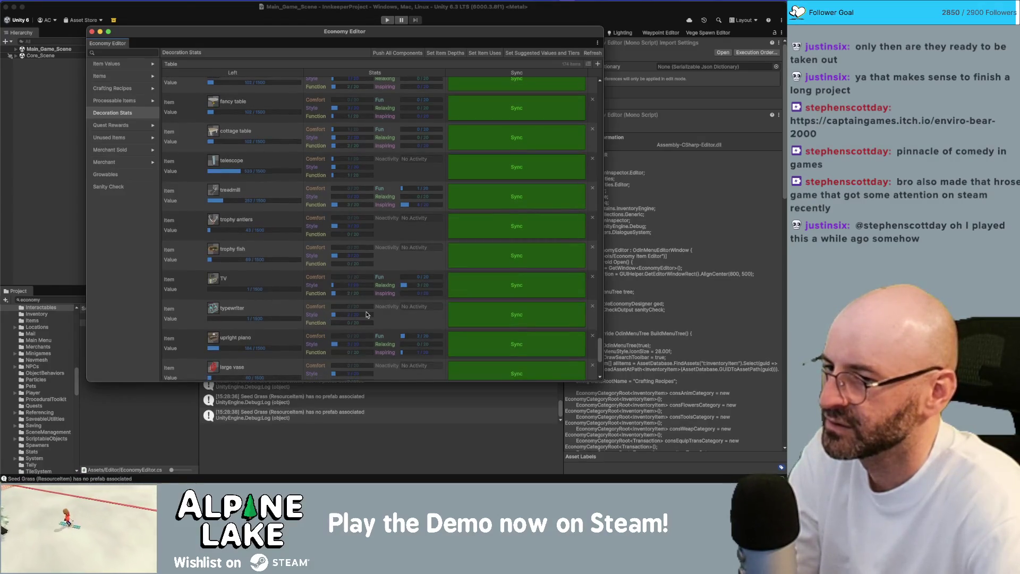
pyautogui.scroll(-3, 366, 314)
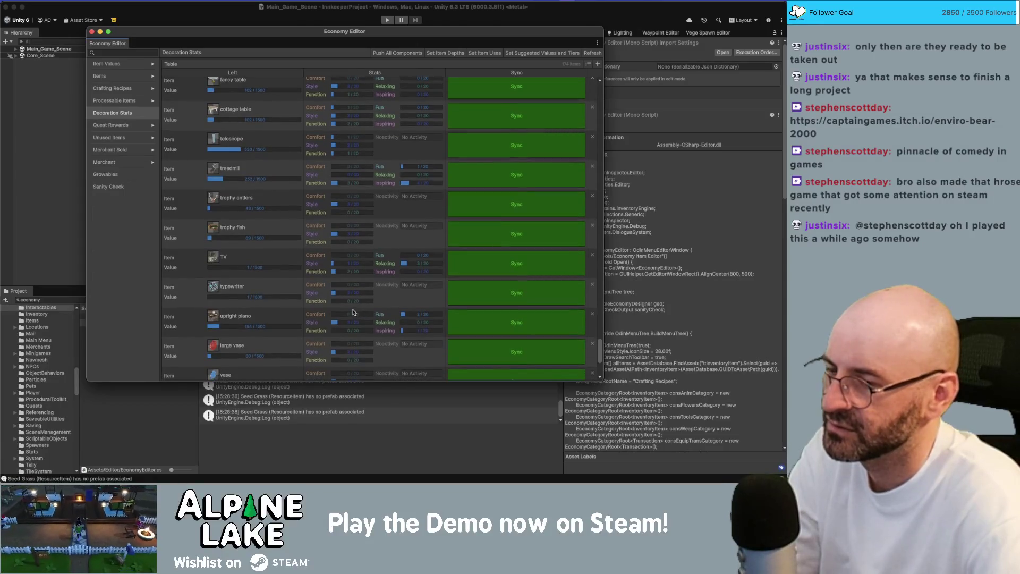
pyautogui.click(338, 301)
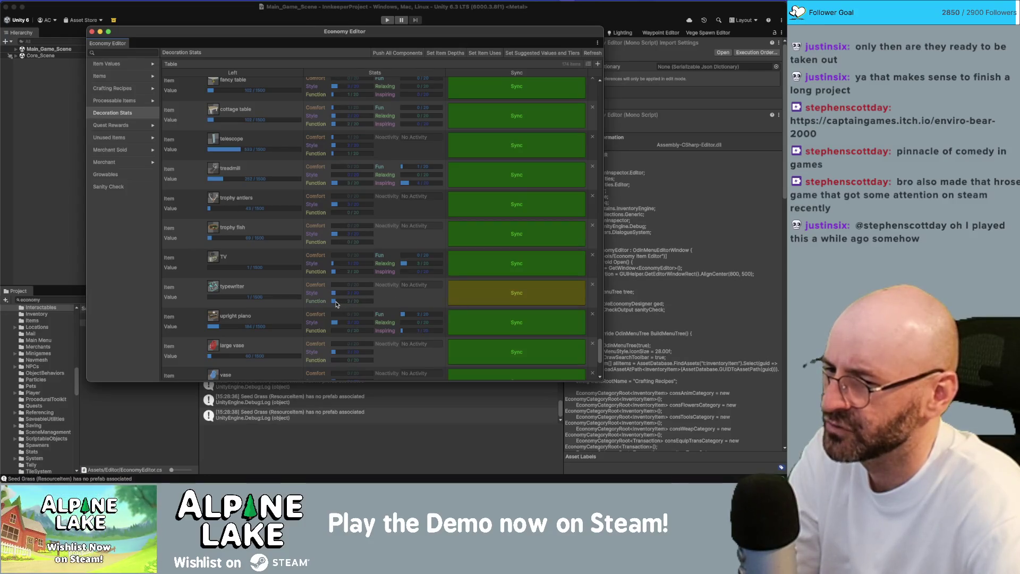
pyautogui.click(484, 300)
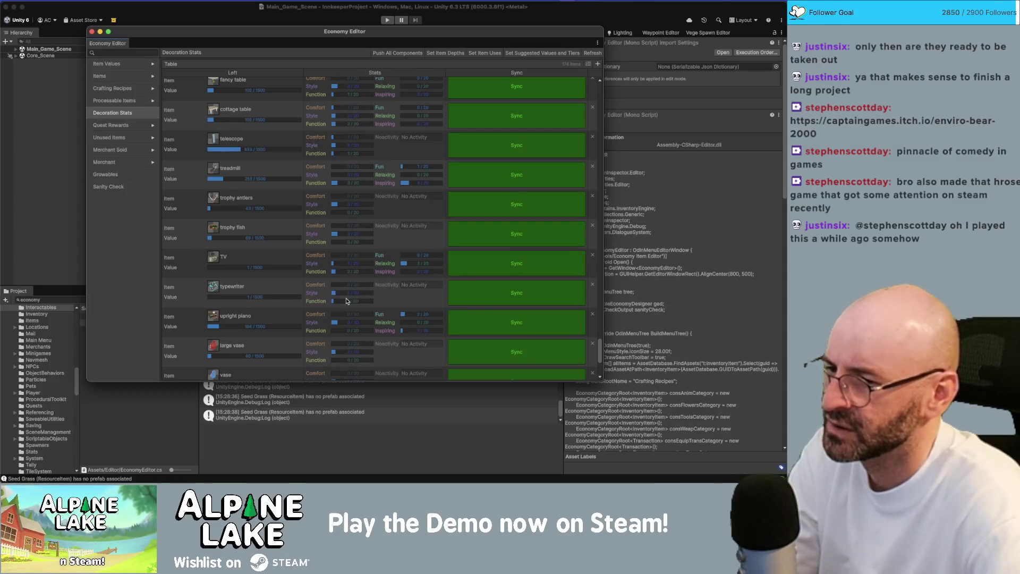
pyautogui.scroll(-2, 340, 303)
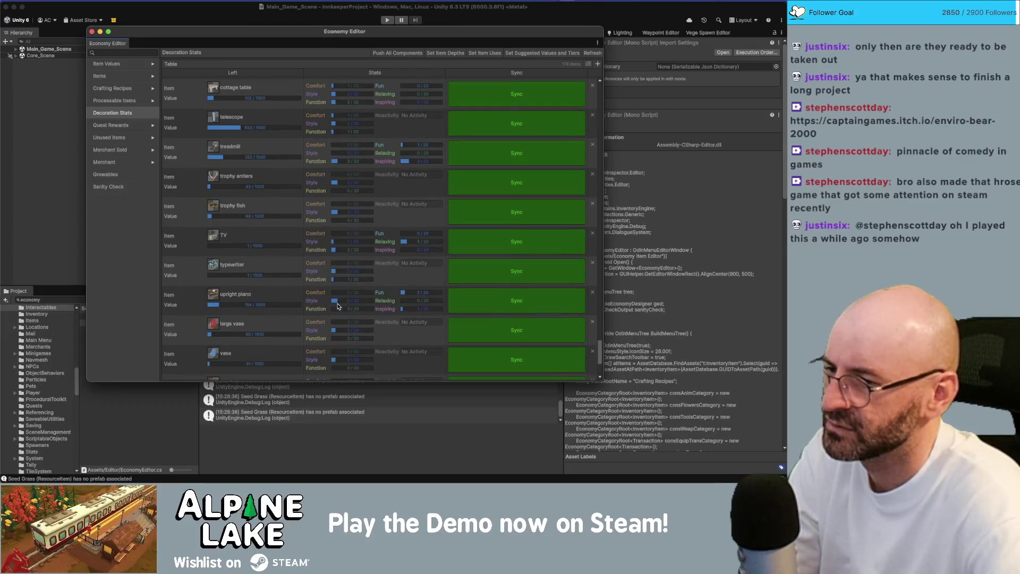
# Raise and sync the upright piano's Fun, then raise the large vase's Style.
pyautogui.scroll(-2, 338, 307)
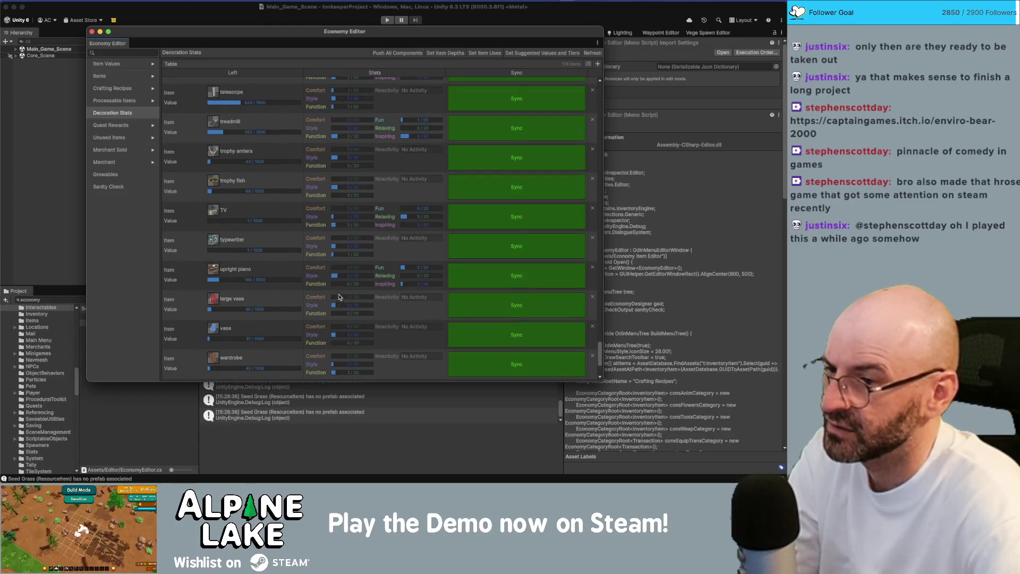
pyautogui.click(406, 269)
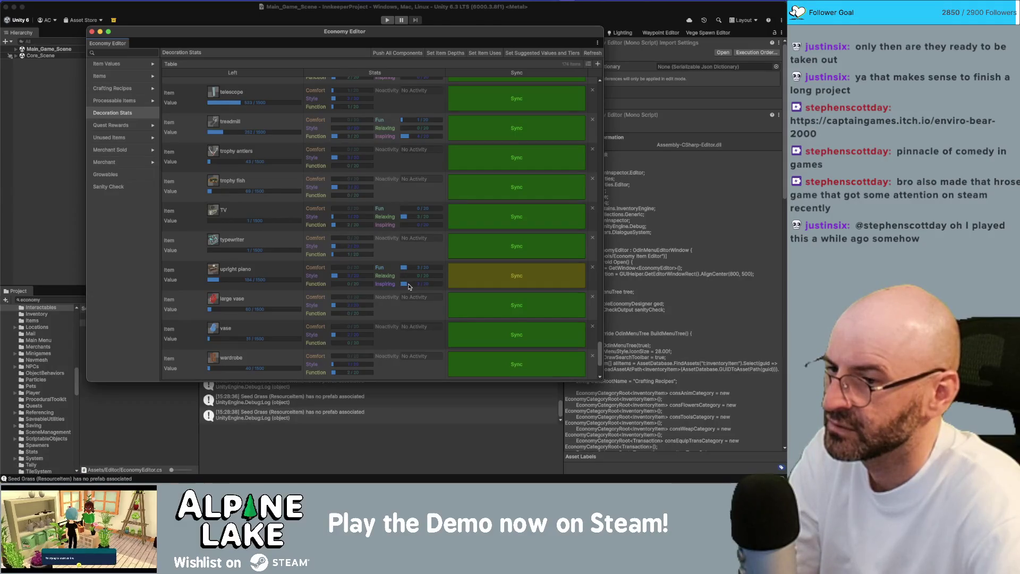
pyautogui.click(503, 278)
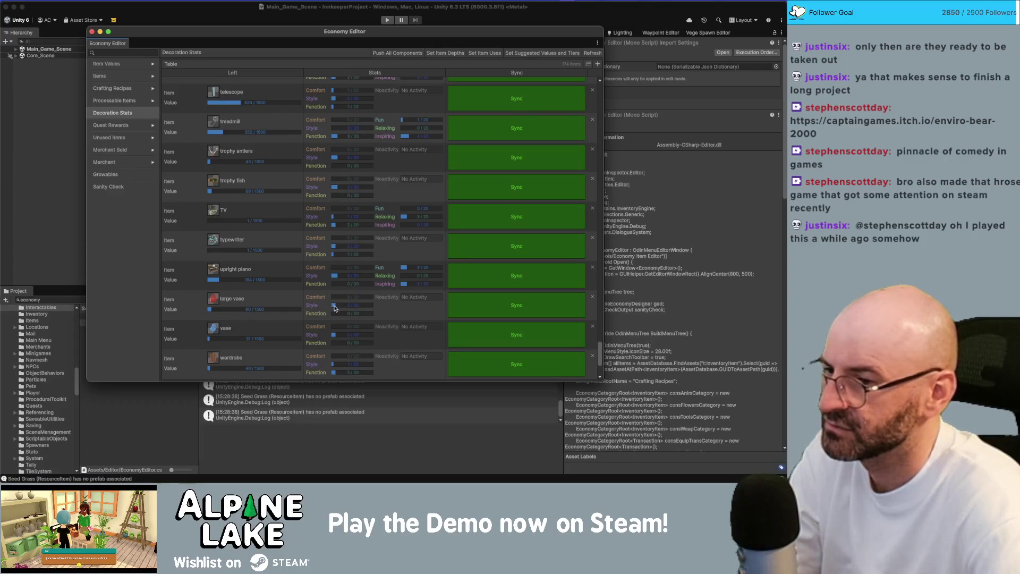
pyautogui.click(338, 307)
pyautogui.click(342, 307)
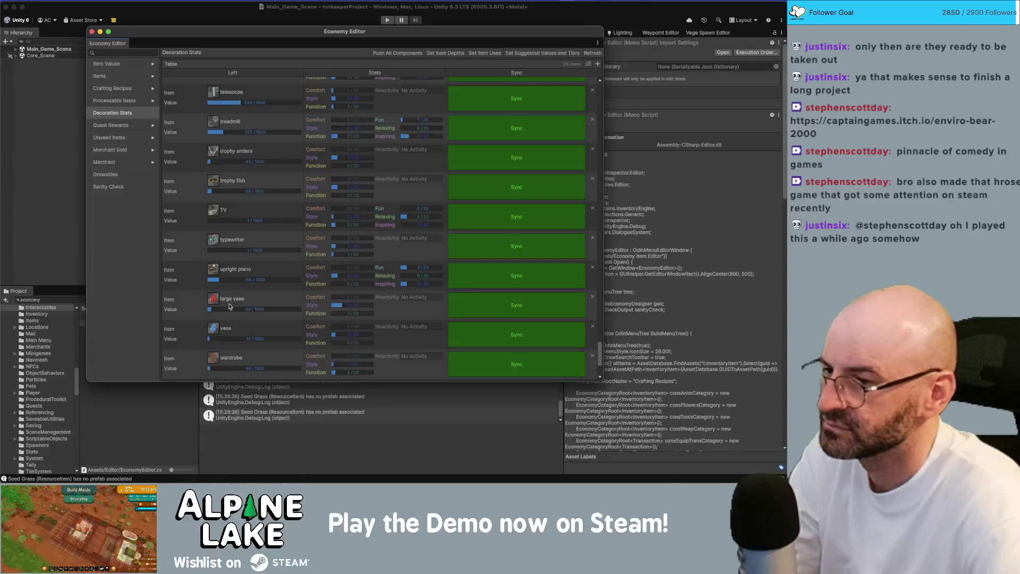
# Set the wardrobe's Function to 3 and the washing machine's Relaxing to 8.
pyautogui.scroll(-1, 285, 323)
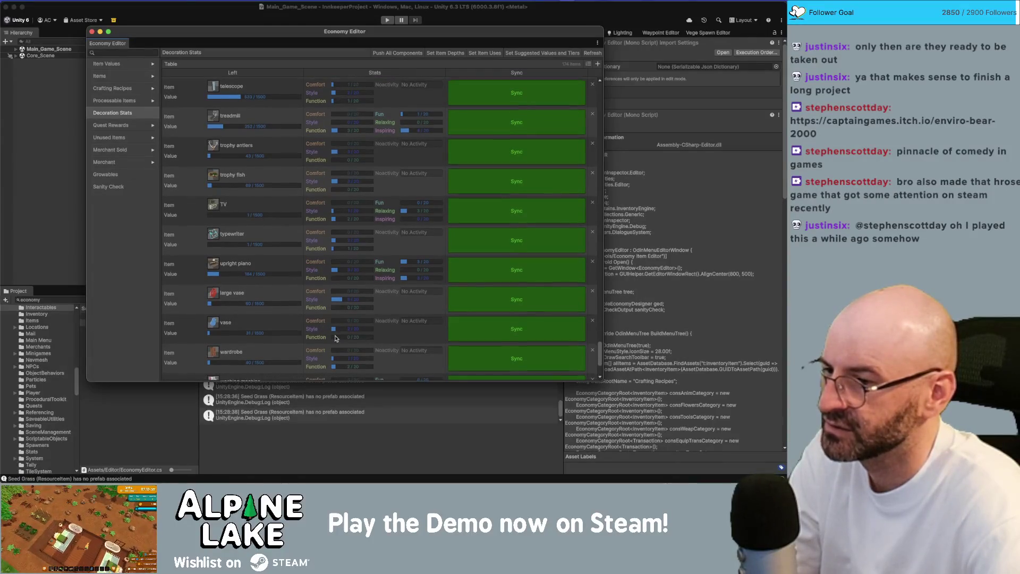
pyautogui.scroll(-3, 351, 339)
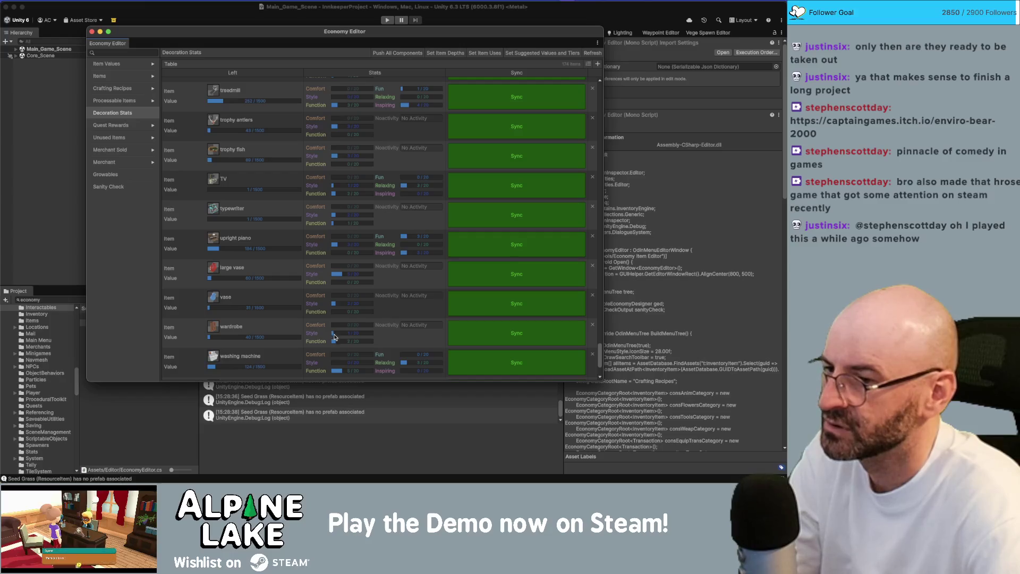
pyautogui.click(335, 341)
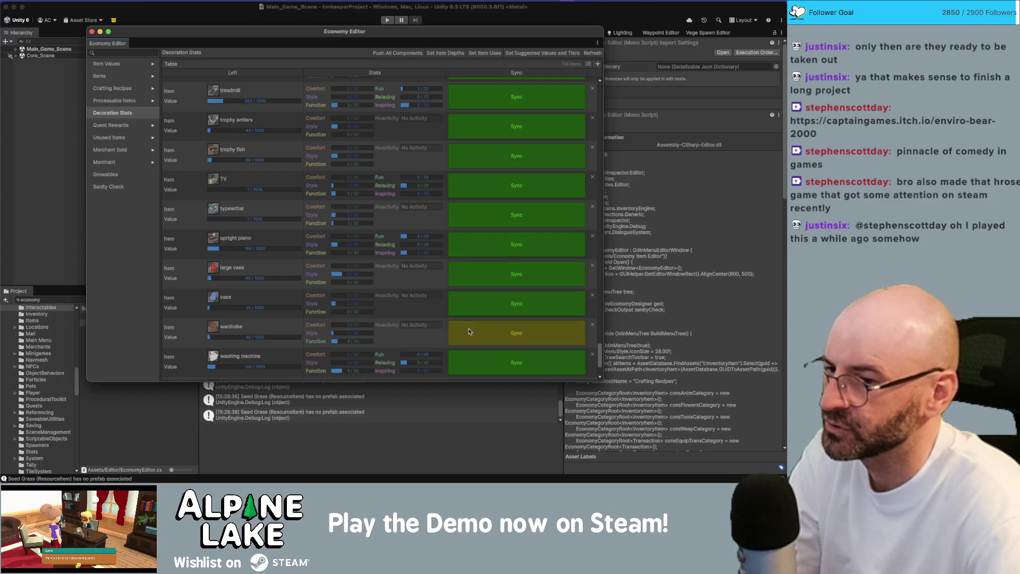
pyautogui.scroll(-2, 282, 321)
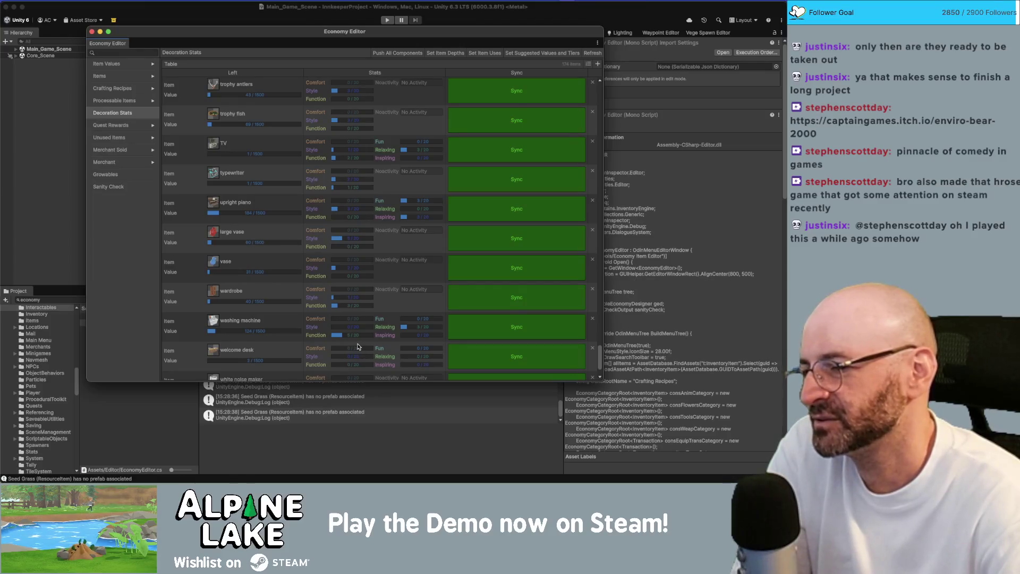
pyautogui.moveTo(409, 330); pyautogui.dragTo(418, 330)
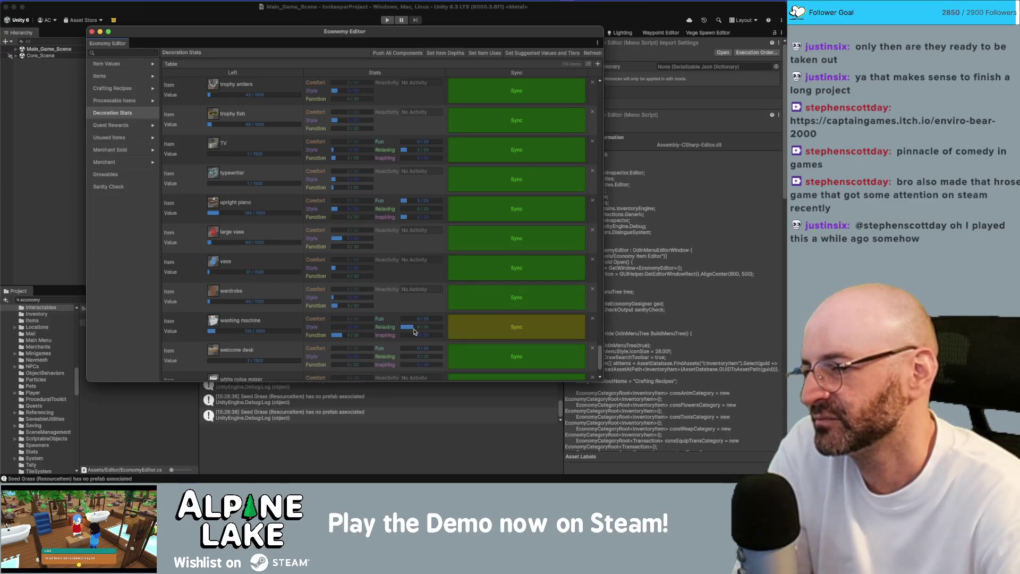
# Zero the white noise maker's Style, boost its Function and sync; raise the yoga mat's Fun to 2.
pyautogui.scroll(-2, 319, 327)
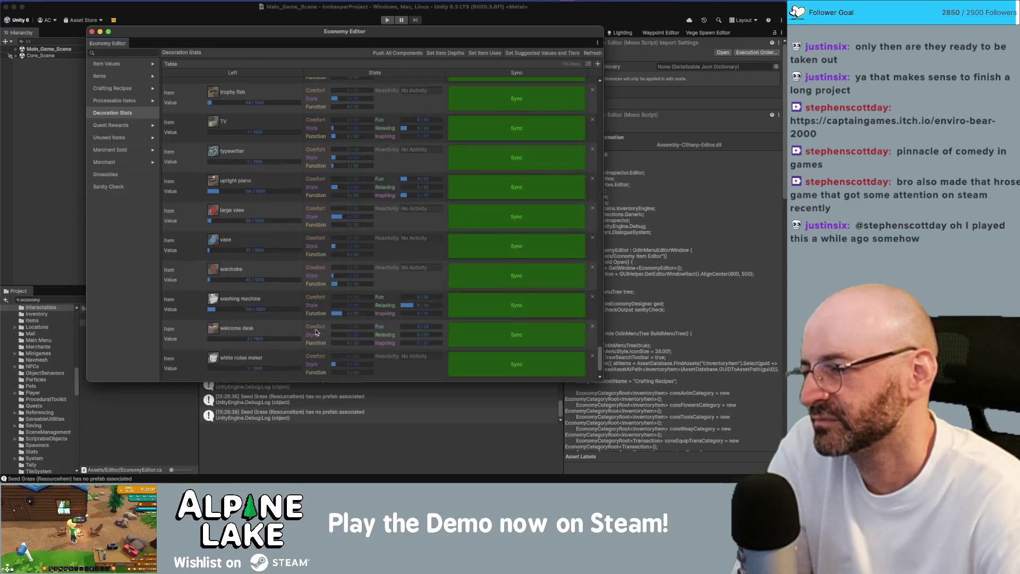
pyautogui.scroll(-2, 316, 331)
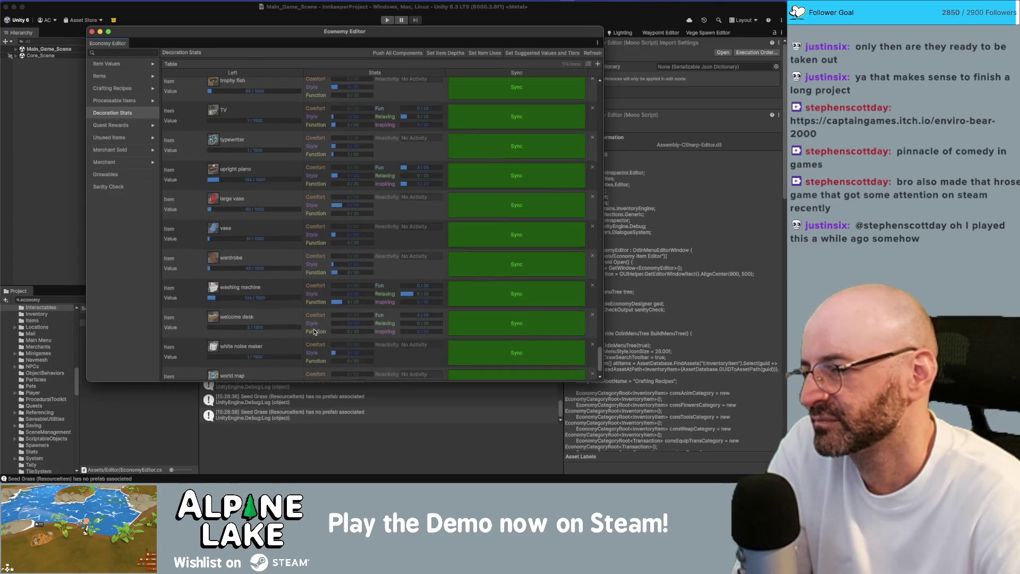
pyautogui.scroll(-2, 313, 331)
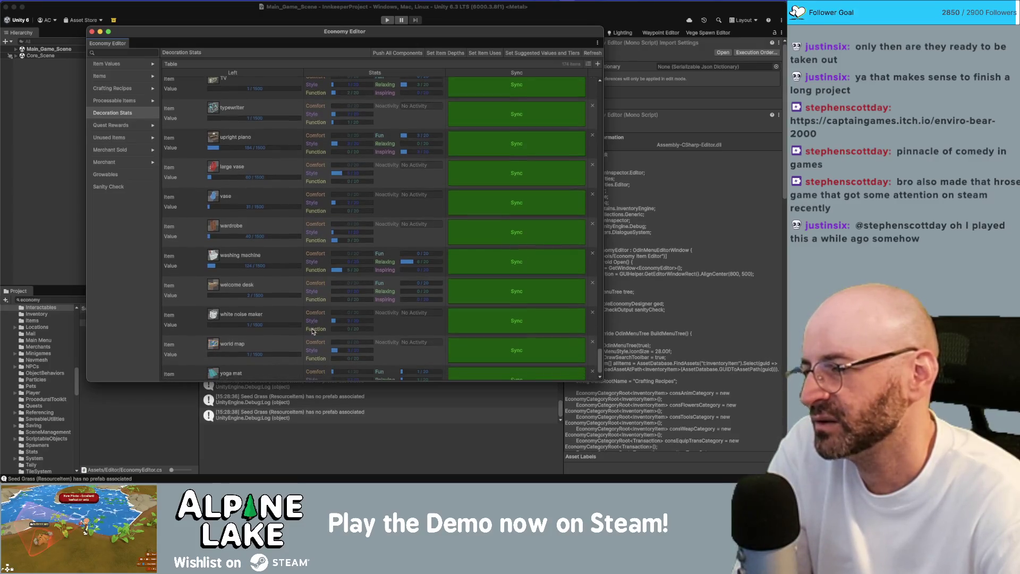
pyautogui.scroll(-1, 313, 328)
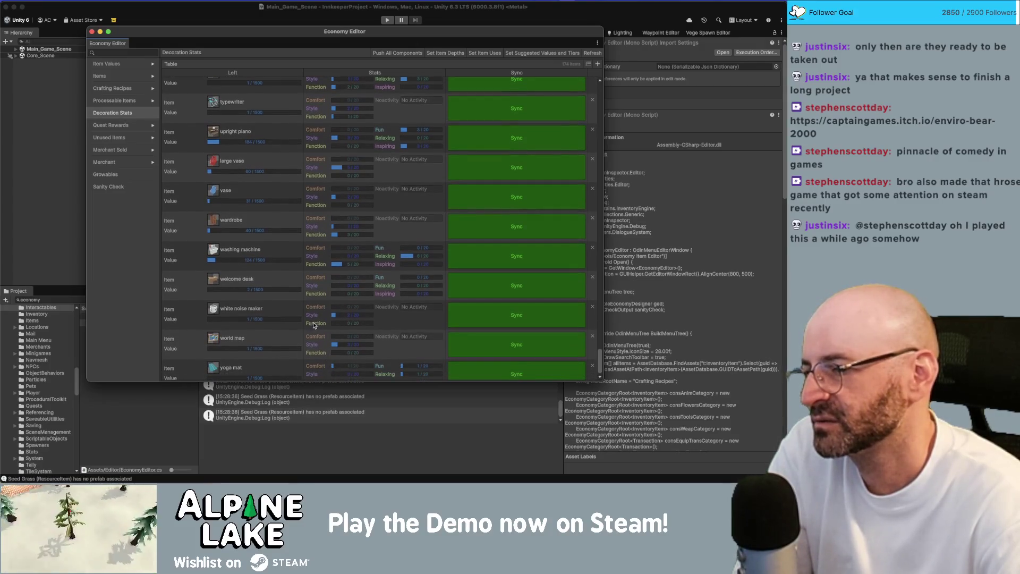
pyautogui.moveTo(335, 317)
pyautogui.mouseDown()
pyautogui.moveTo(324, 324)
pyautogui.moveTo(344, 326)
pyautogui.mouseUp()
pyautogui.click(499, 319)
pyautogui.scroll(-1, 306, 321)
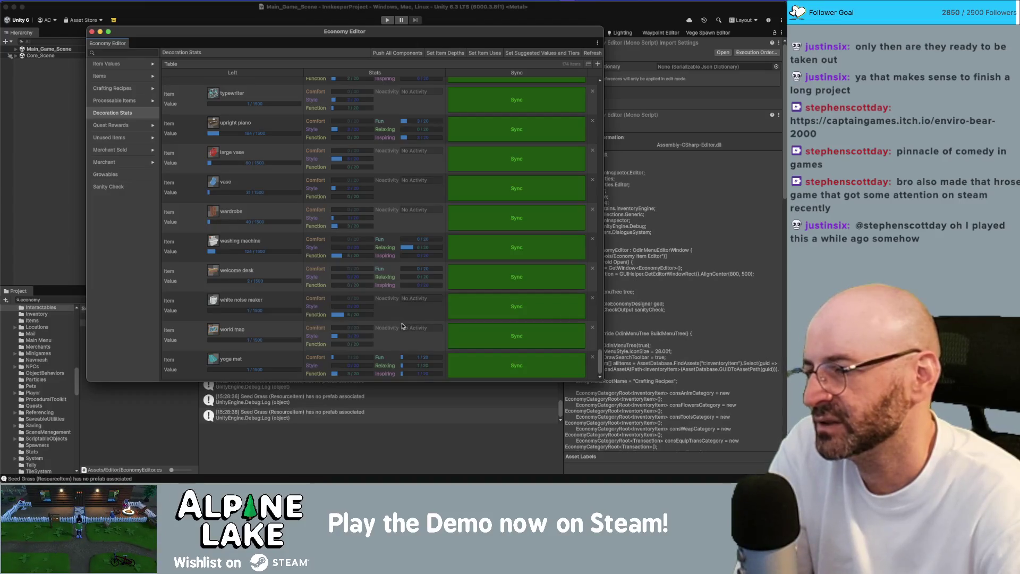
pyautogui.click(404, 362)
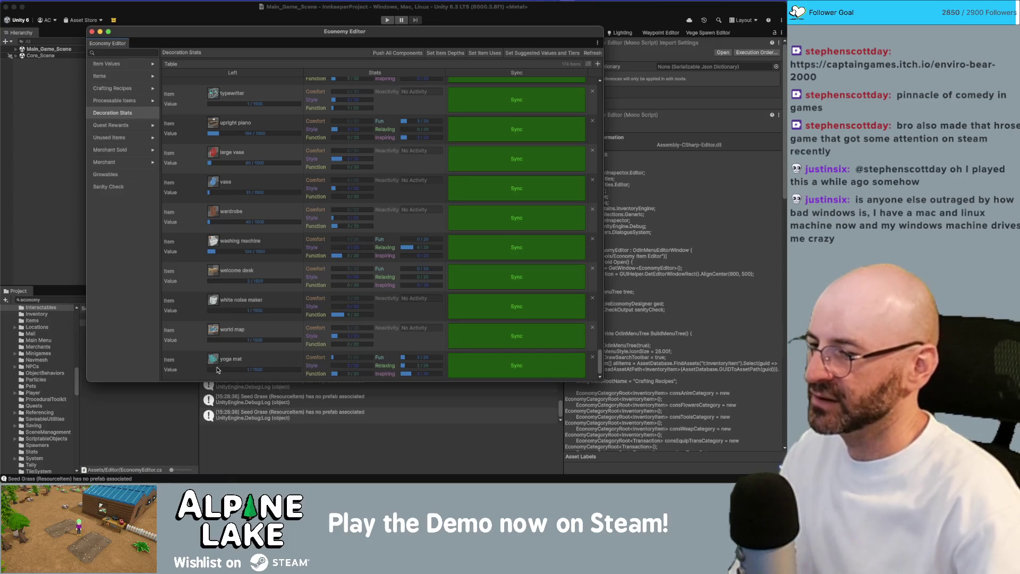
# Set the yoga mat's item value to 108.
pyautogui.moveTo(211, 370); pyautogui.dragTo(212, 373)
# Set the world map and white noise maker values to 72 and sync those rows and the yoga mat.
pyautogui.click(212, 340)
pyautogui.click(211, 310)
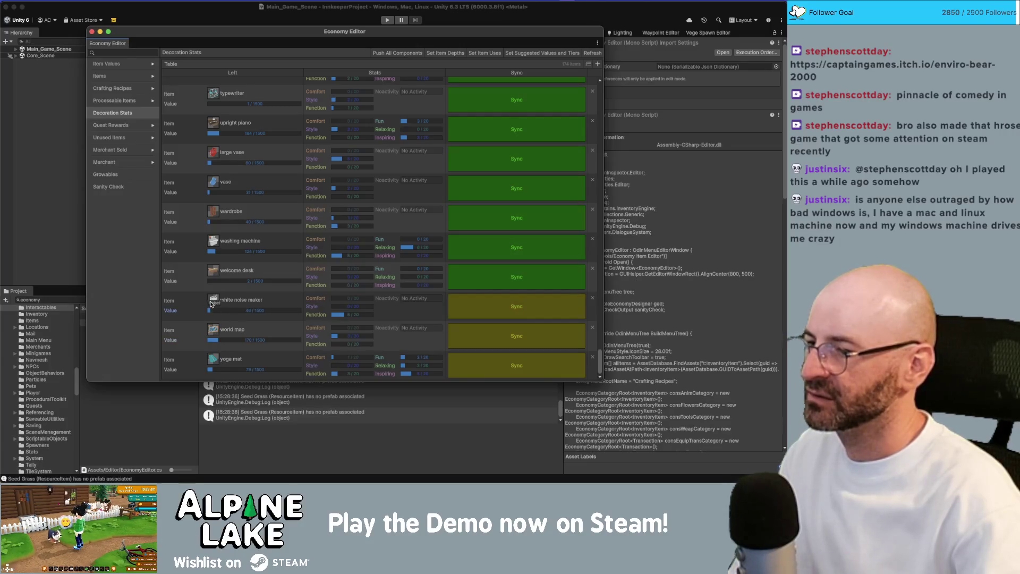
pyautogui.scroll(1, 212, 300)
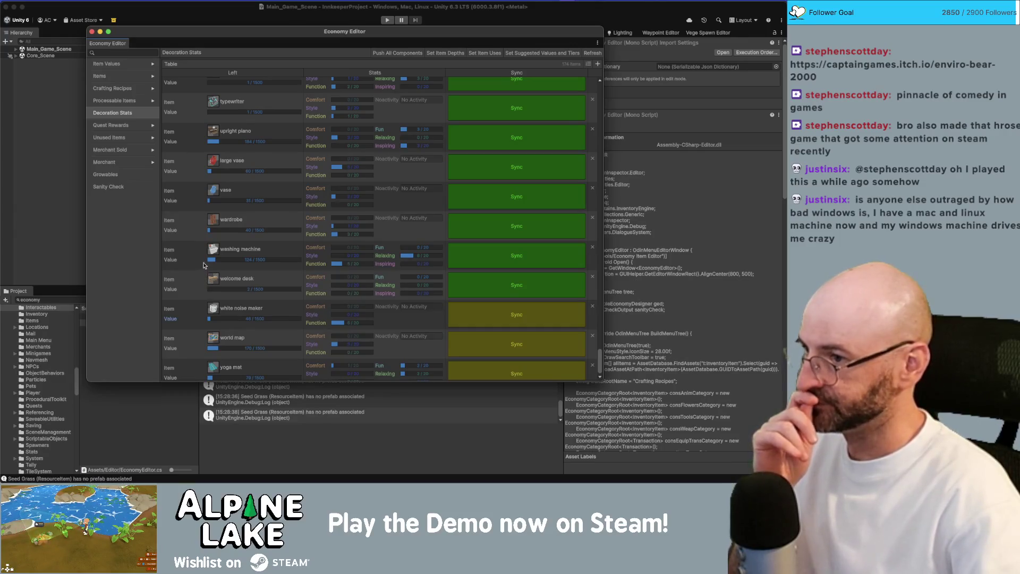
pyautogui.click(499, 363)
pyautogui.click(490, 338)
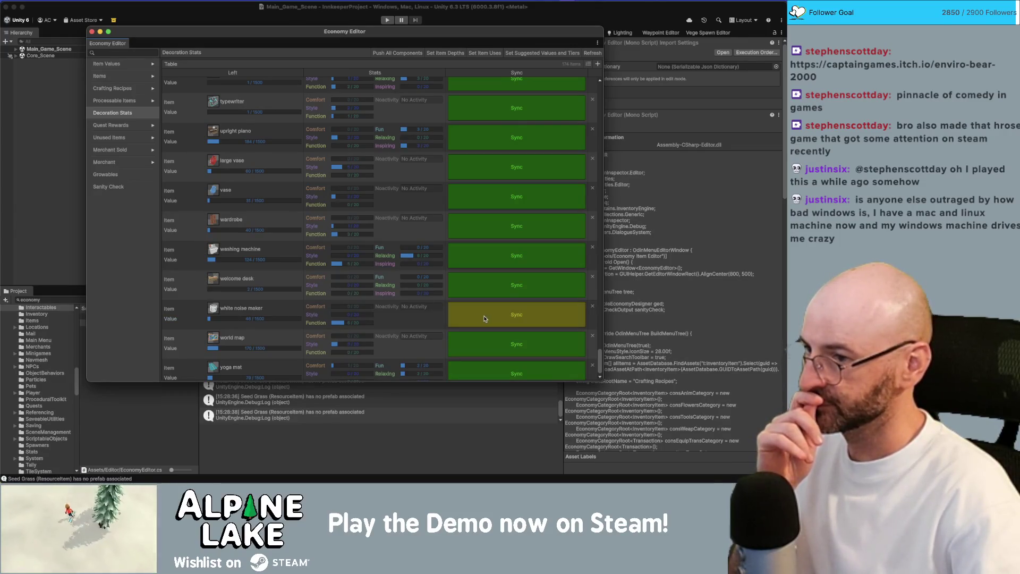
pyautogui.click(488, 320)
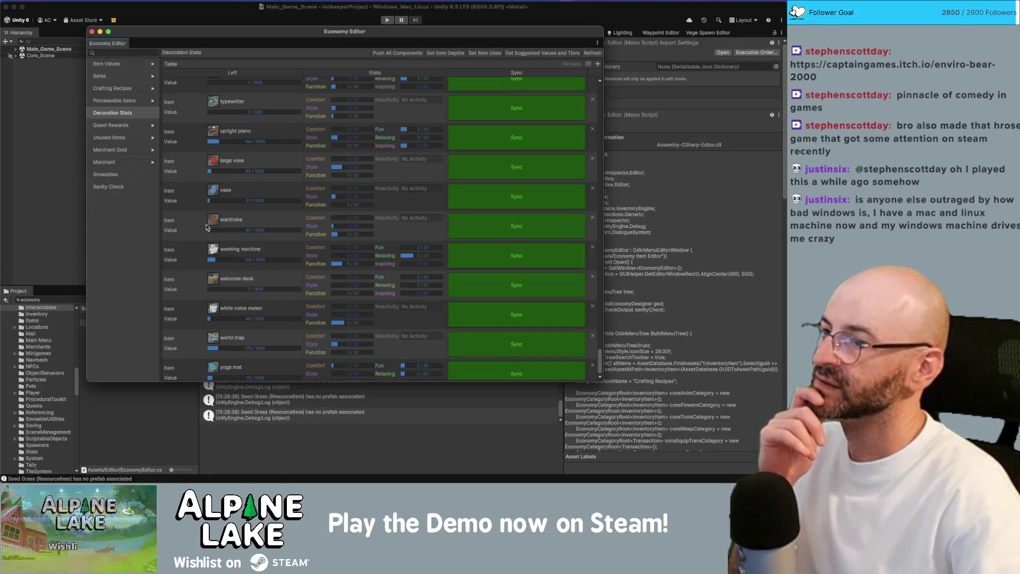
# Set the TV's item value to 125 and the typewriter's to 173.
pyautogui.scroll(1, 206, 227)
pyautogui.scroll(3, 207, 226)
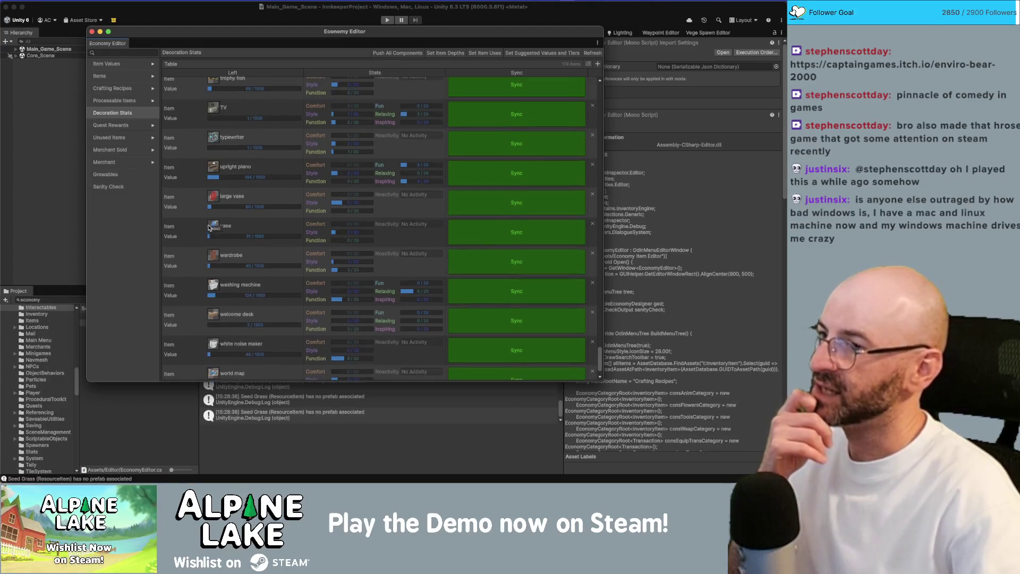
pyautogui.scroll(3, 213, 156)
pyautogui.click(215, 155)
pyautogui.click(218, 183)
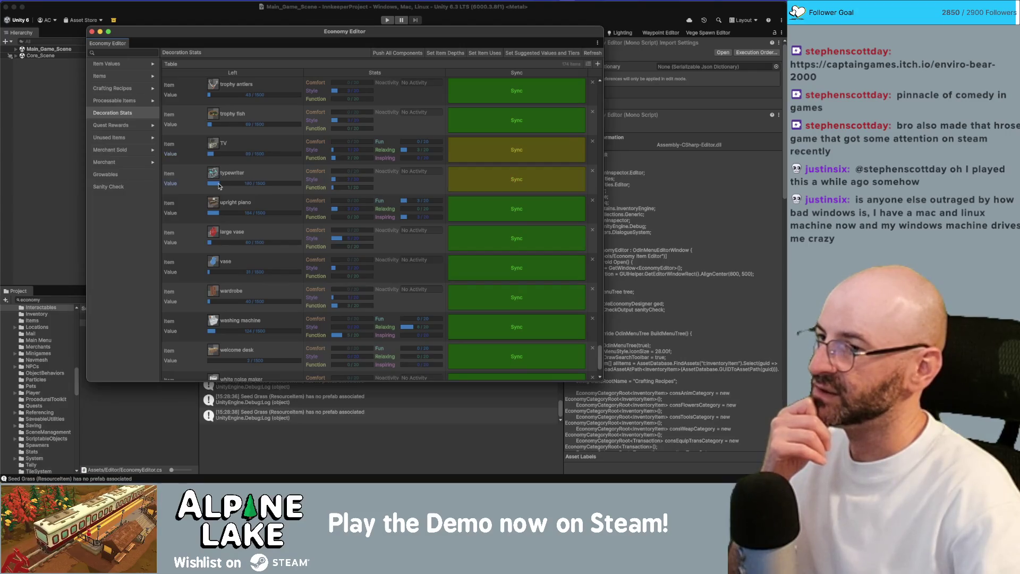
pyautogui.moveTo(218, 185); pyautogui.dragTo(213, 184)
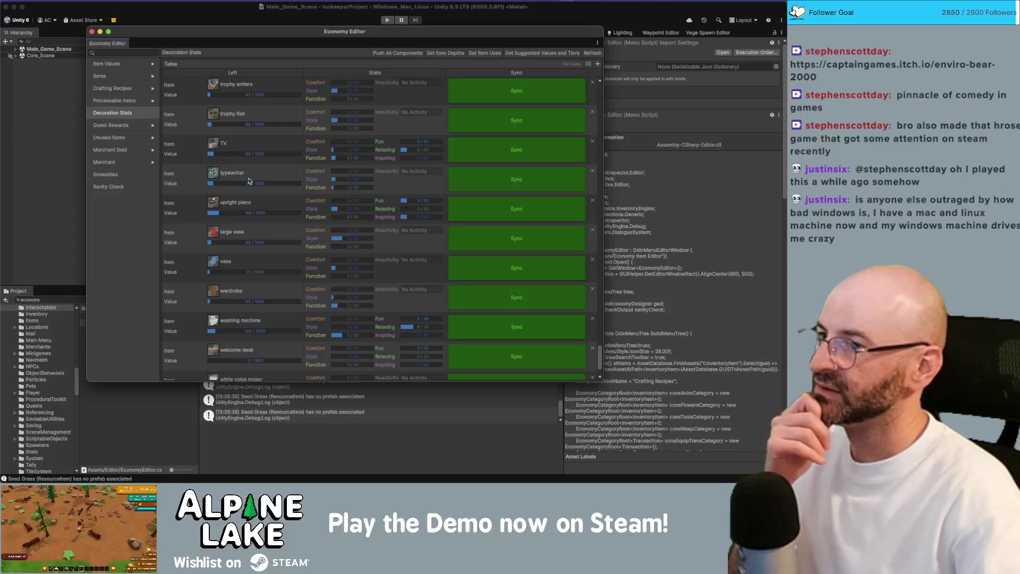
pyautogui.scroll(10, 245, 183)
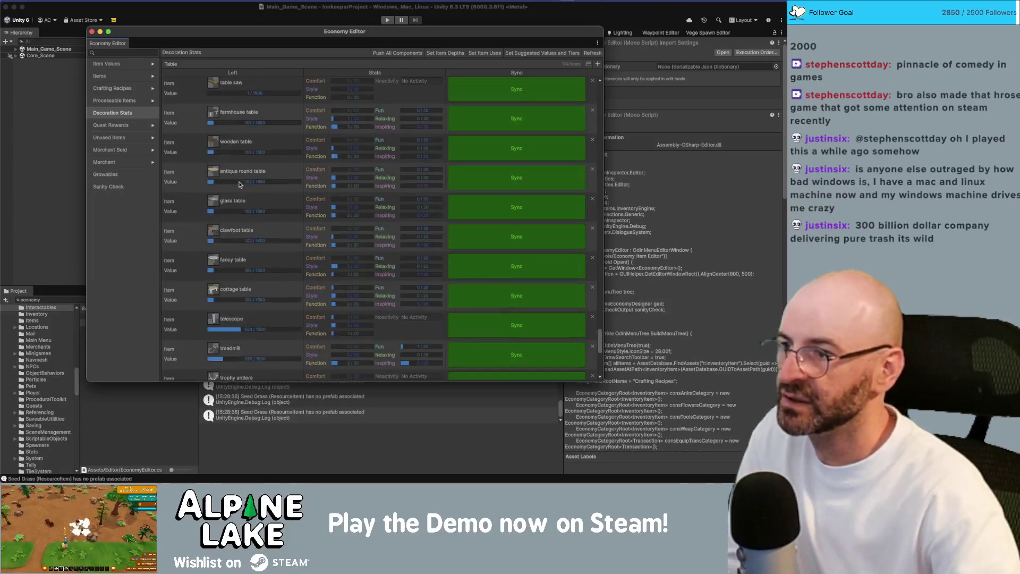
# Give the statue bust an item value and sync it.
pyautogui.scroll(7, 213, 185)
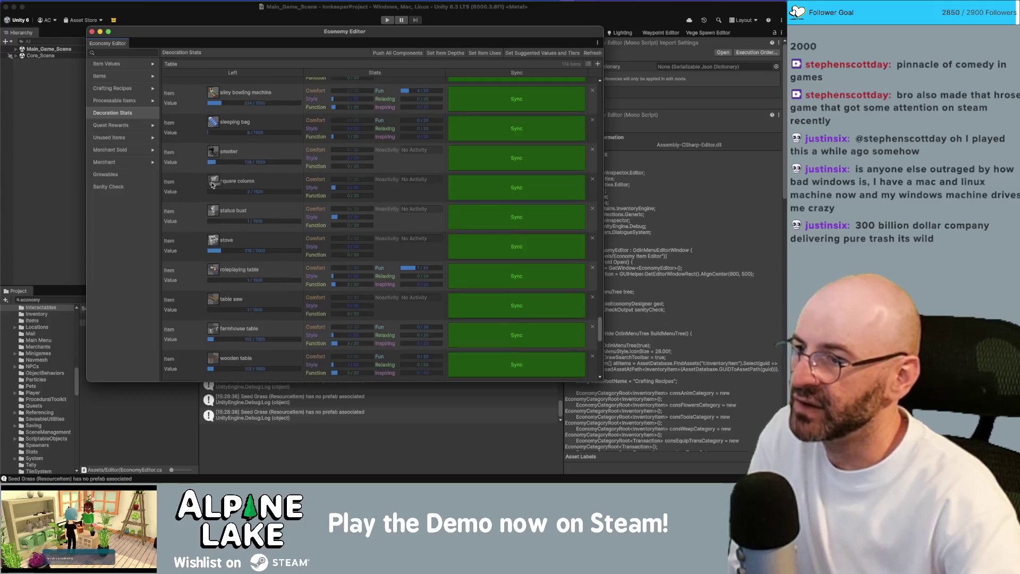
pyautogui.click(214, 222)
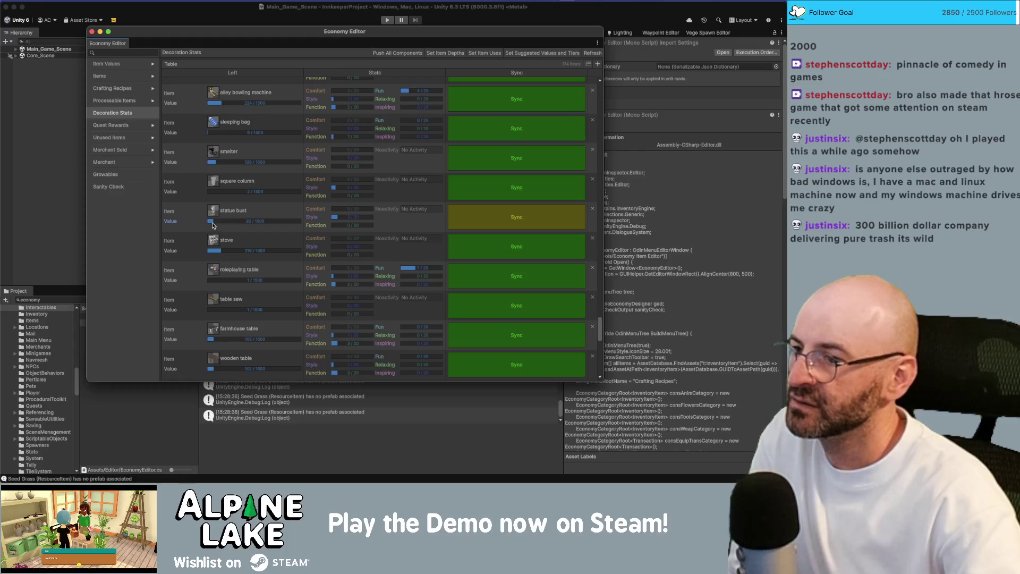
pyautogui.click(211, 222)
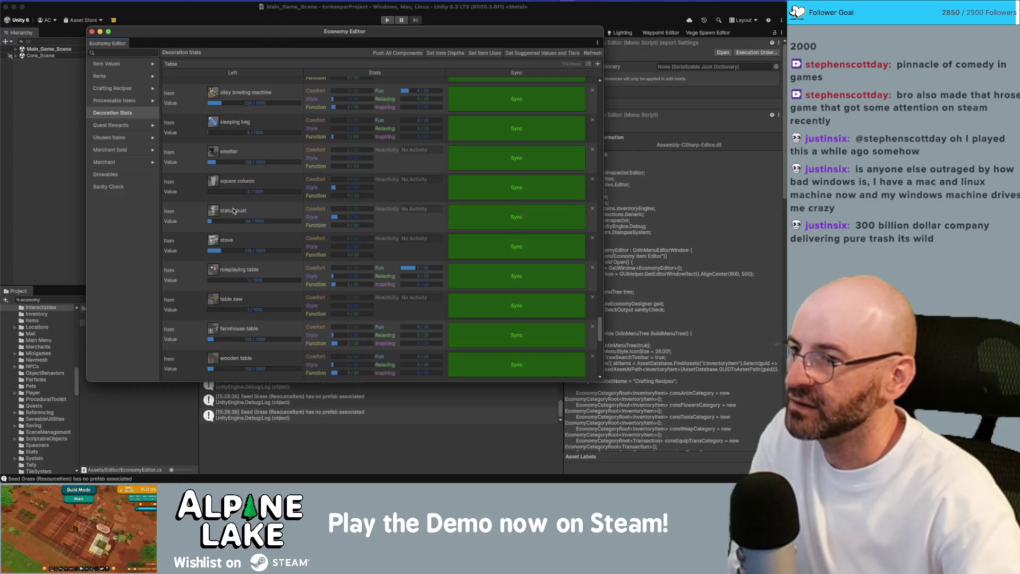
# Scroll back up the table and bring up the Sanity Check report.
pyautogui.scroll(1, 234, 211)
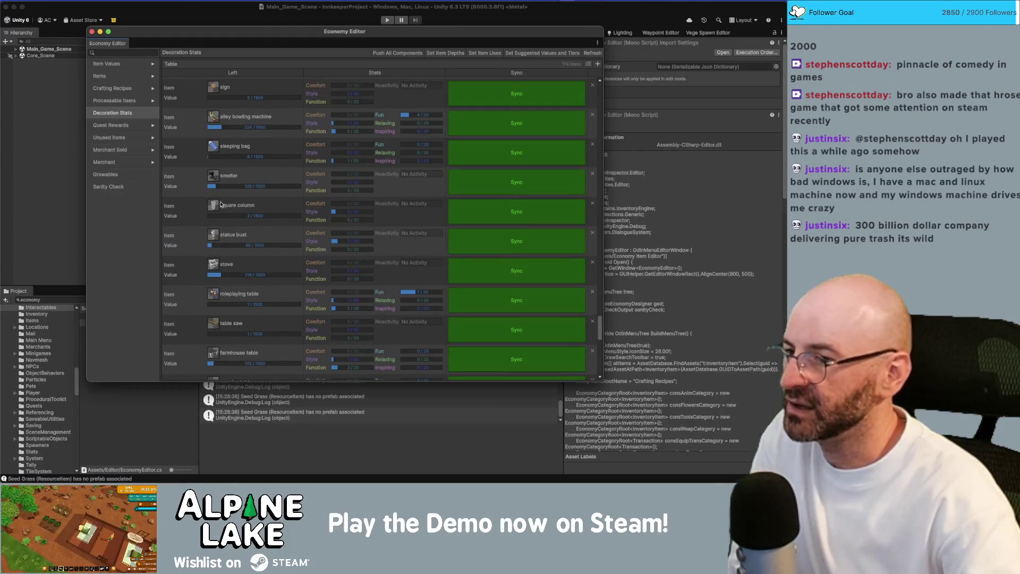
pyautogui.scroll(3, 216, 212)
pyautogui.scroll(5, 216, 214)
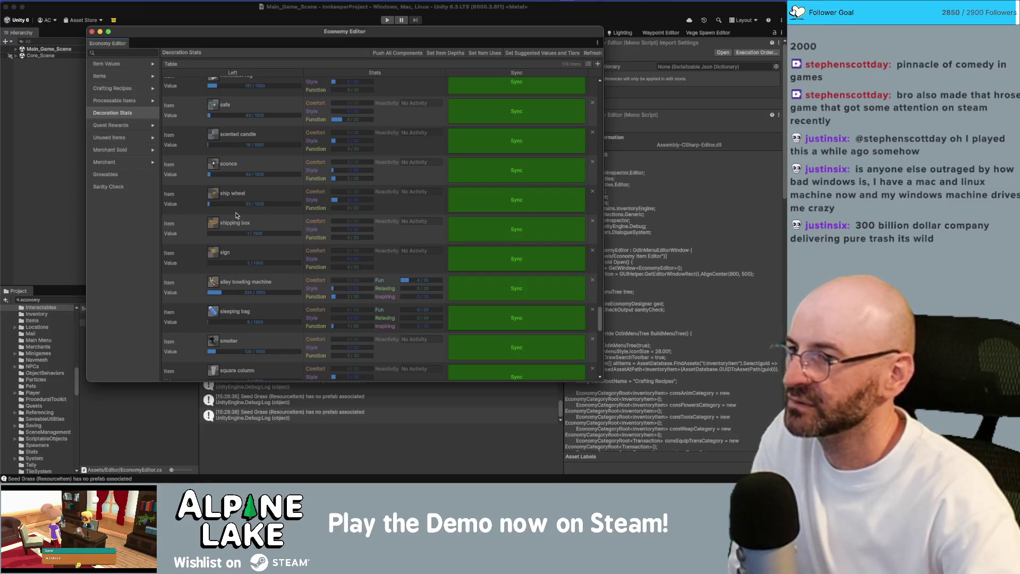
pyautogui.scroll(1, 234, 204)
pyautogui.scroll(12, 234, 204)
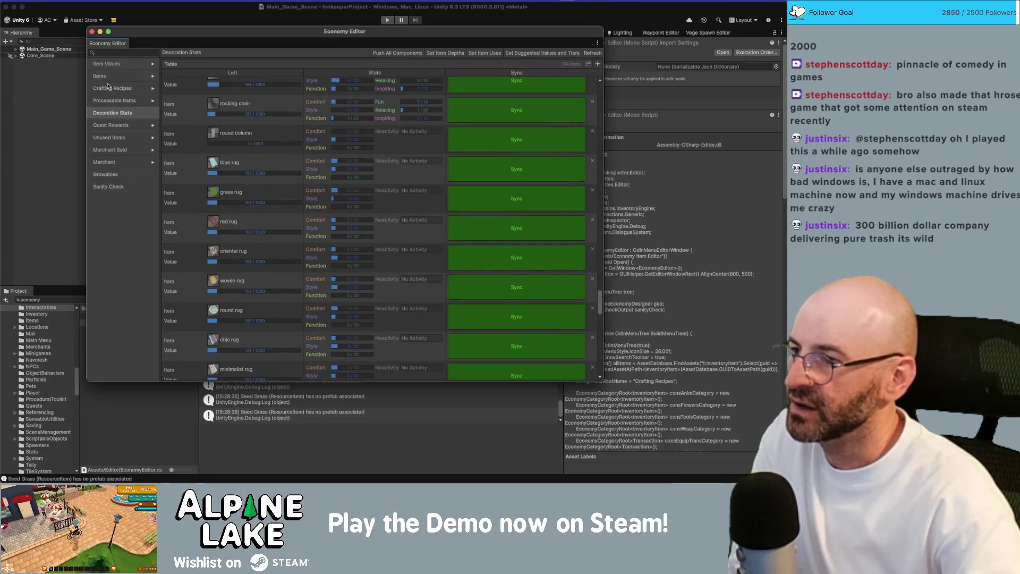
pyautogui.click(122, 187)
# Refresh the economy data, scroll through the sanity results, then switch to Item Values.
pyautogui.click(587, 52)
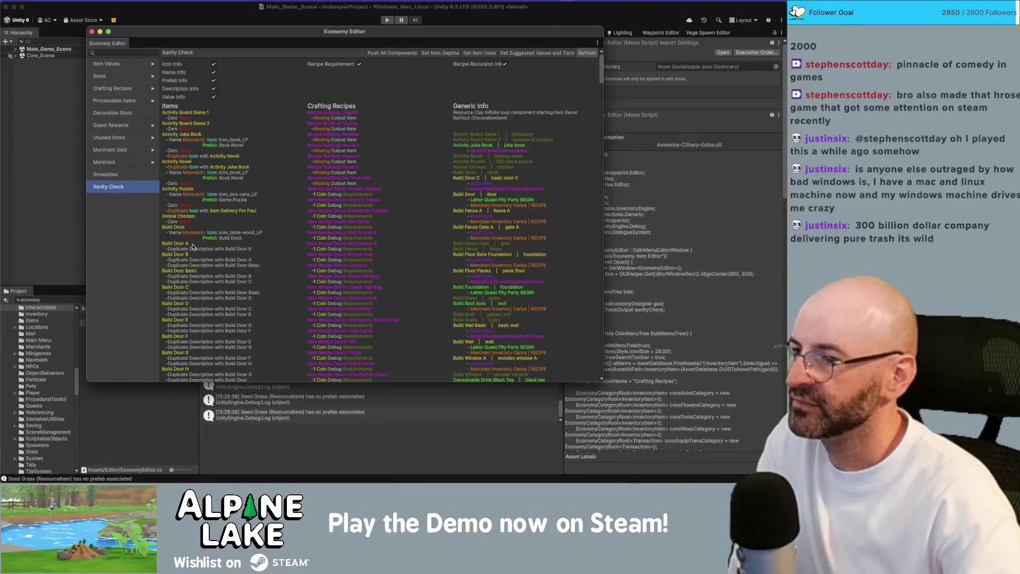
pyautogui.scroll(-15, 192, 244)
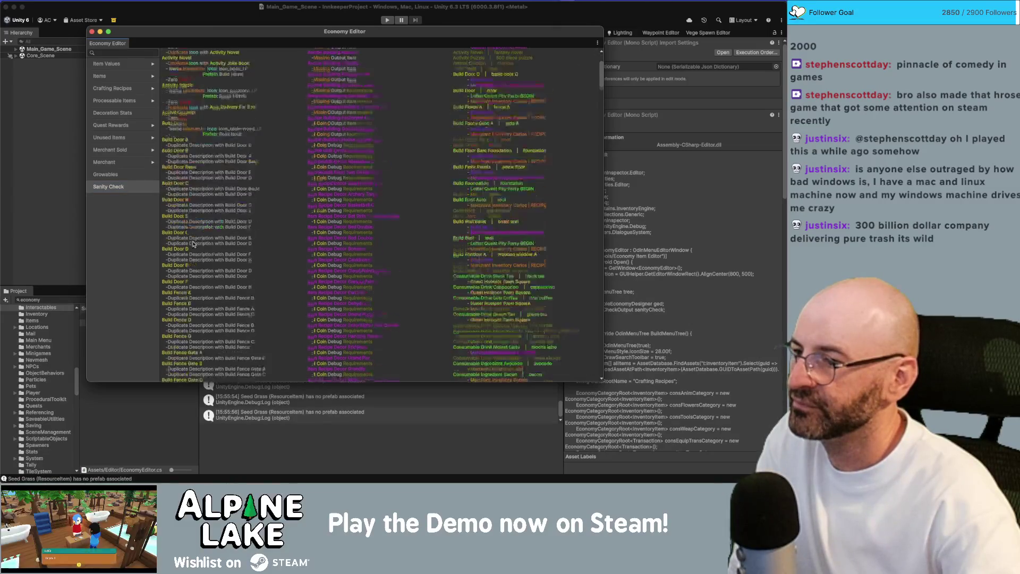
pyautogui.scroll(-20, 193, 243)
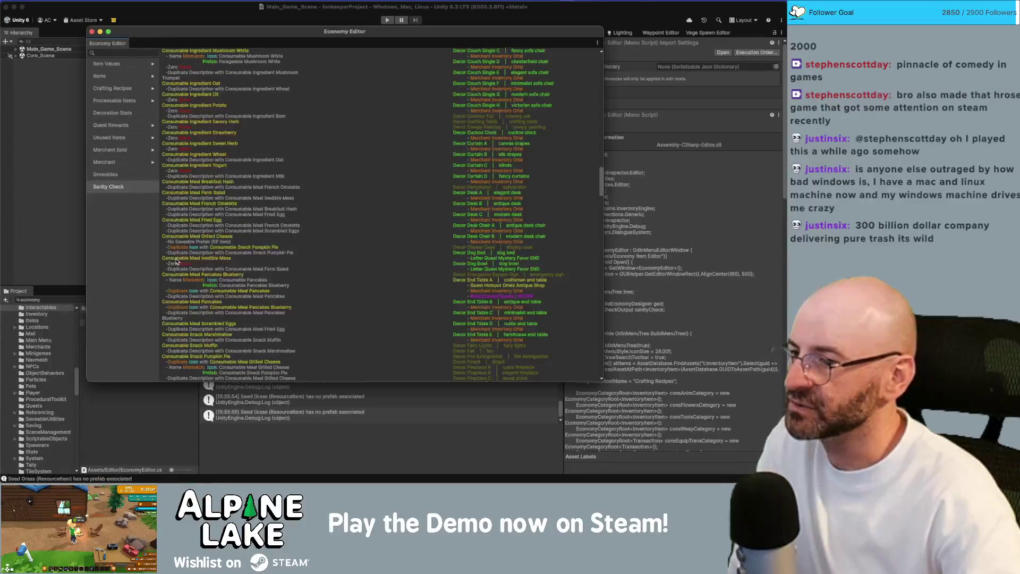
pyautogui.click(130, 65)
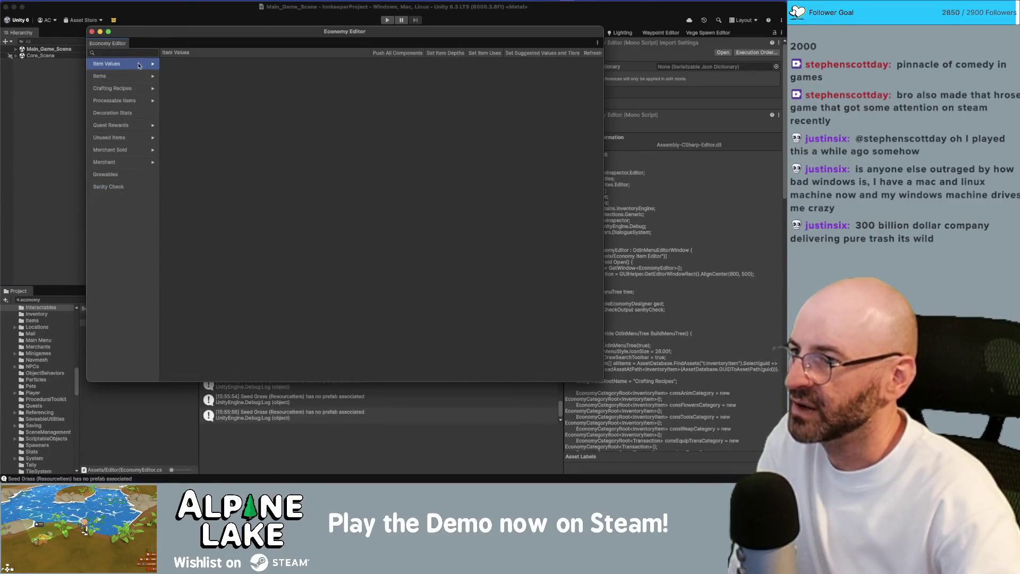
# Browse item values for None, Resource, Weapon, Tool, Decoration, Armor and Currency, editing the dub's value.
pyautogui.click(151, 64)
pyautogui.click(143, 75)
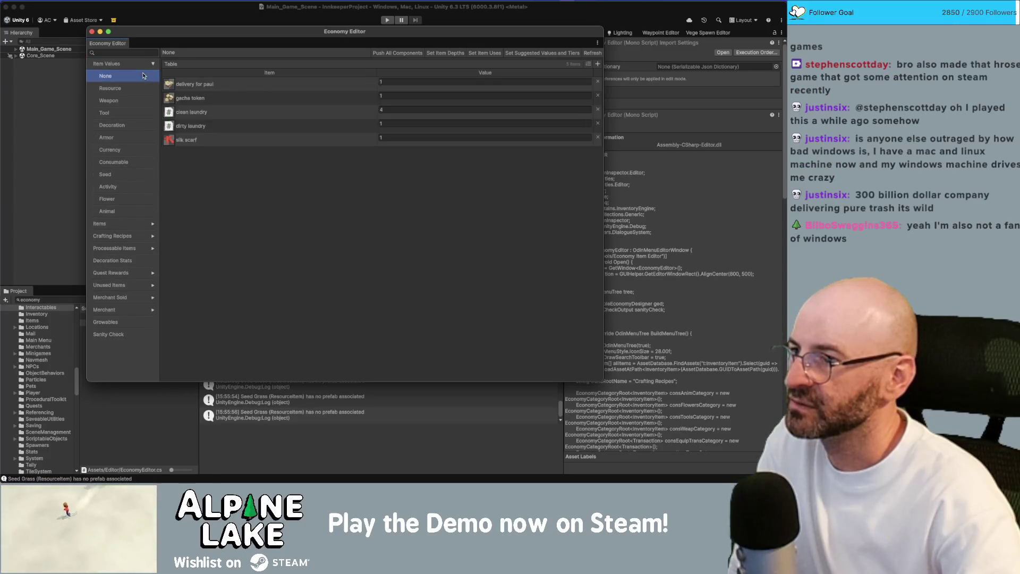
pyautogui.click(137, 88)
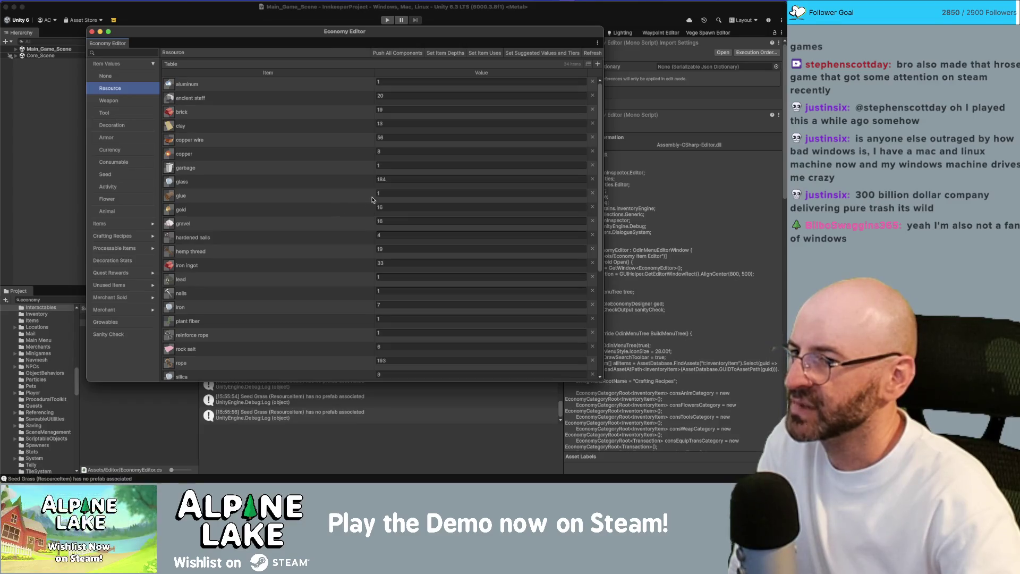
pyautogui.click(128, 101)
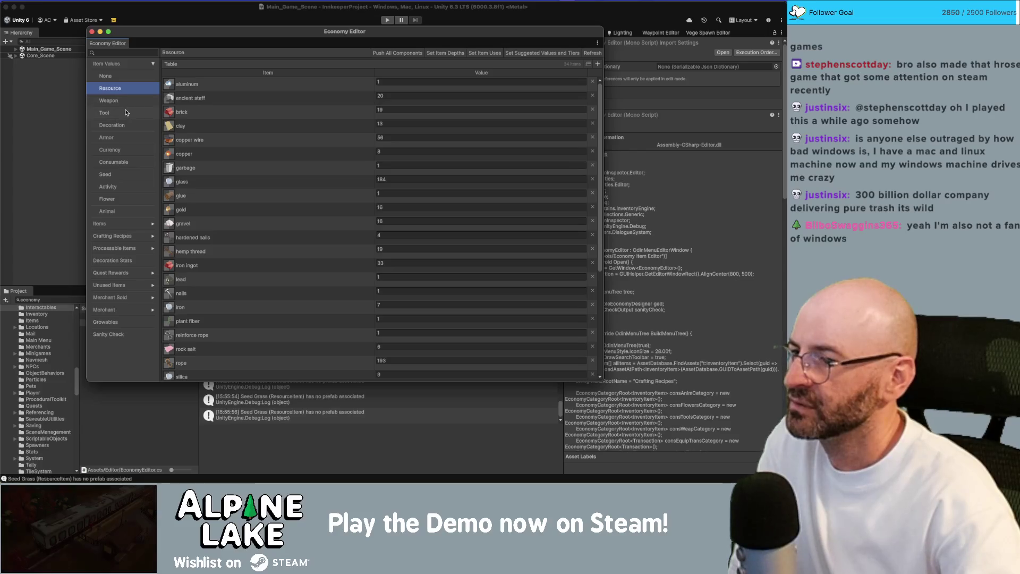
pyautogui.click(127, 117)
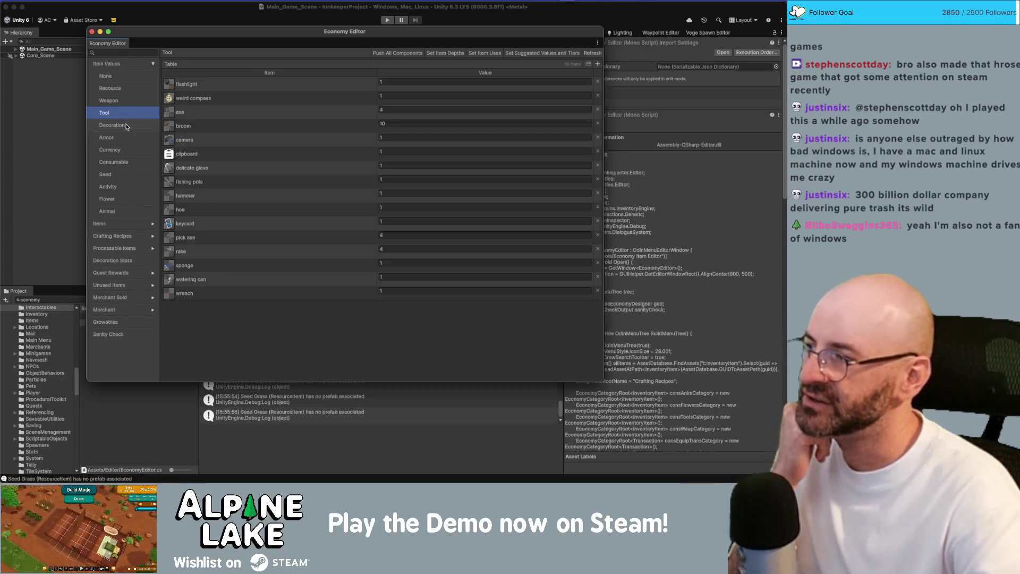
pyautogui.click(126, 126)
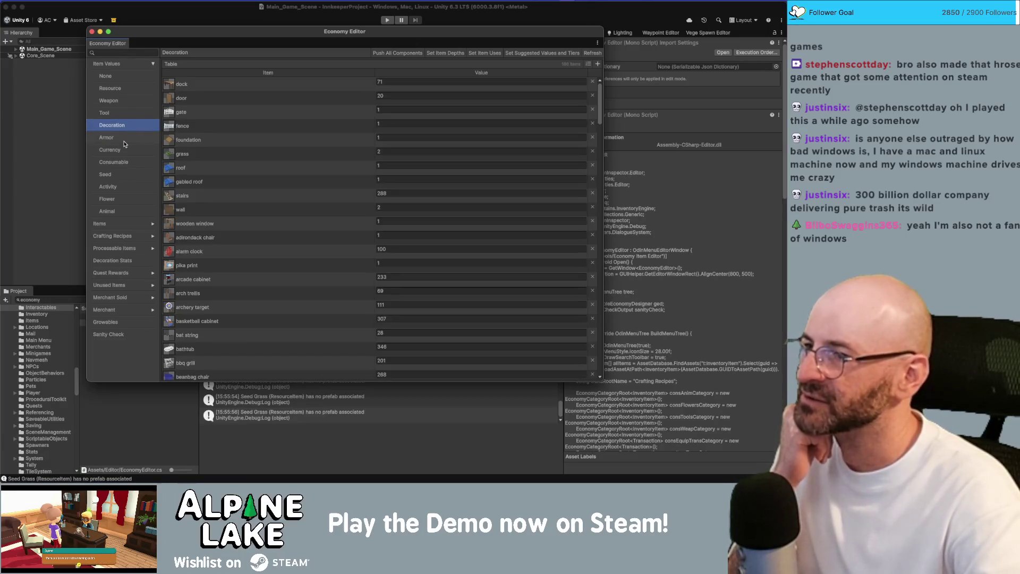
pyautogui.click(124, 143)
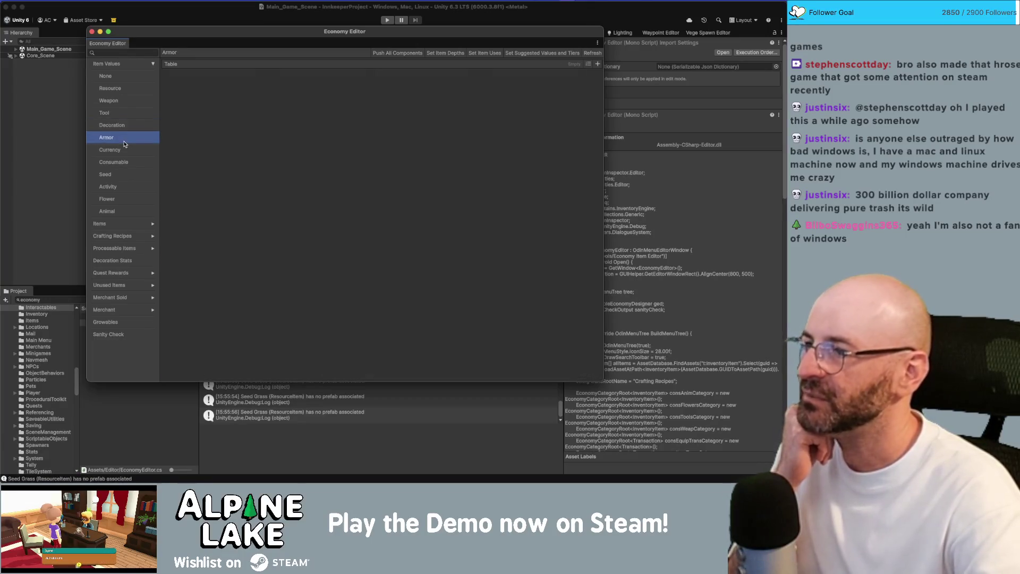
pyautogui.click(123, 151)
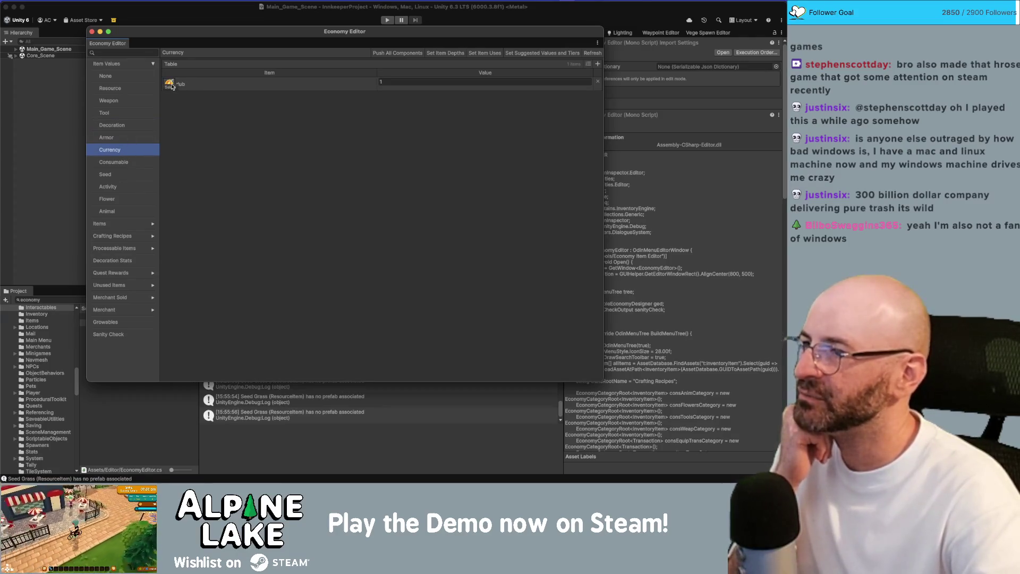
pyautogui.click(391, 82)
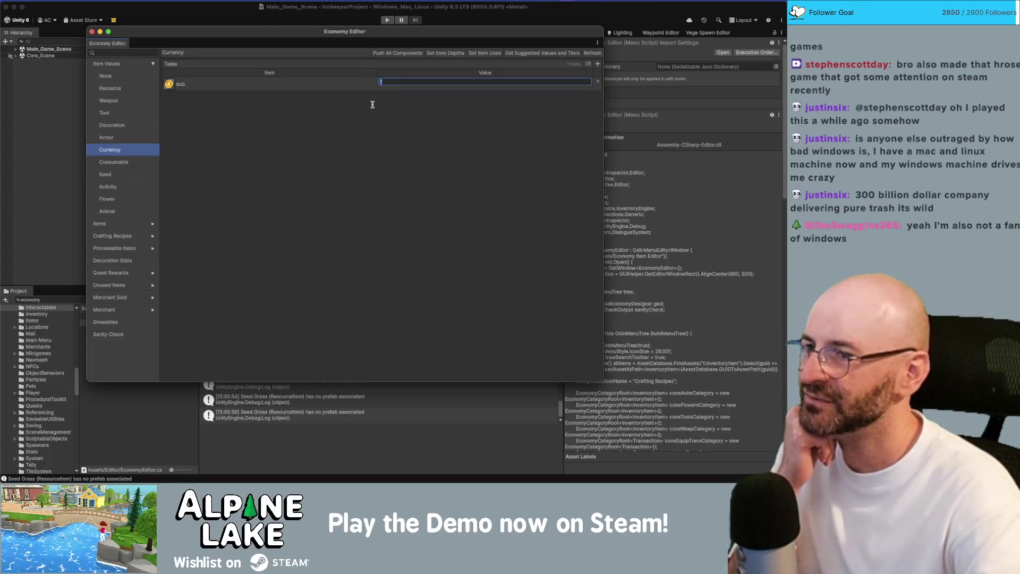
# List Consumable item values, edit the avocado's value, and open the avocado asset's settings.
pyautogui.click(94, 175)
pyautogui.click(105, 164)
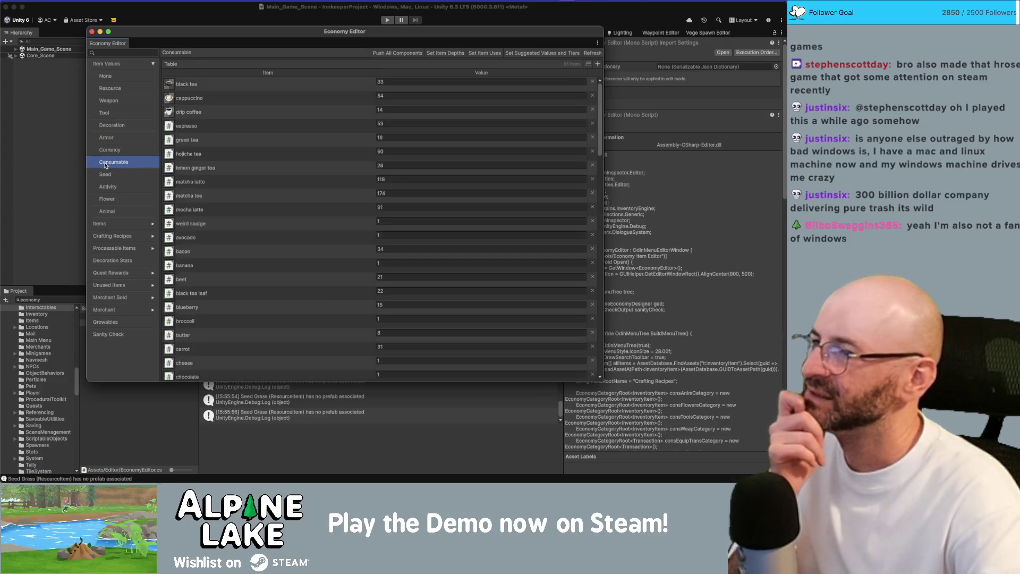
pyautogui.scroll(-1, 314, 151)
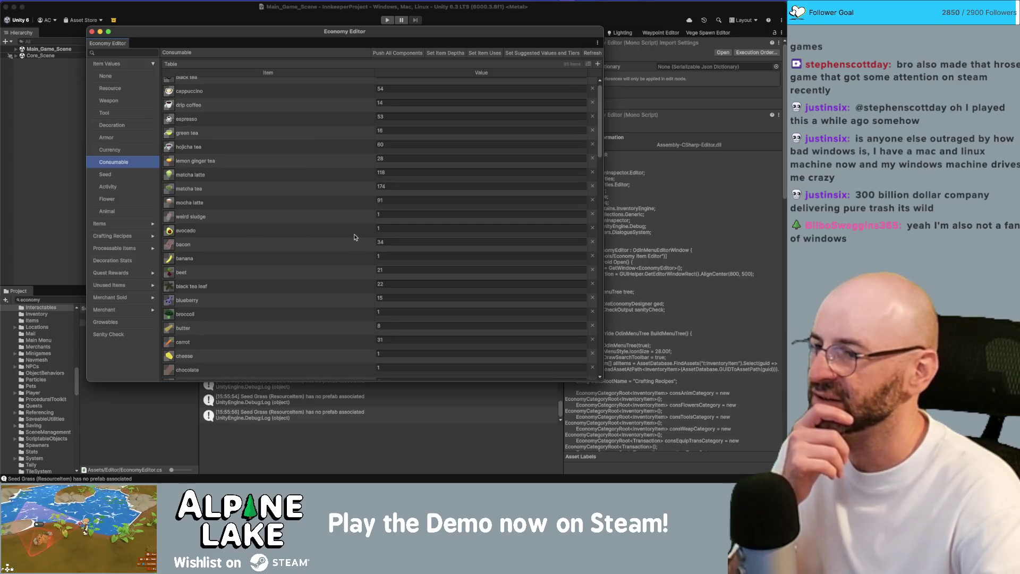
pyautogui.click(379, 228)
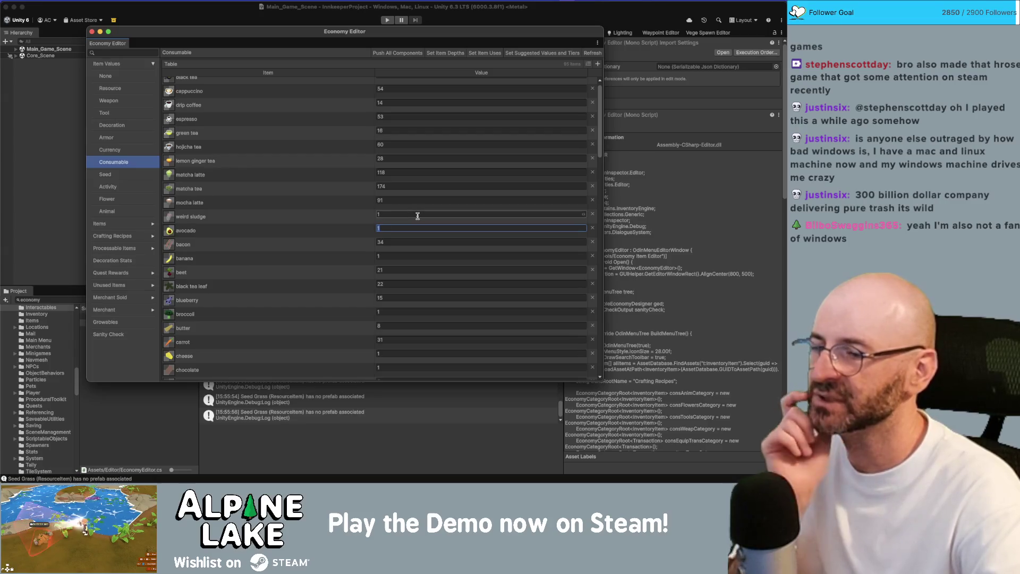
pyautogui.scroll(-3, 281, 246)
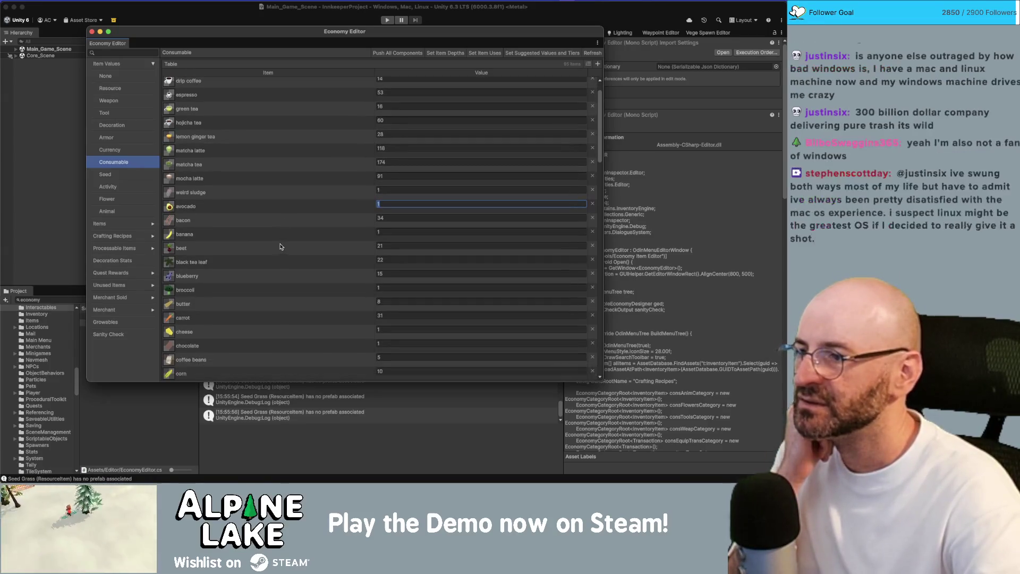
pyautogui.click(169, 206)
pyautogui.moveTo(230, 45)
pyautogui.mouseDown()
pyautogui.moveTo(266, 69)
pyautogui.moveTo(608, 84)
pyautogui.mouseUp()
pyautogui.click(137, 390)
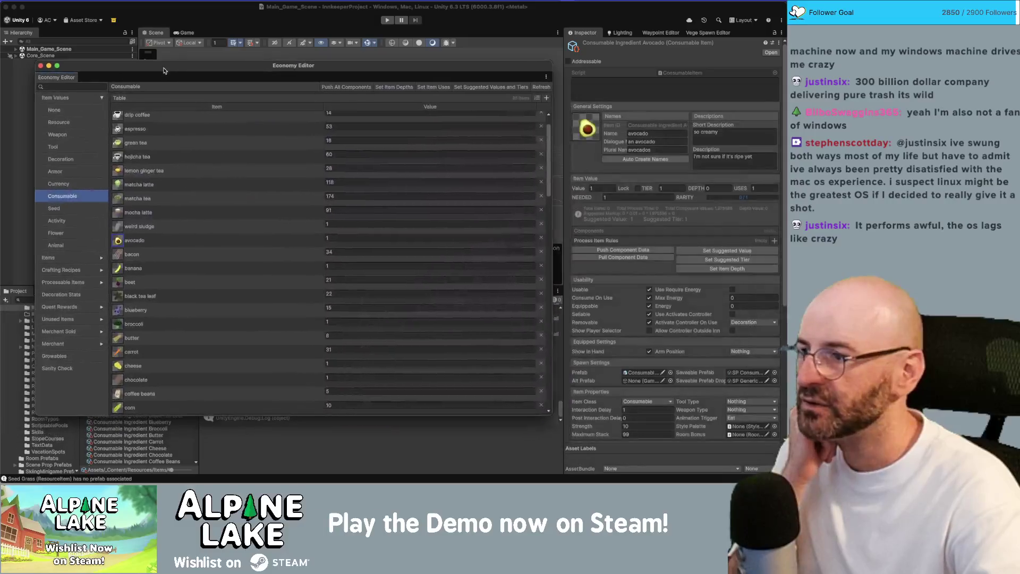
pyautogui.click(101, 259)
pyautogui.click(96, 269)
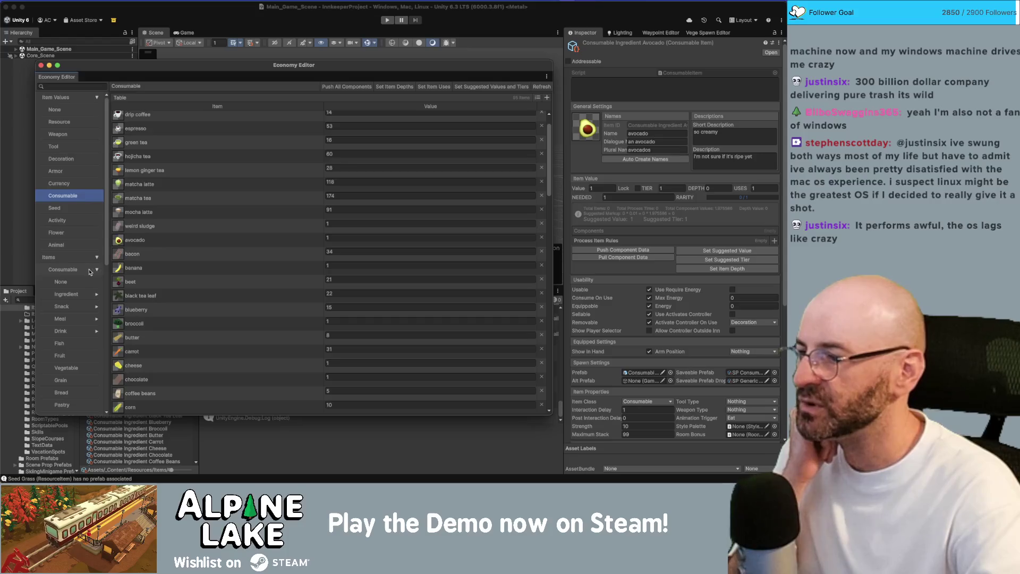
pyautogui.scroll(-1, 79, 272)
pyautogui.scroll(-1, 79, 272)
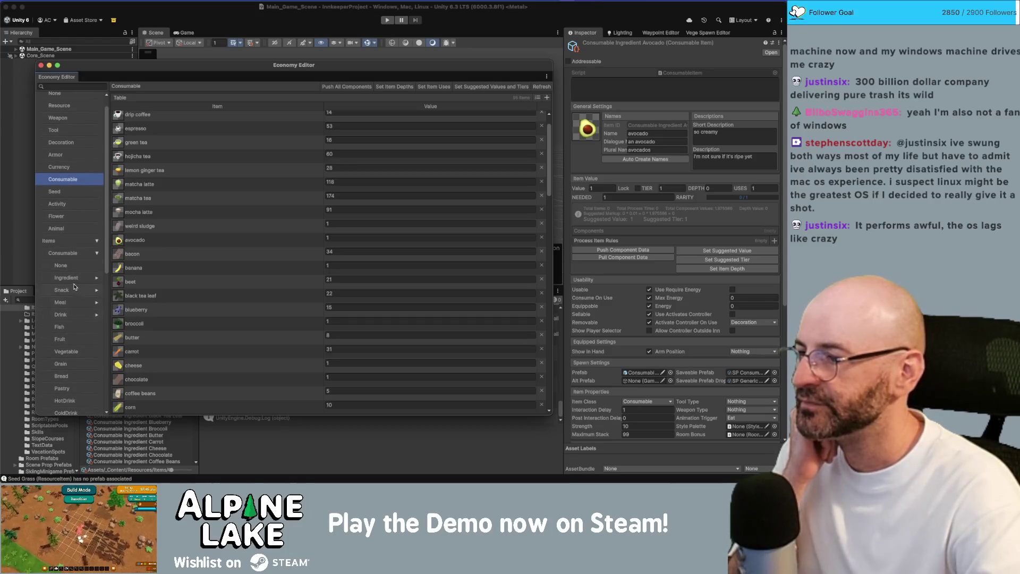
pyautogui.click(74, 280)
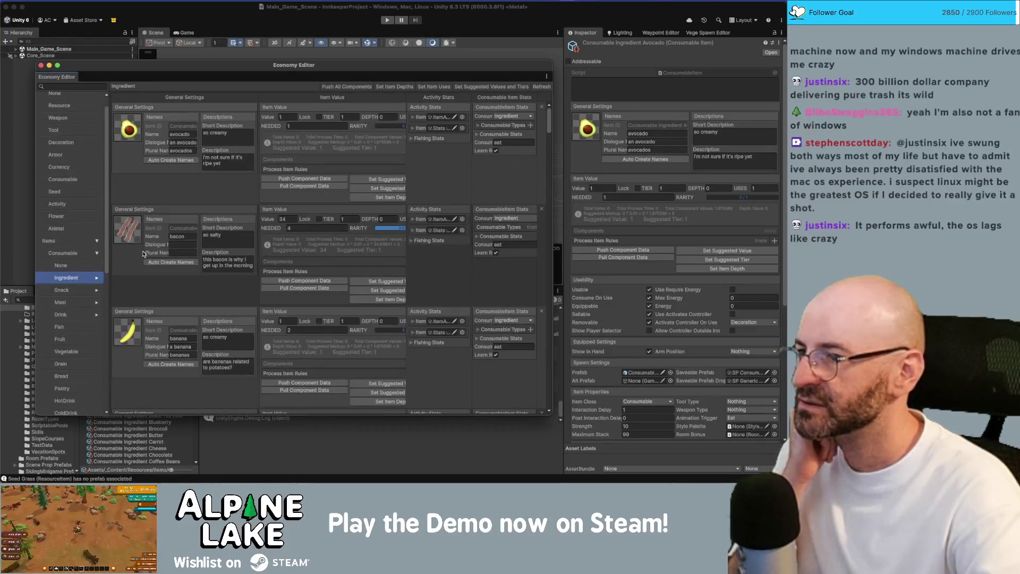
pyautogui.click(318, 117)
pyautogui.moveTo(290, 121)
pyautogui.mouseDown()
pyautogui.moveTo(431, 115)
pyautogui.moveTo(359, 128)
pyautogui.mouseUp()
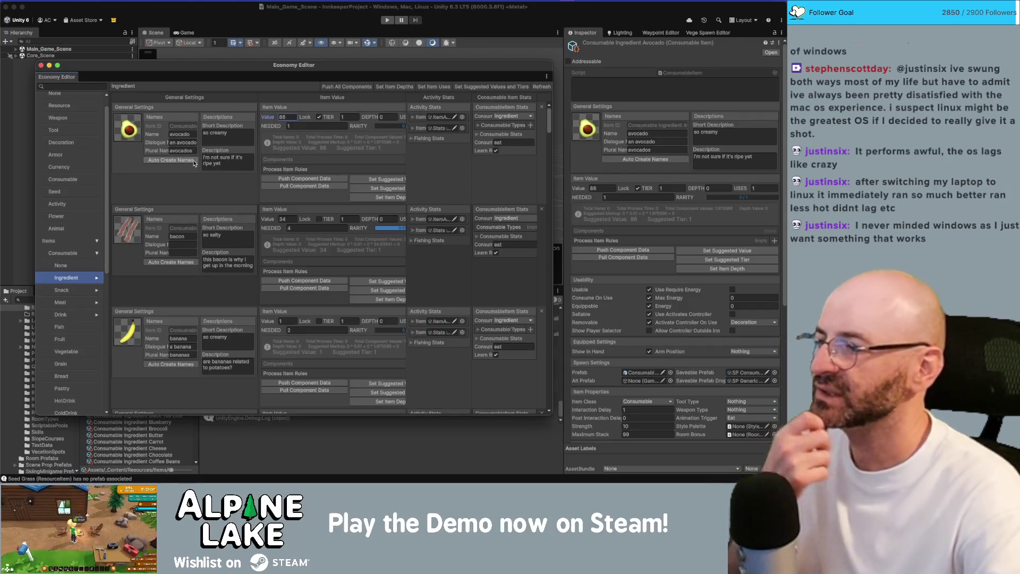
pyautogui.scroll(-3, 307, 276)
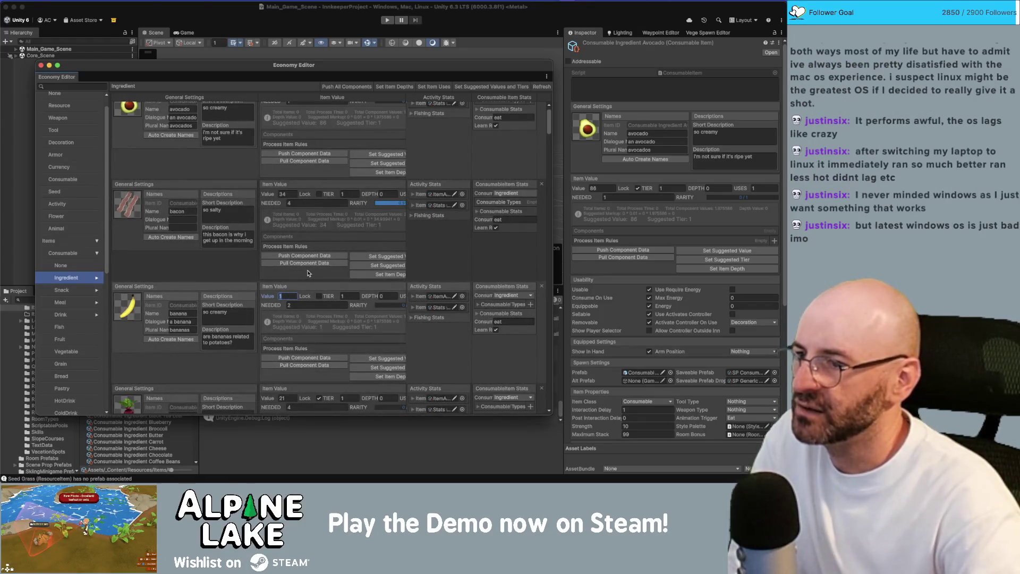
pyautogui.write('50')
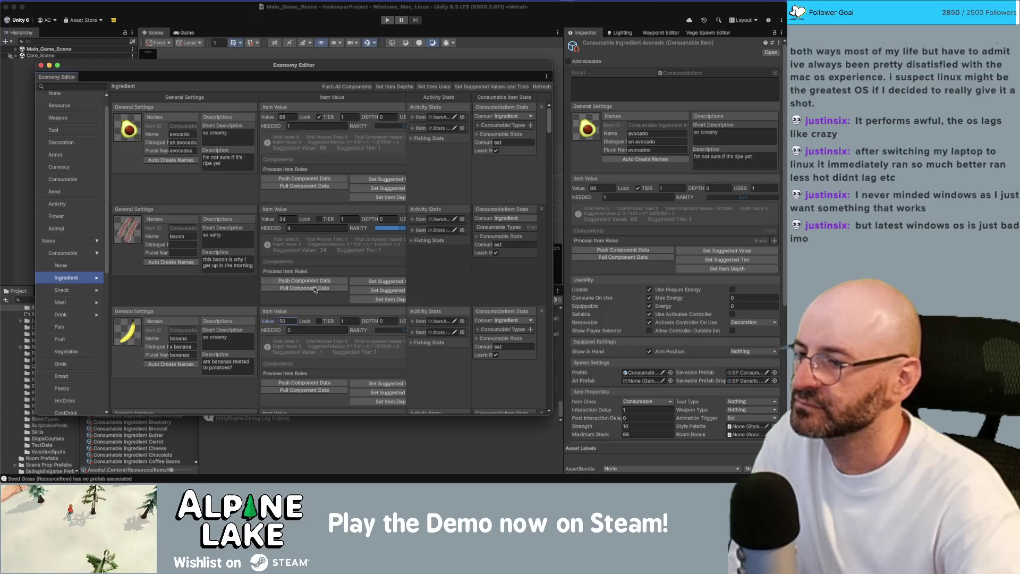
pyautogui.click(318, 321)
pyautogui.scroll(-3, 172, 282)
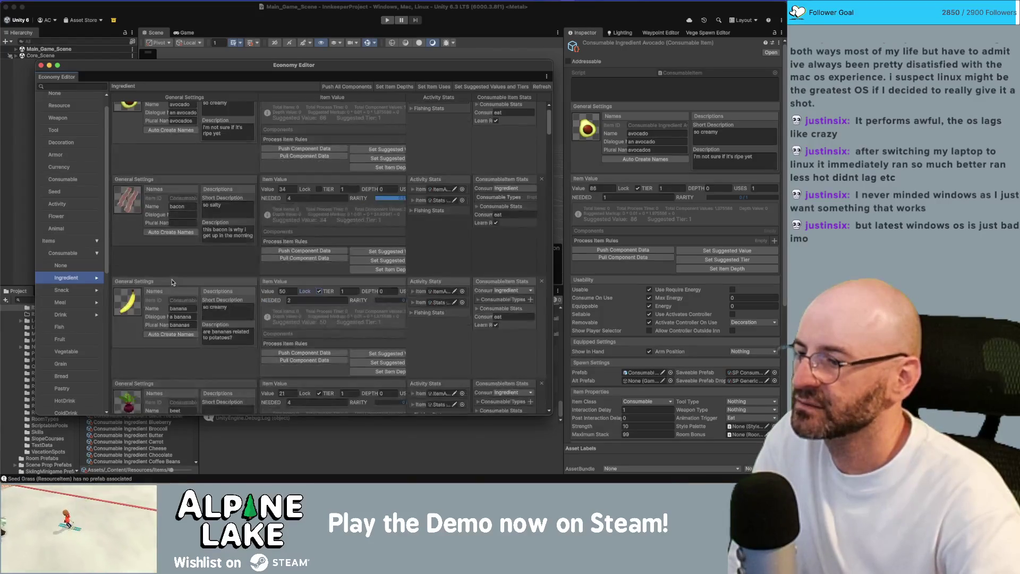
pyautogui.scroll(-10, 172, 282)
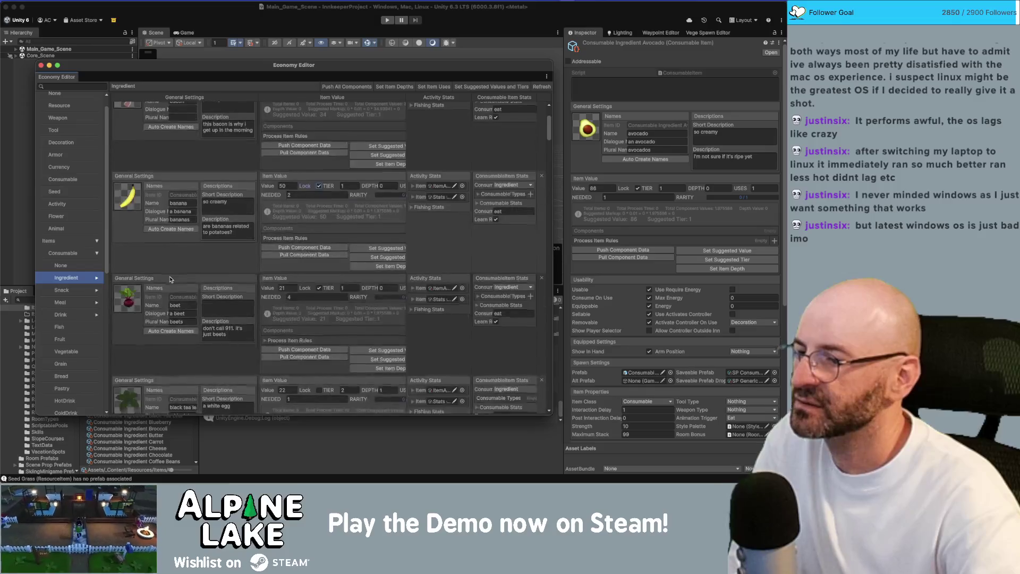
pyautogui.scroll(-6, 170, 279)
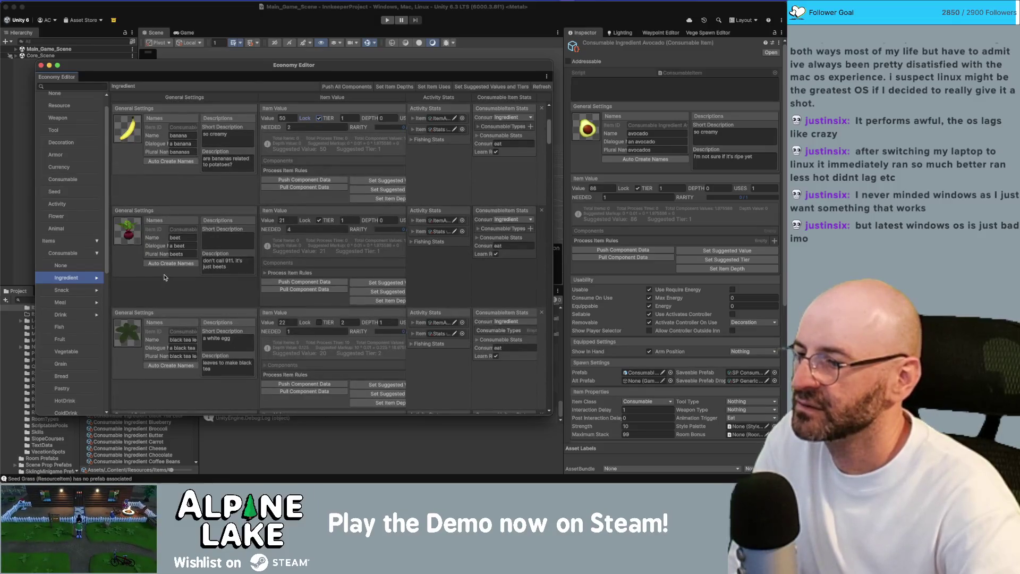
pyautogui.scroll(-15, 164, 275)
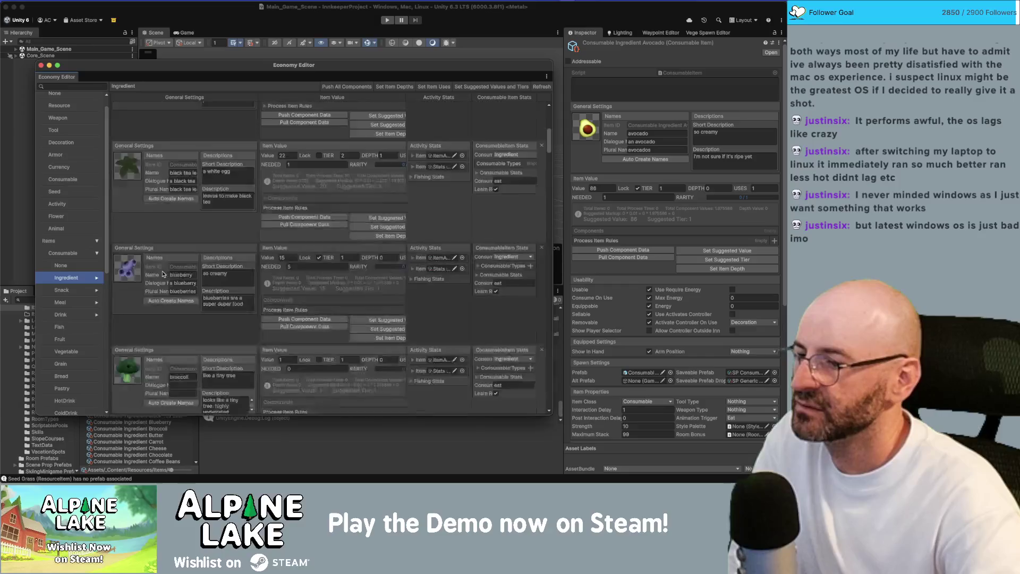
pyautogui.scroll(-4, 163, 274)
pyautogui.click(284, 312)
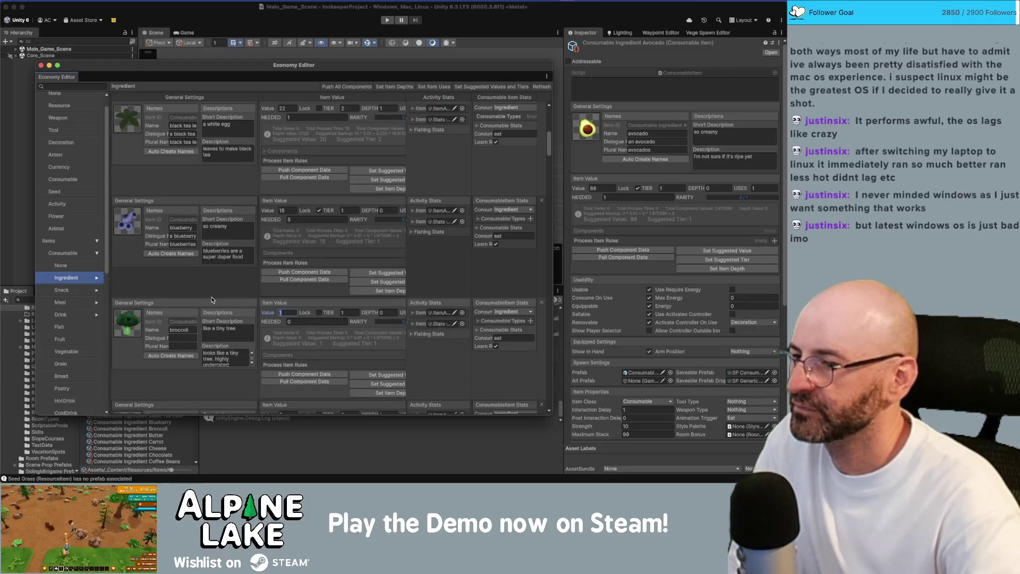
pyautogui.scroll(-3, 211, 300)
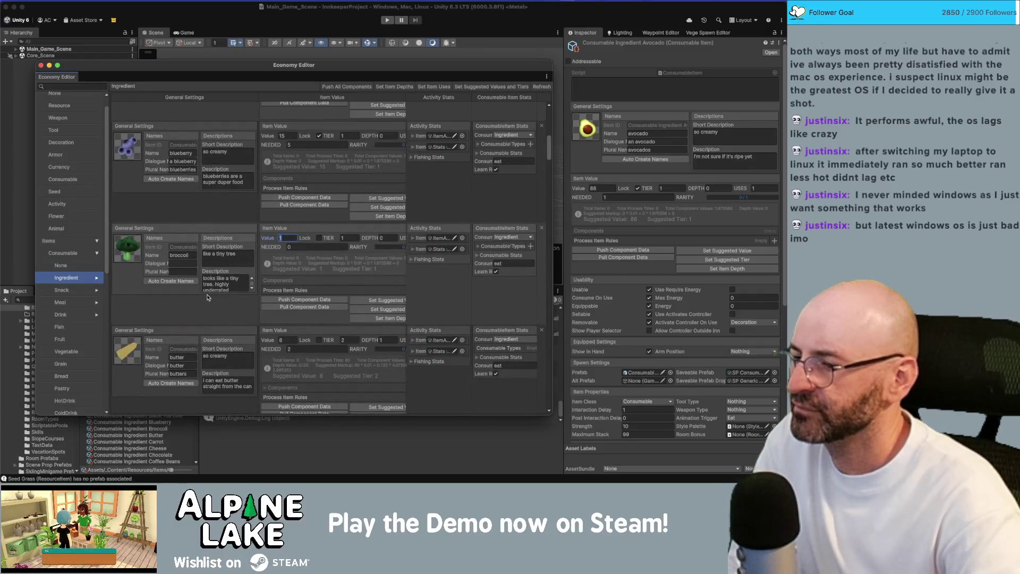
pyautogui.scroll(-2, 207, 298)
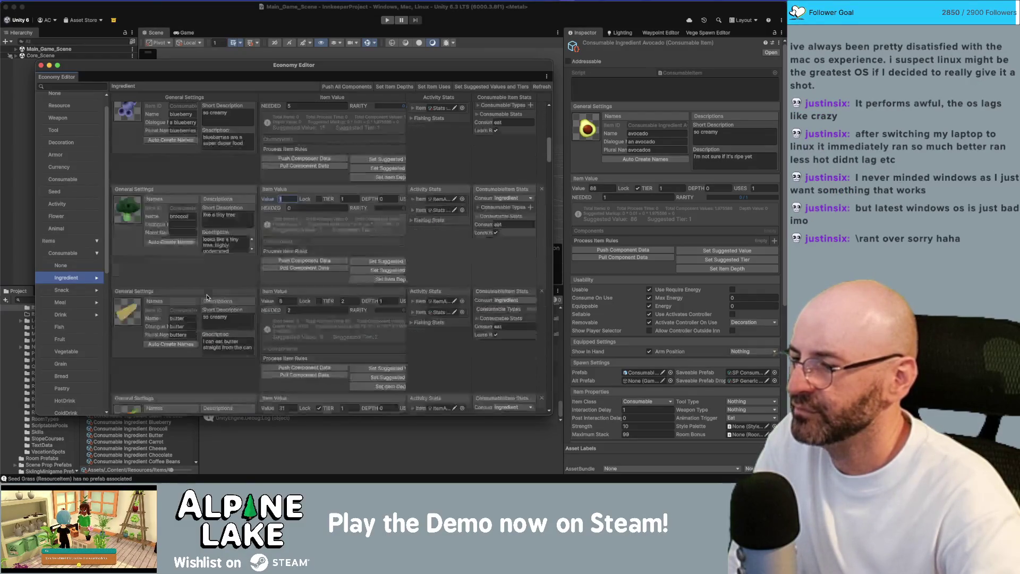
pyautogui.scroll(-1, 205, 299)
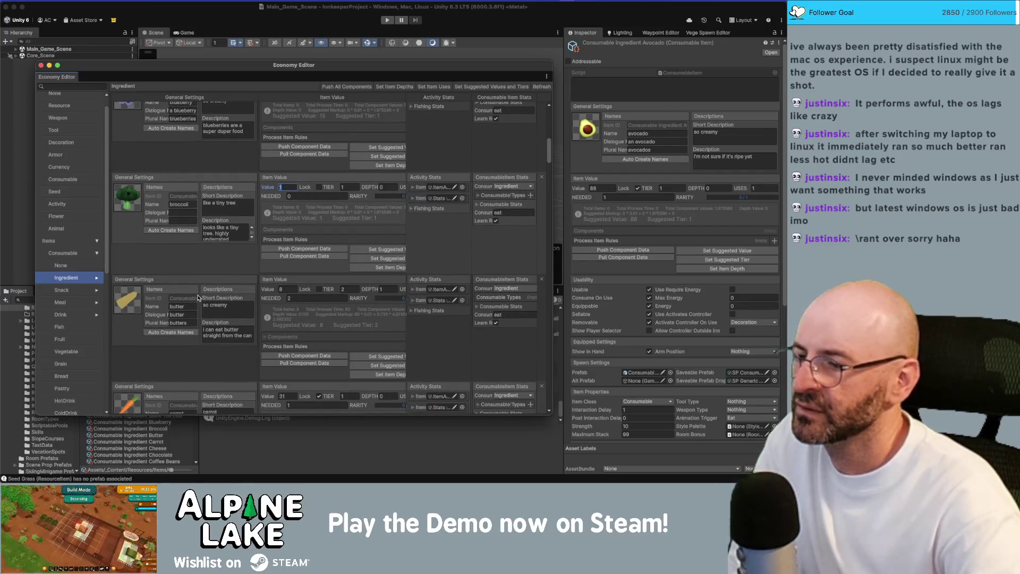
pyautogui.scroll(-3, 186, 295)
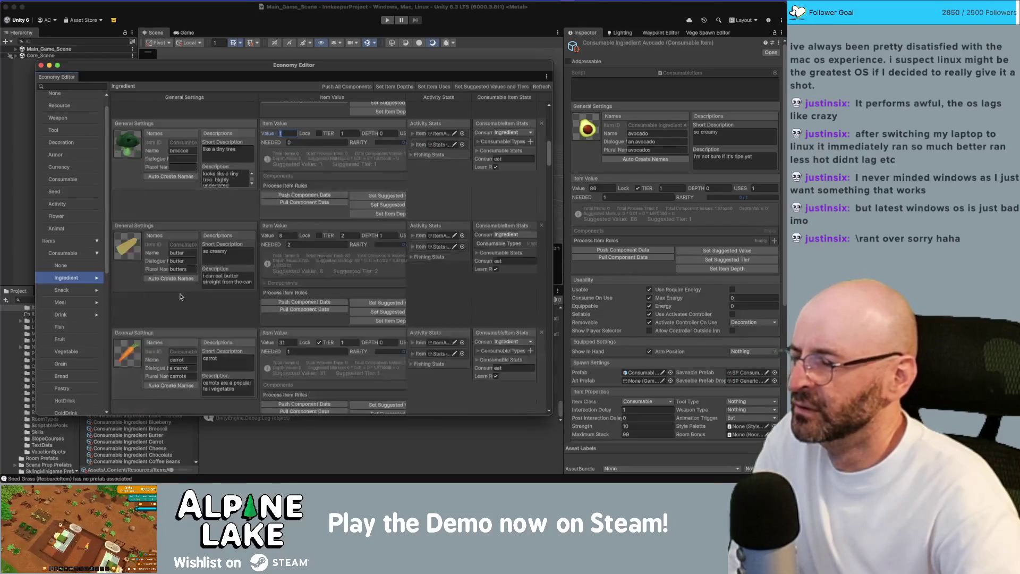
pyautogui.scroll(-5, 179, 297)
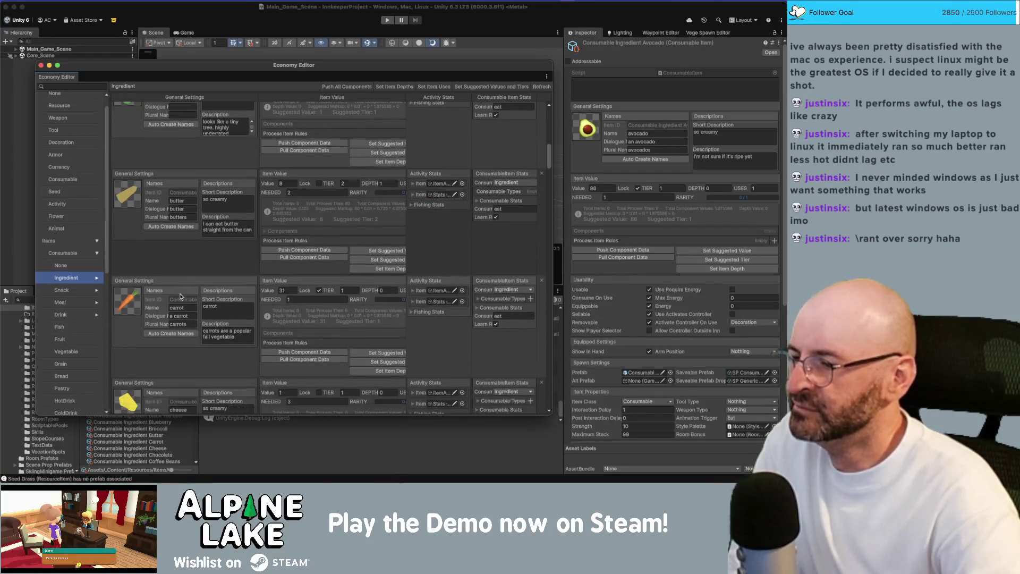
pyautogui.scroll(-2, 180, 296)
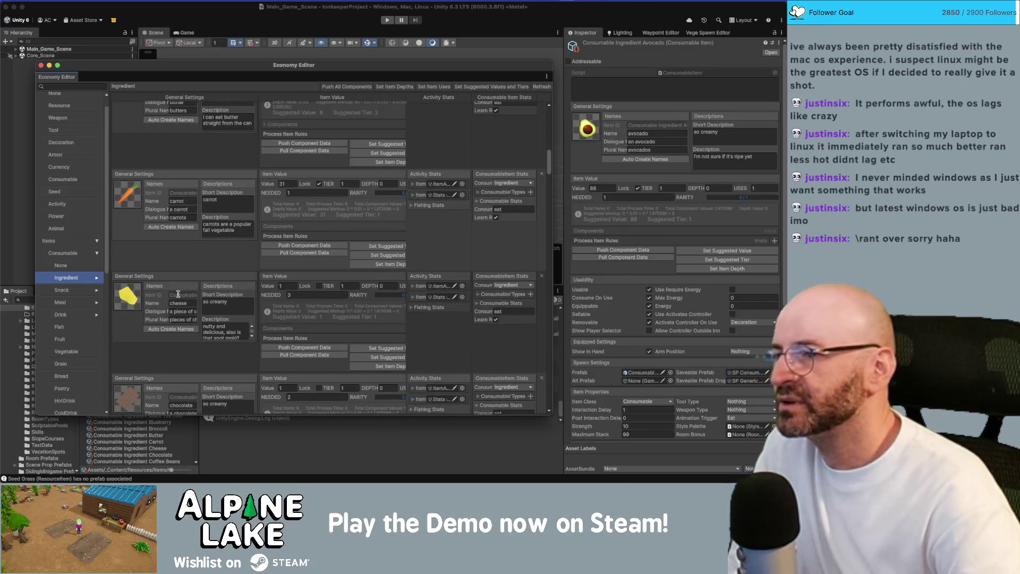
pyautogui.scroll(-10, 73, 346)
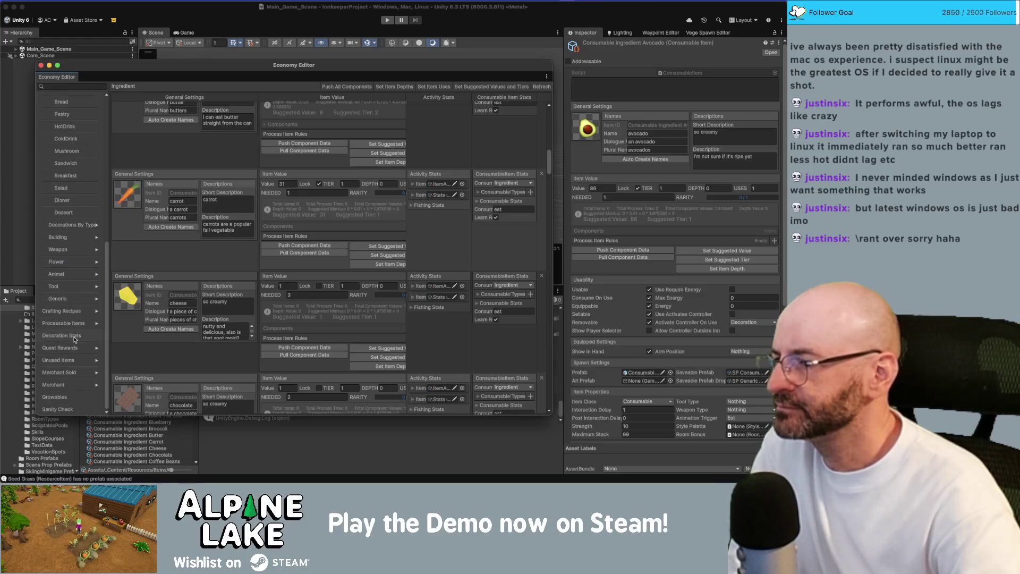
pyautogui.click(70, 396)
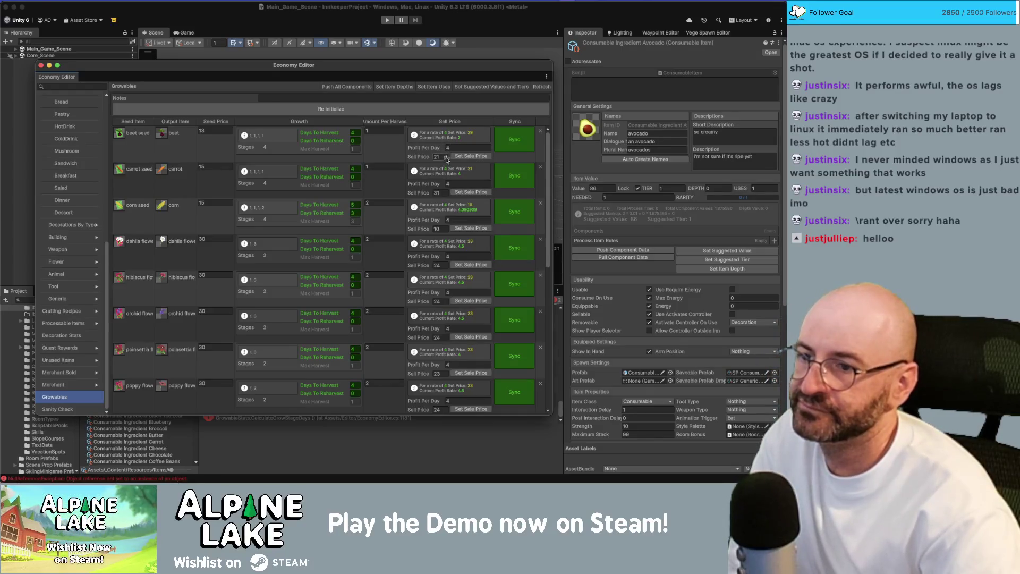
# Set carrot's Profit Per Day to 3 so its sell price recalculates to 27.
pyautogui.click(457, 183)
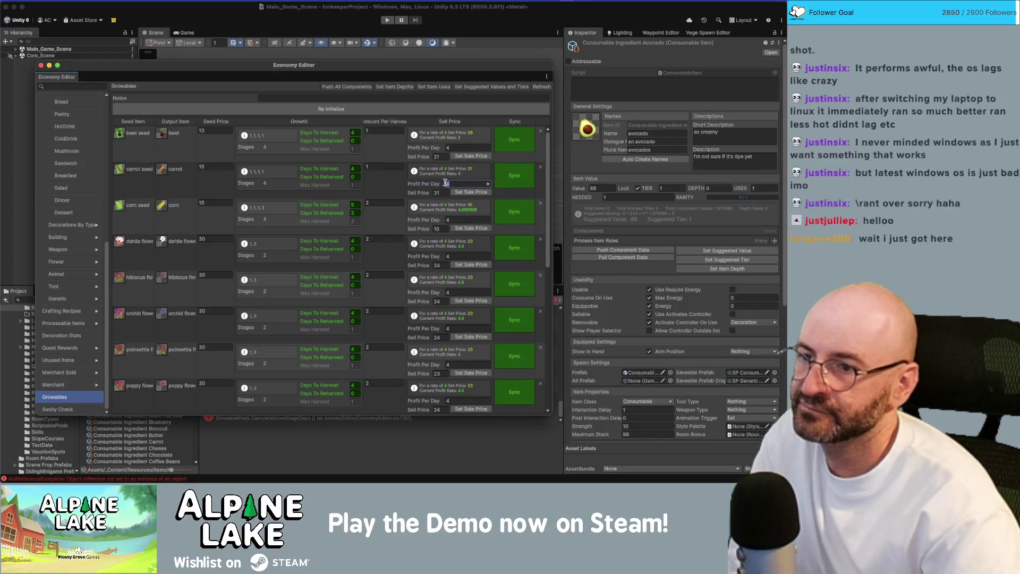
pyautogui.write('3')
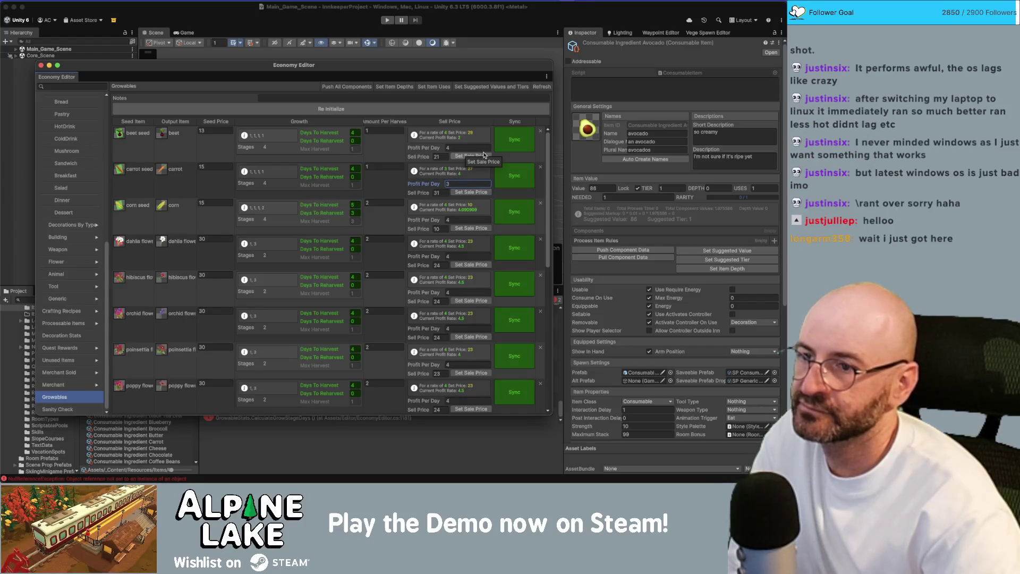
pyautogui.click(469, 192)
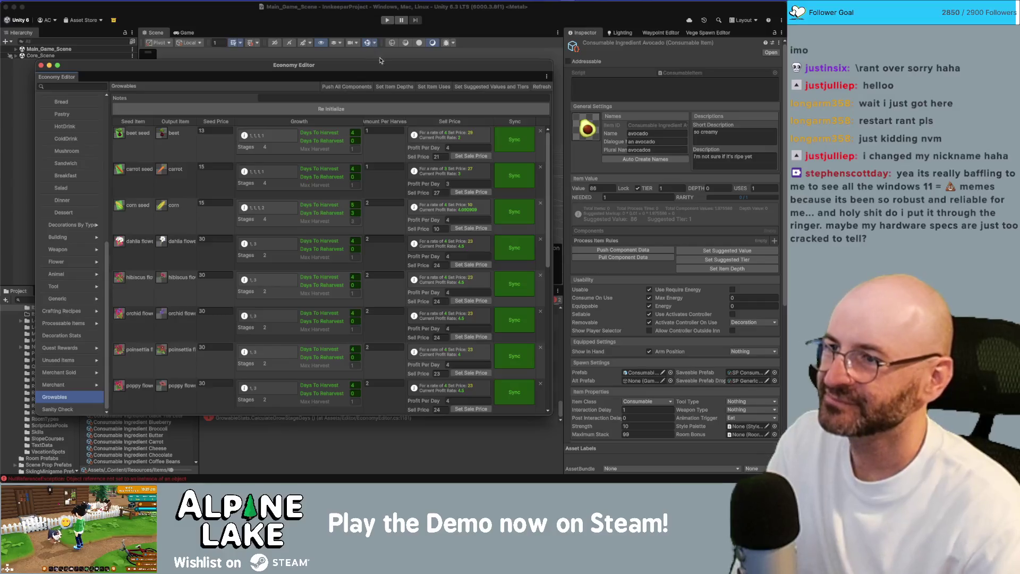
pyautogui.moveTo(381, 65); pyautogui.dragTo(412, 31)
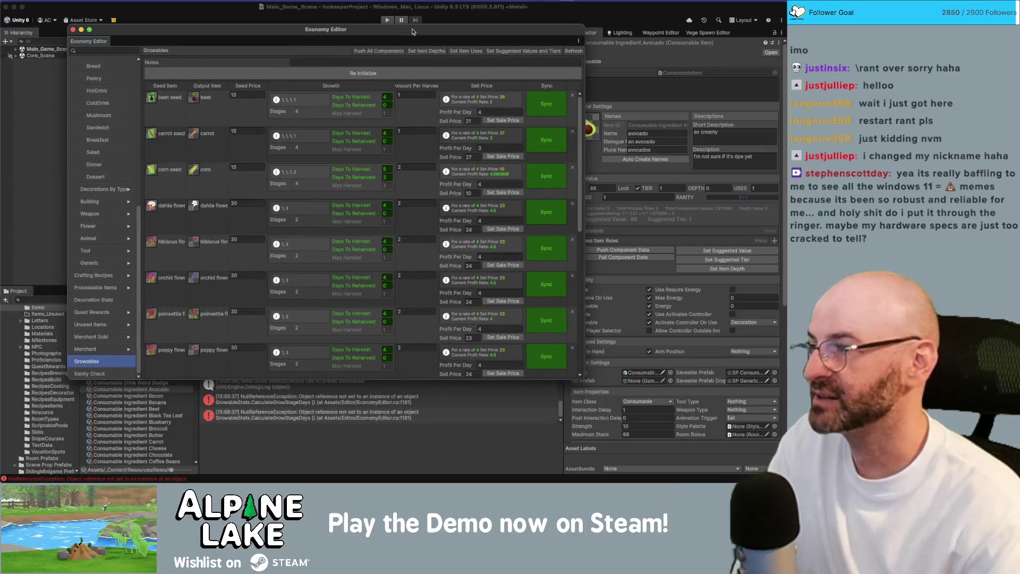
# Nudge the Economy Editor window slightly further right.
pyautogui.moveTo(411, 31); pyautogui.dragTo(415, 30)
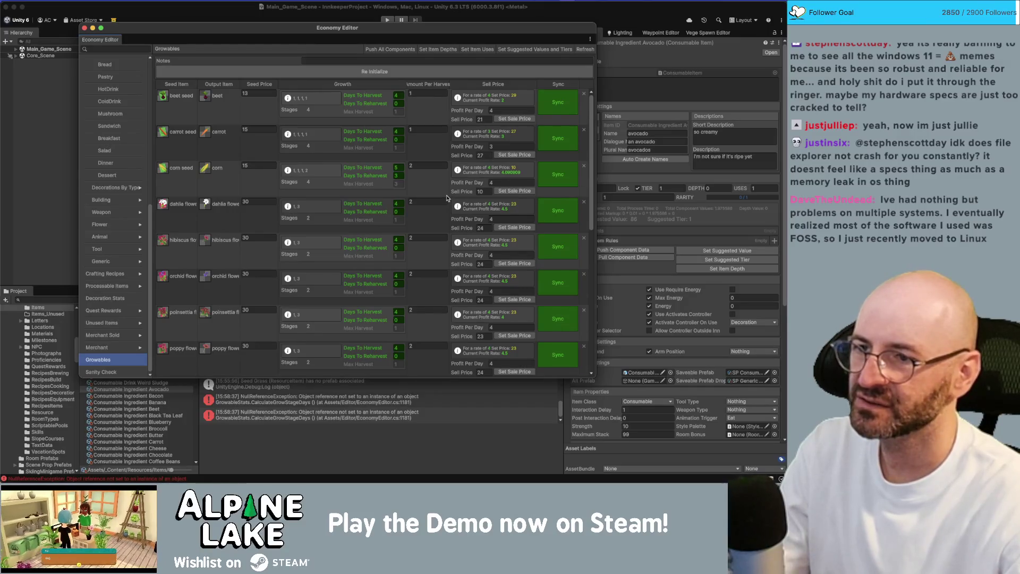
# Scroll the Growables table down past pumpkin, oat and tomato, then close the Economy Editor.
pyautogui.scroll(-5, 447, 199)
pyautogui.scroll(-3, 445, 196)
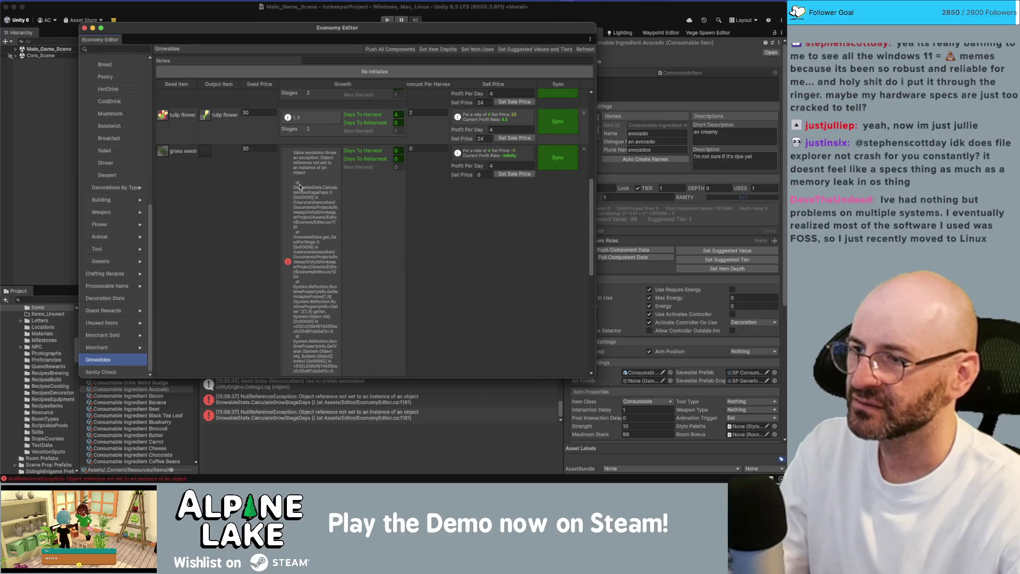
pyautogui.scroll(-3, 321, 231)
pyautogui.scroll(-2, 320, 231)
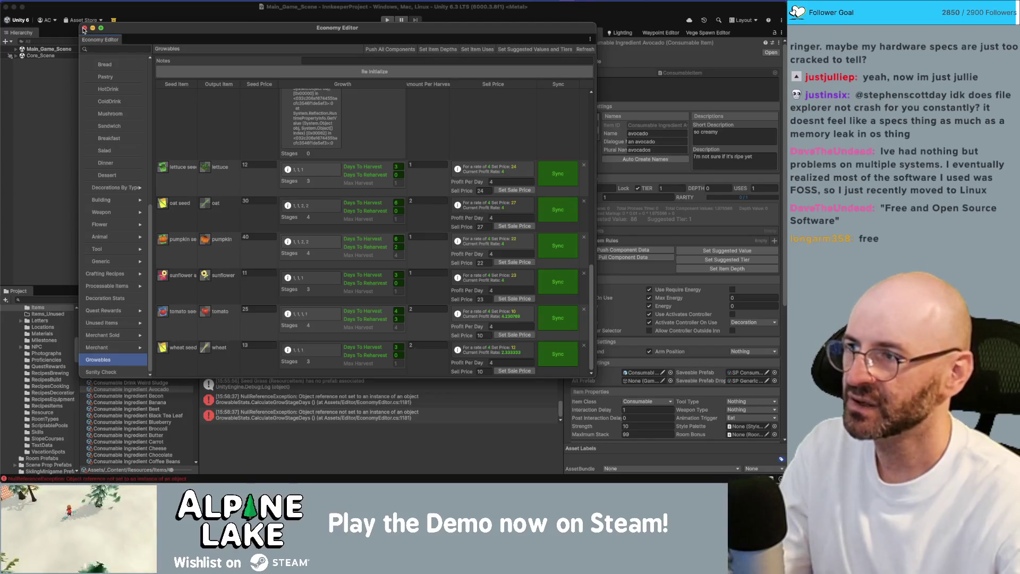
pyautogui.click(84, 29)
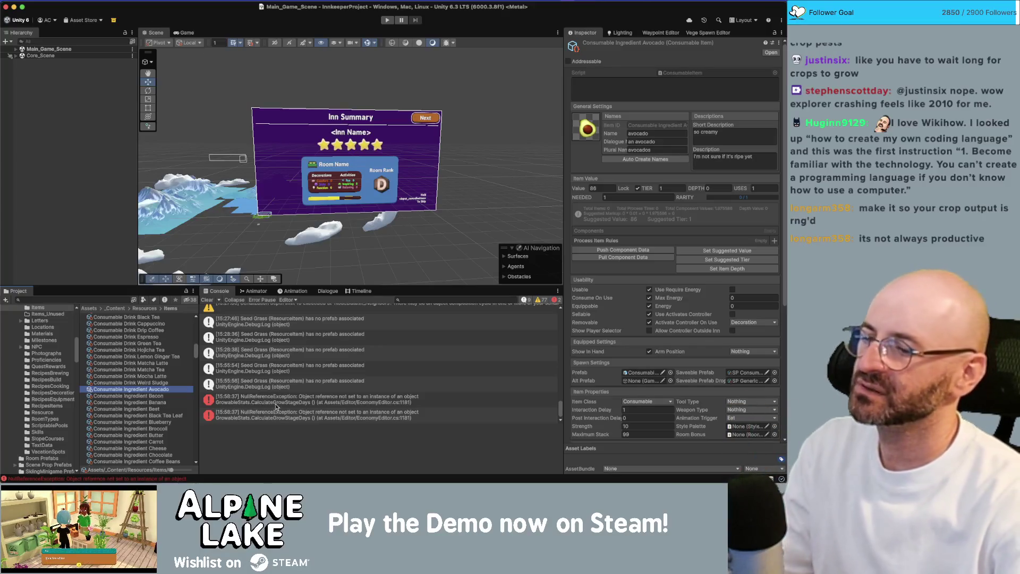
# Close Chrome's 'rank badge icon' image search window and bring Unity back to the front.
pyautogui.hotkey('ctrl', 'Up')
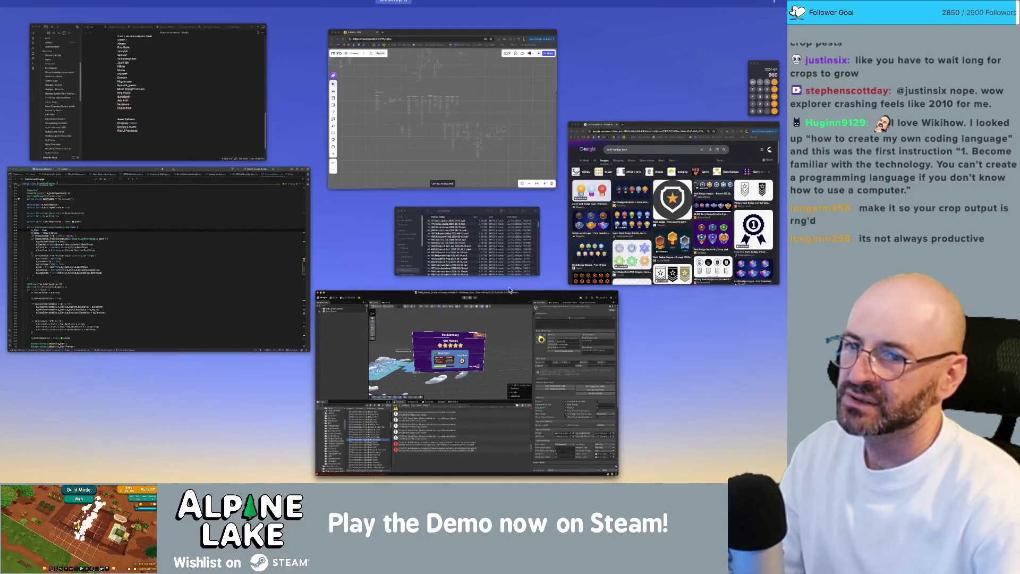
pyautogui.click(672, 202)
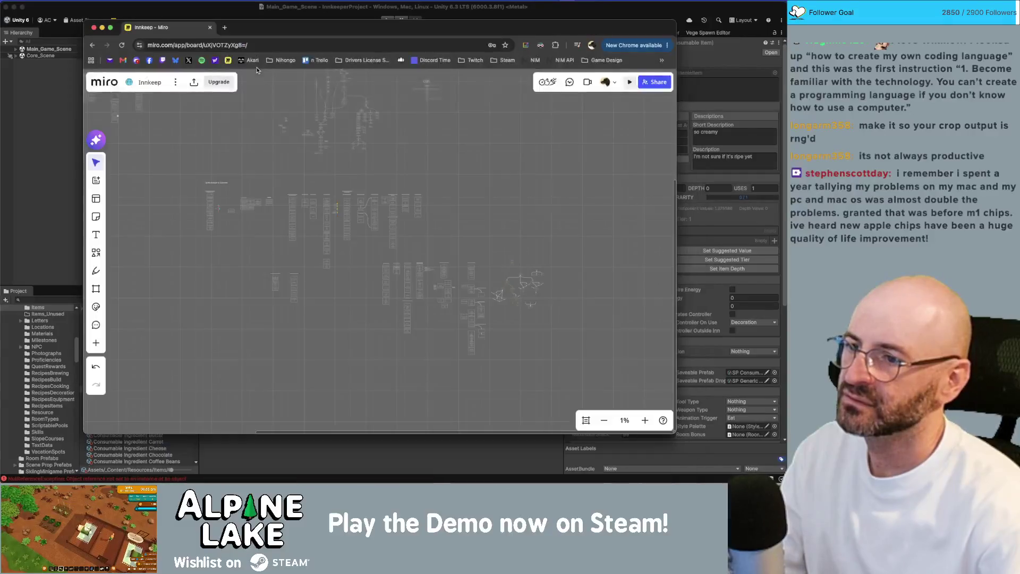
pyautogui.click(268, 67)
pyautogui.press('super+Tab')
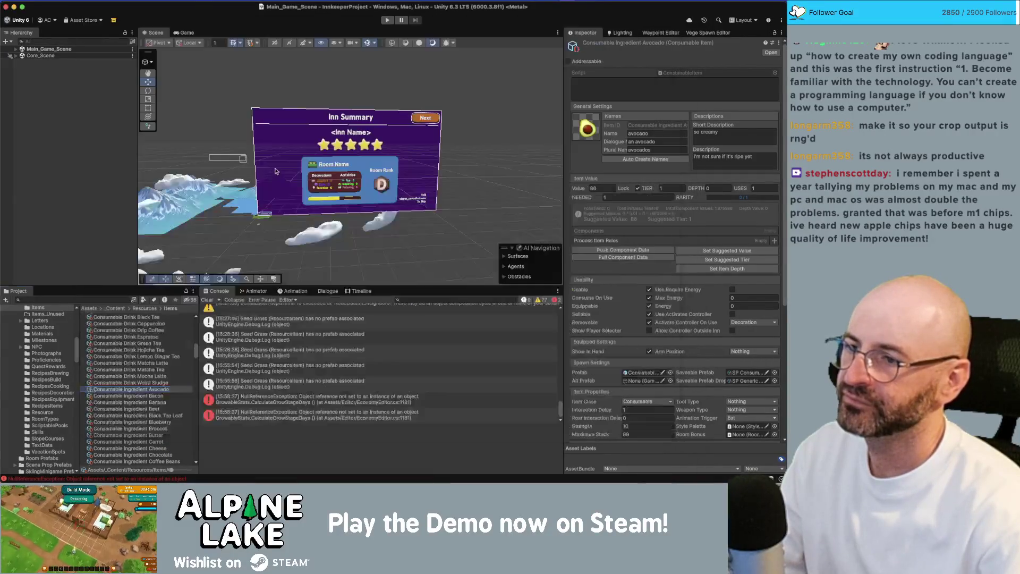
pyautogui.hotkey('ctrl', 'Up')
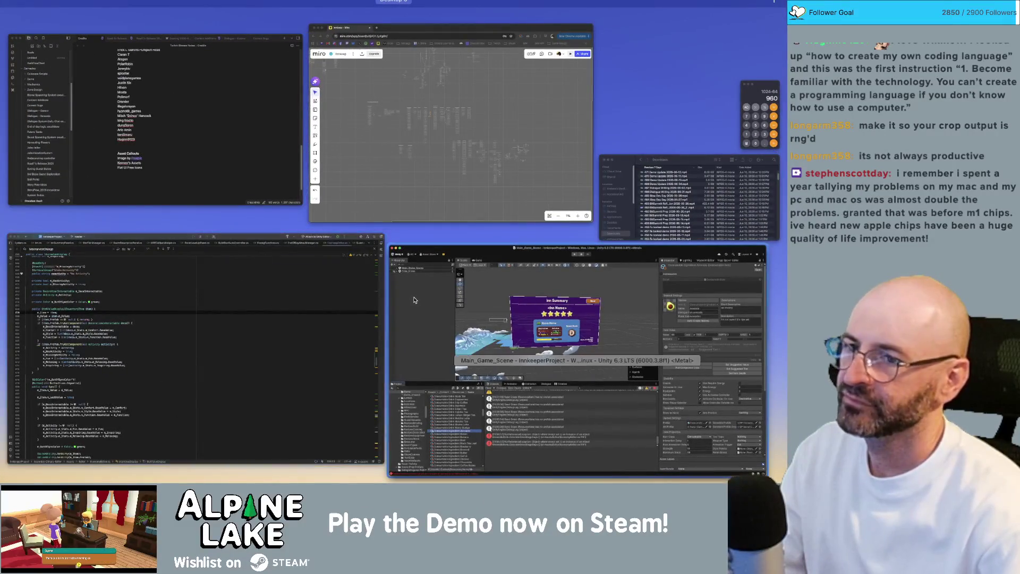
pyautogui.click(409, 316)
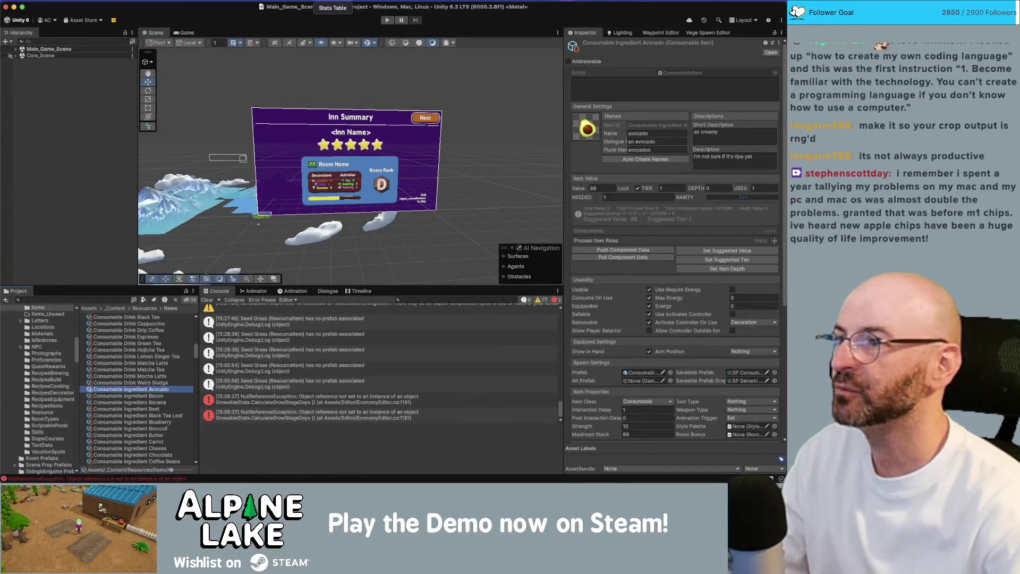
# Browse the GameObject, Assets and Tools menus, dismiss them, and open Spotlight search.
pyautogui.click(216, 5)
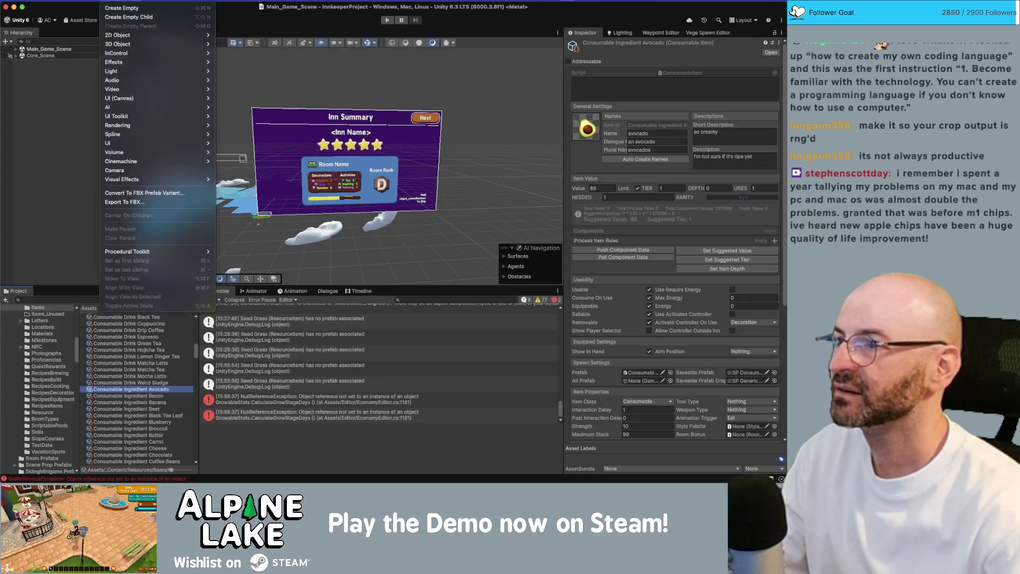
pyautogui.moveTo(88, 3)
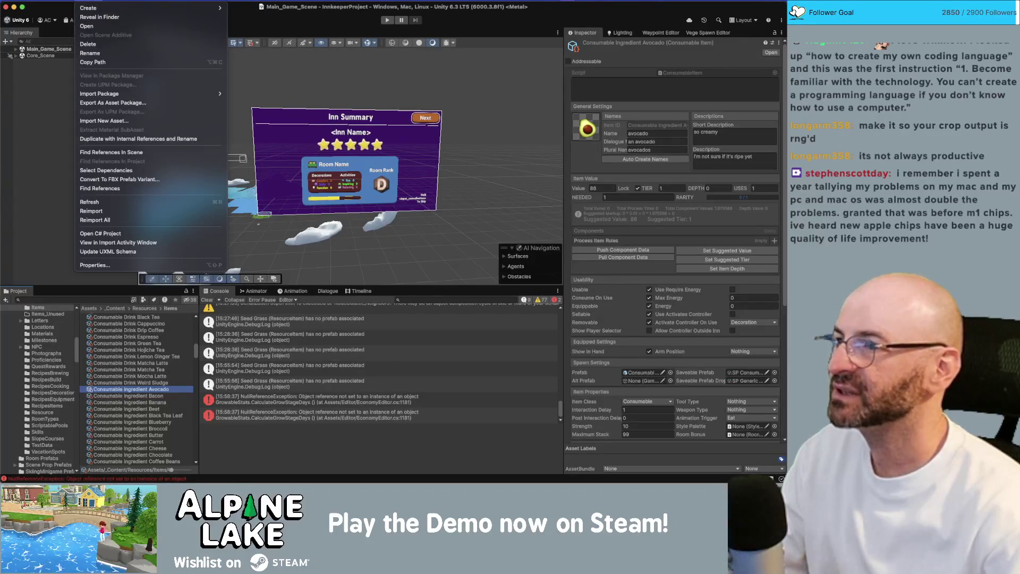
pyautogui.click(227, 4)
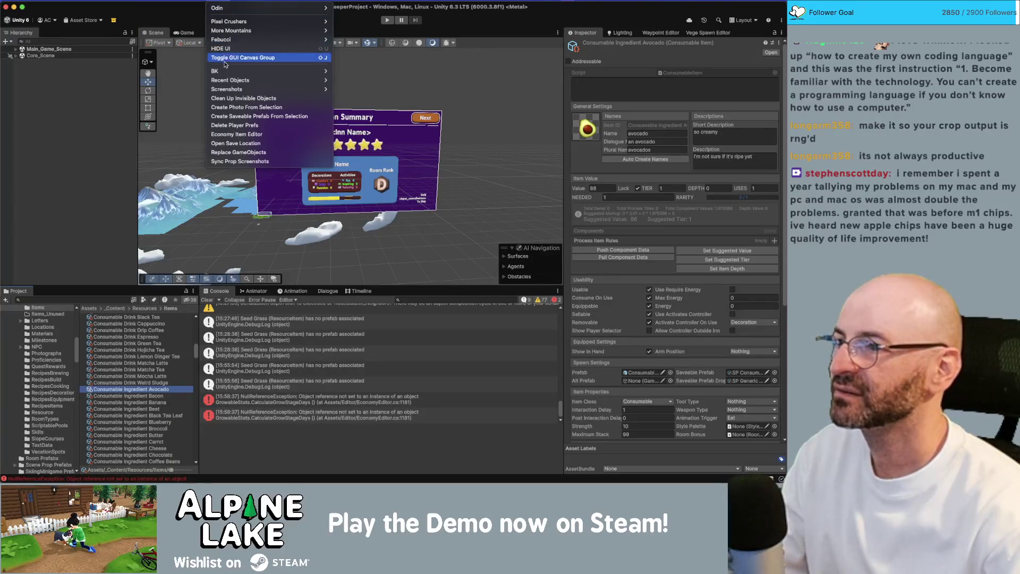
pyautogui.click(227, 140)
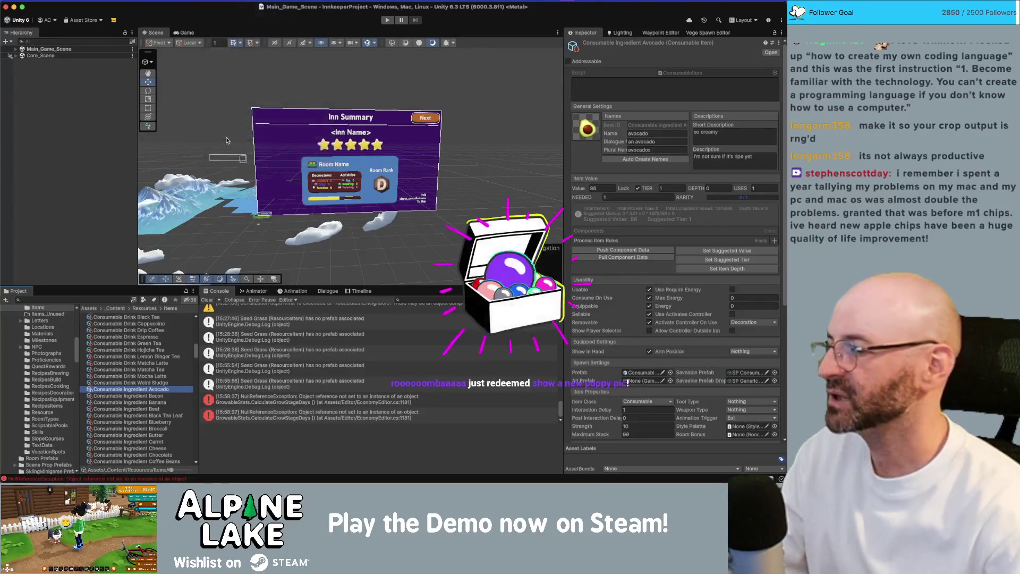
pyautogui.press('super+space')
# Launch Photos via Spotlight and bring up the corgi photo over the editor.
pyautogui.write('ph')
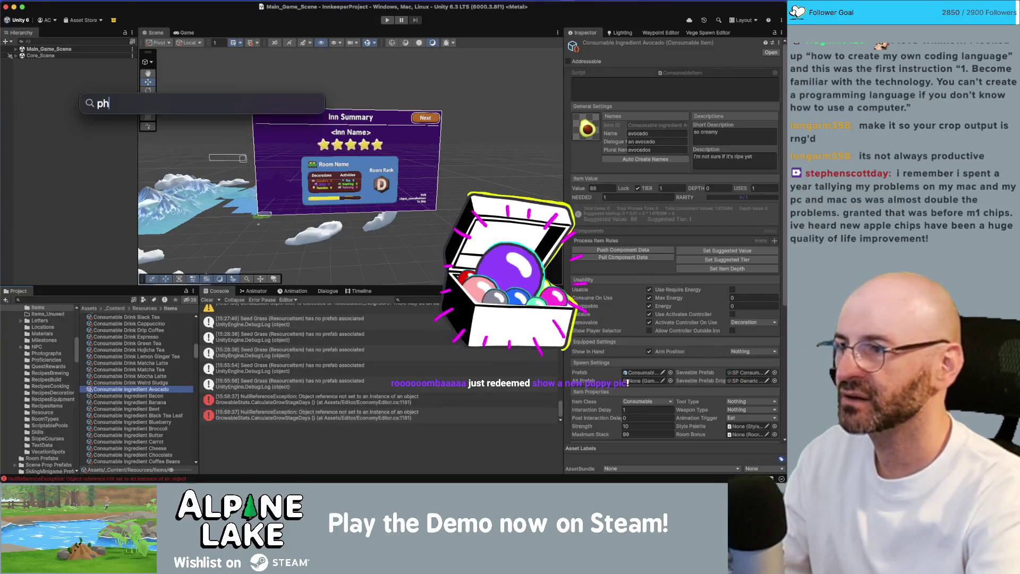
pyautogui.write('oto')
pyautogui.press('Return')
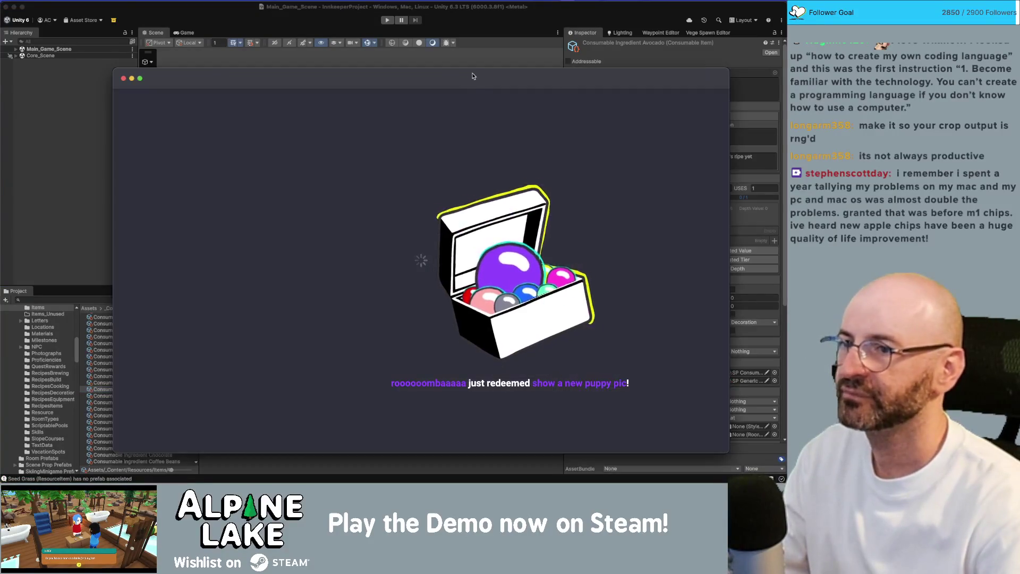
pyautogui.moveTo(472, 76); pyautogui.dragTo(786, 85)
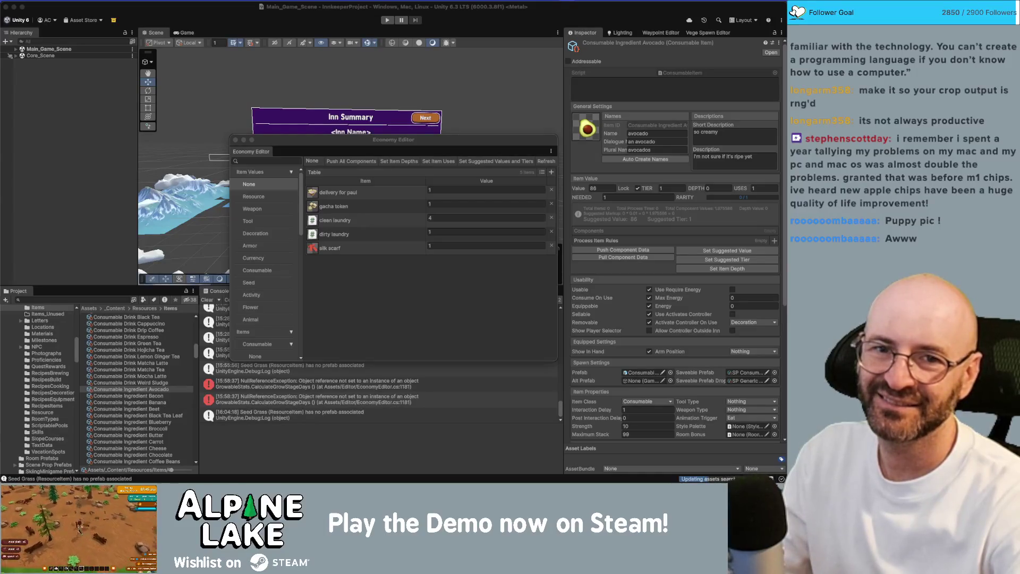
pyautogui.press('super+Tab')
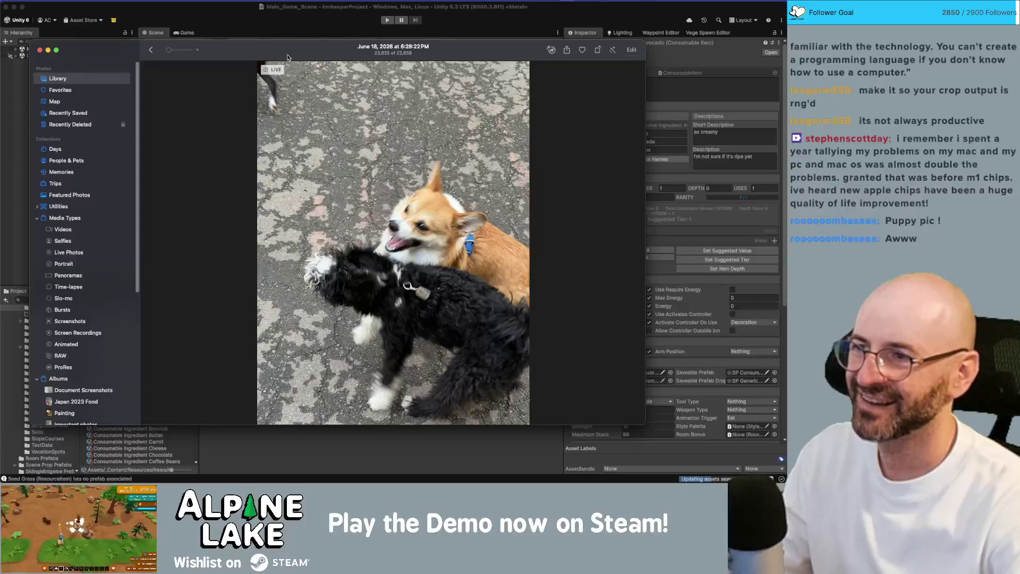
pyautogui.moveTo(266, 73)
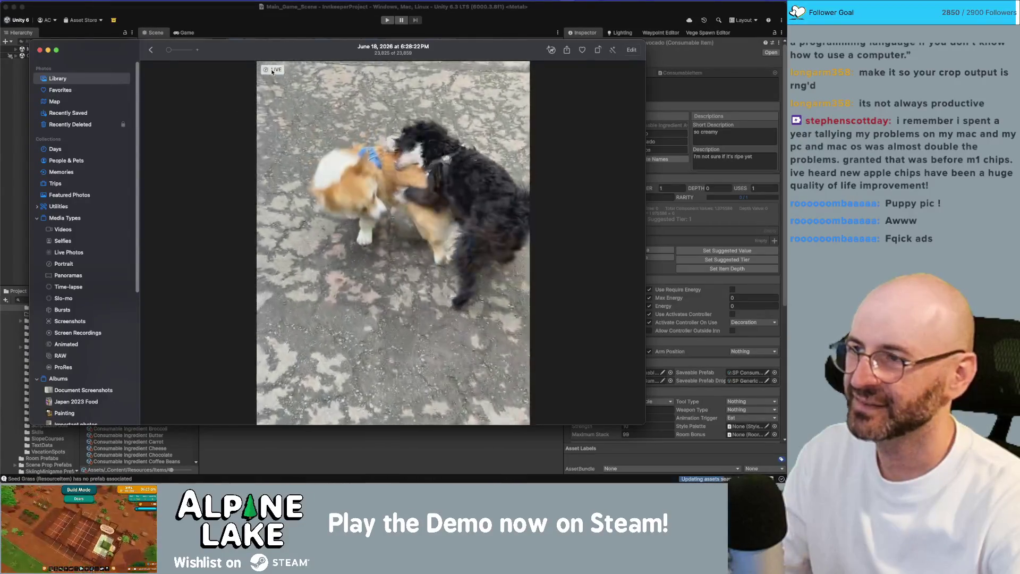
pyautogui.moveTo(265, 51); pyautogui.dragTo(1019, 51)
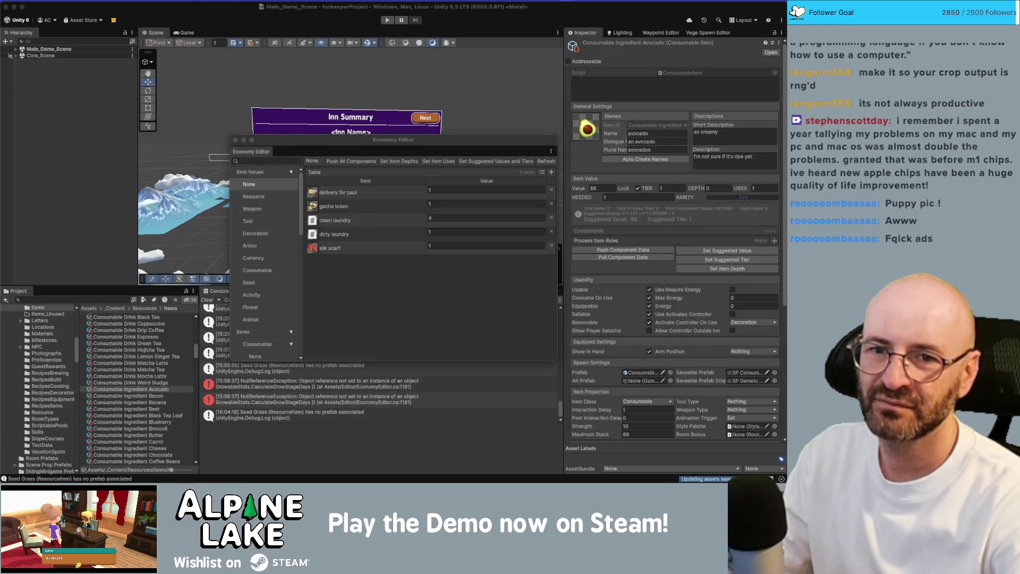
pyautogui.moveTo(1017, 59)
pyautogui.mouseDown()
pyautogui.moveTo(374, 54)
pyautogui.moveTo(332, 66)
pyautogui.mouseUp()
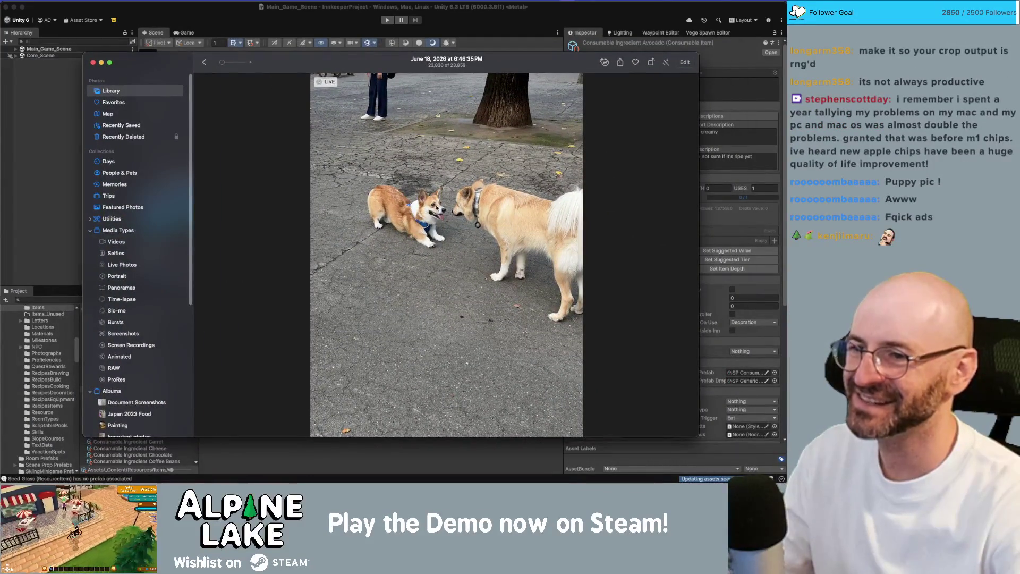
# Zoom into the corgi Live Photo, check its LIVE badge, zoom out, and hide Photos.
pyautogui.scroll(3, 438, 206)
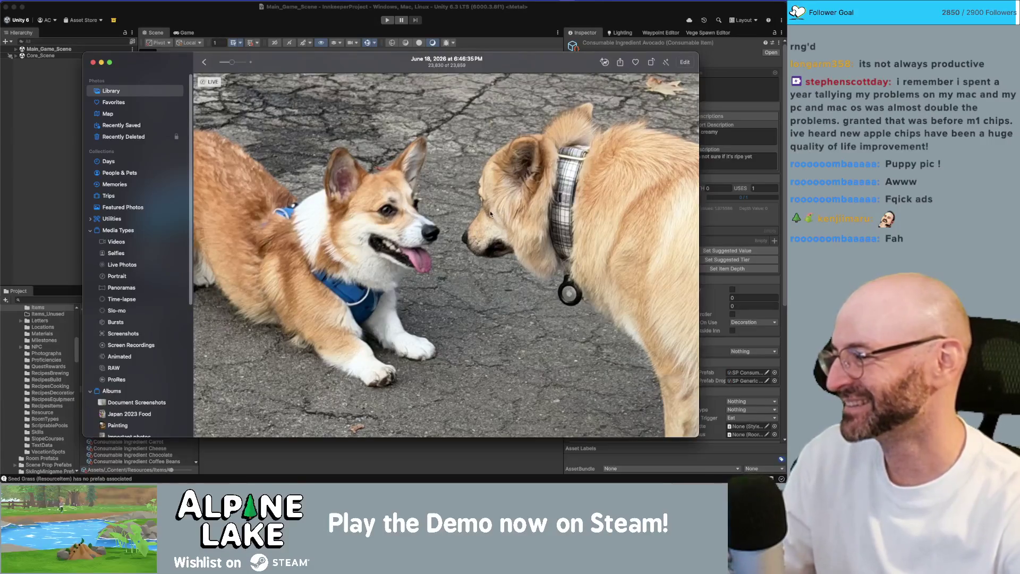
pyautogui.scroll(-5, 404, 163)
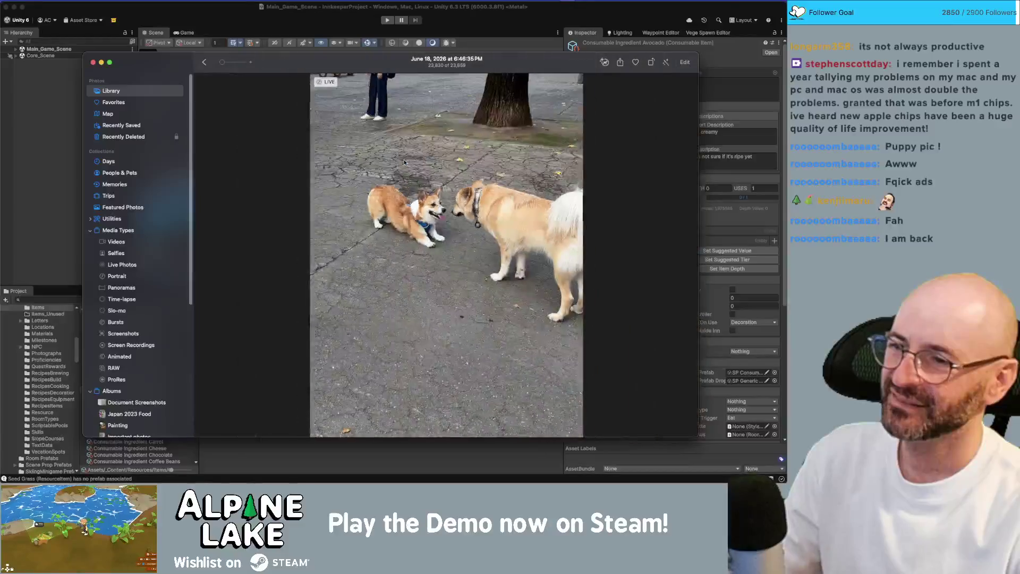
pyautogui.scroll(3, 431, 192)
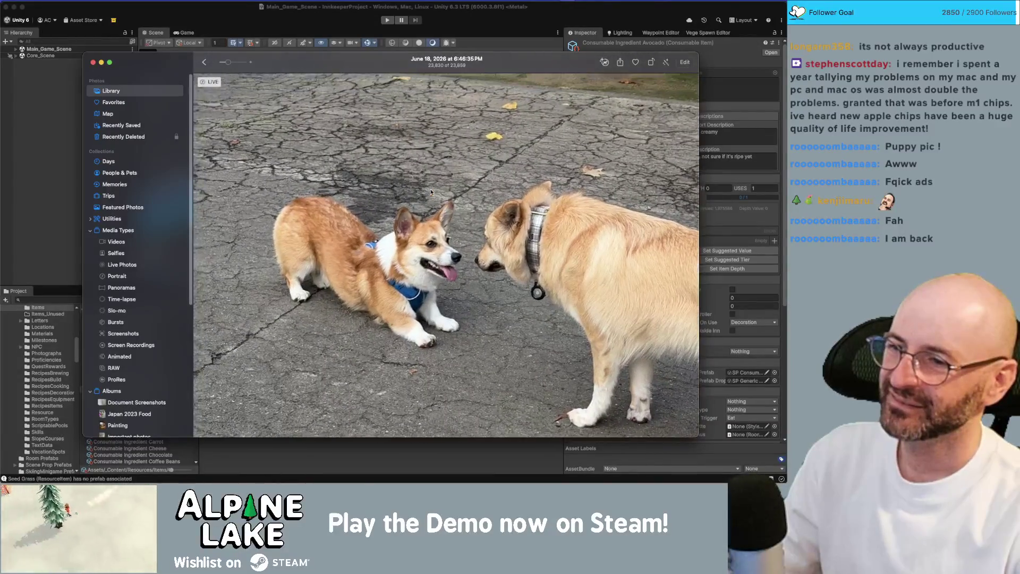
pyautogui.hscroll(2, 431, 192)
pyautogui.moveTo(214, 81)
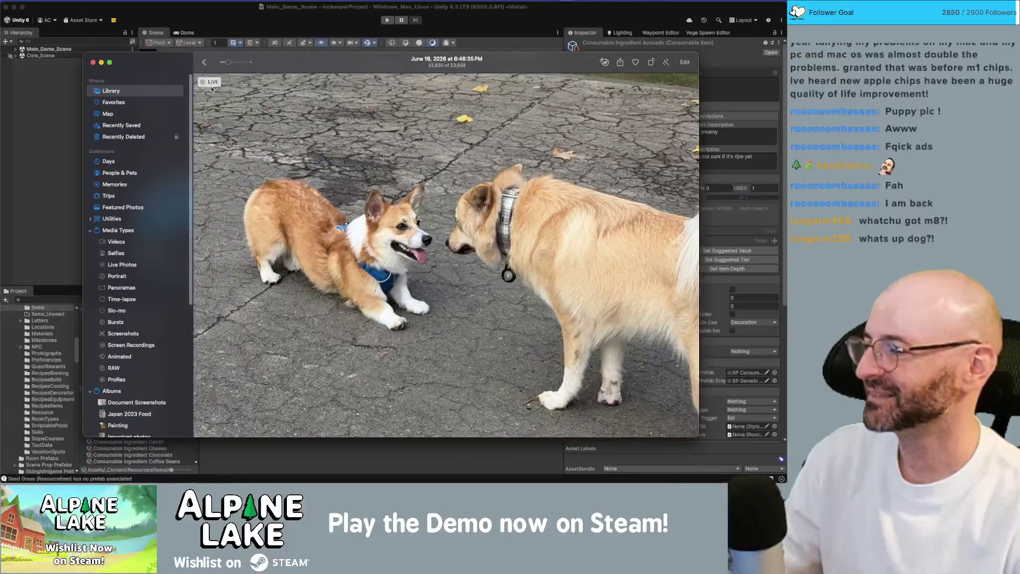
pyautogui.scroll(-5, 242, 215)
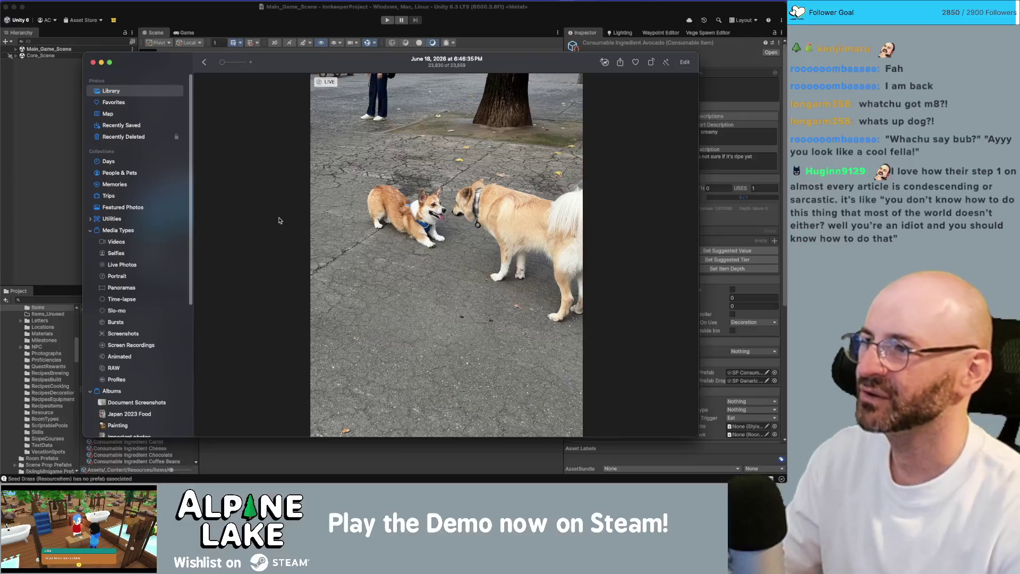
pyautogui.press('super+m')
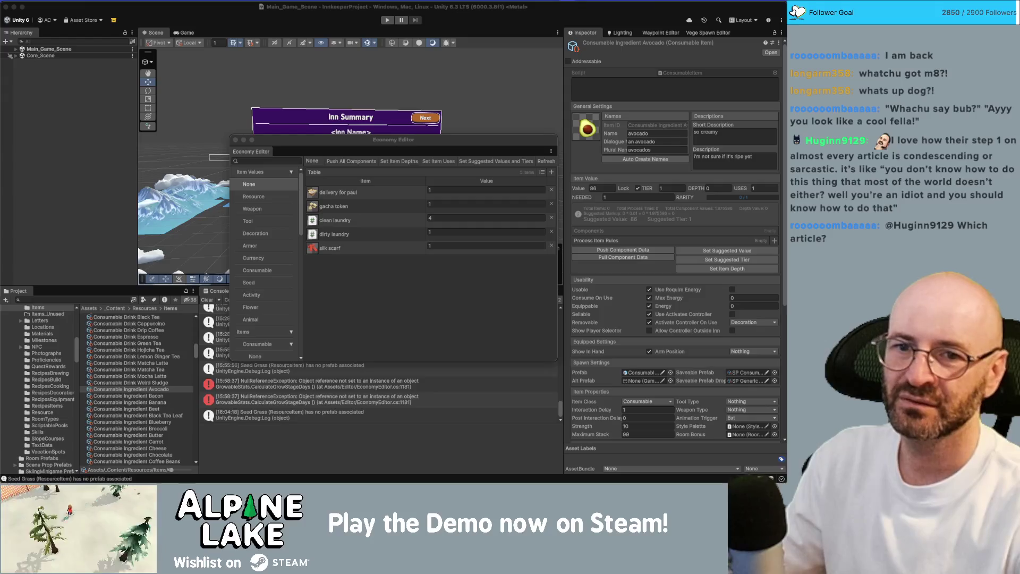
pyautogui.press('super+Tab')
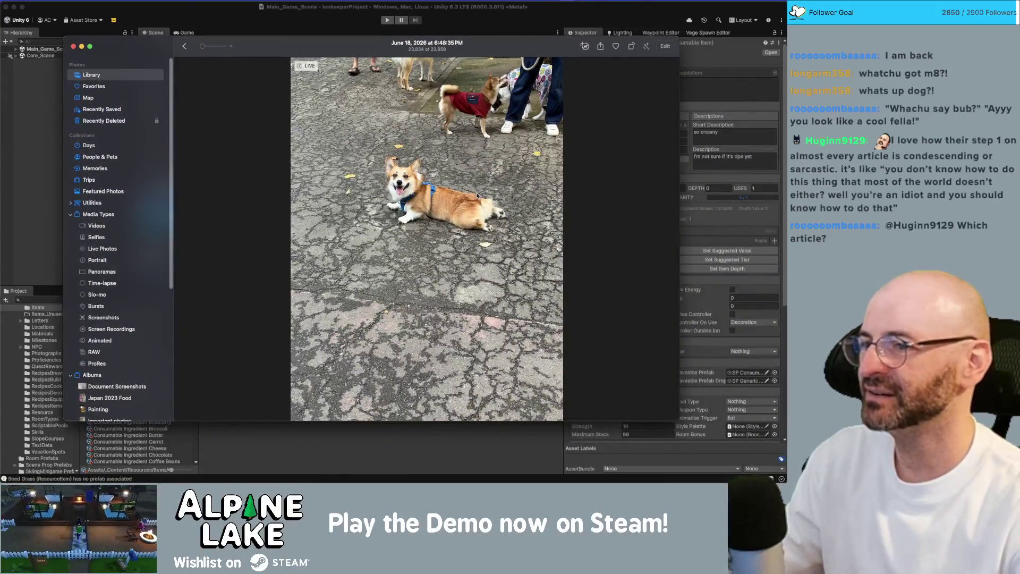
pyautogui.scroll(3, 457, 193)
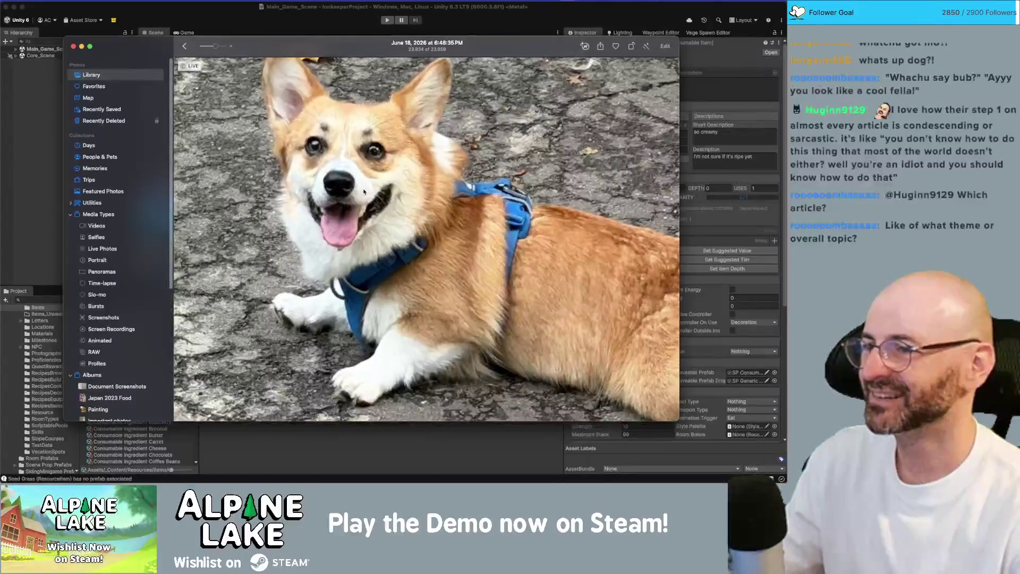
pyautogui.scroll(3, 365, 194)
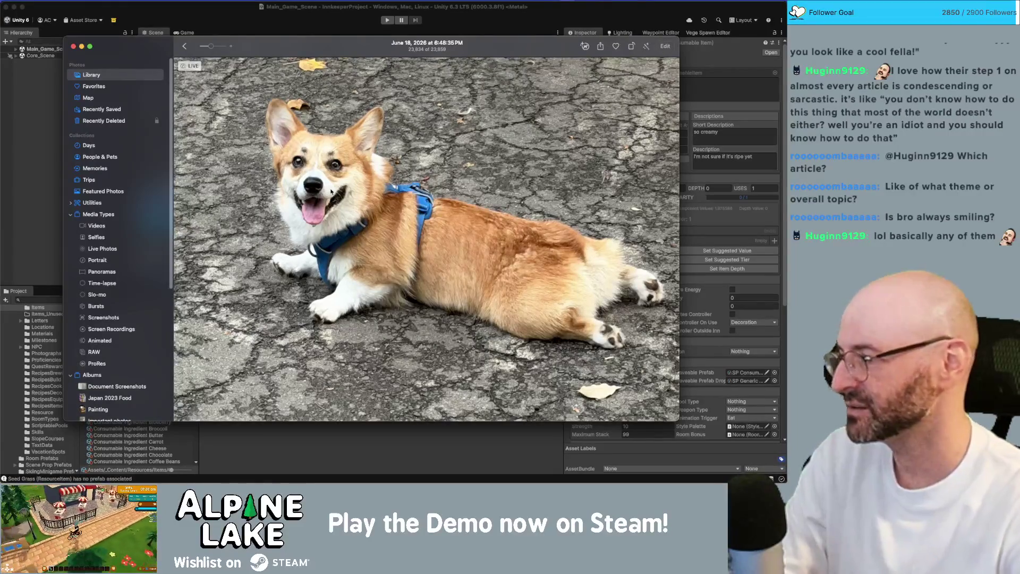
pyautogui.rightClick(331, 191)
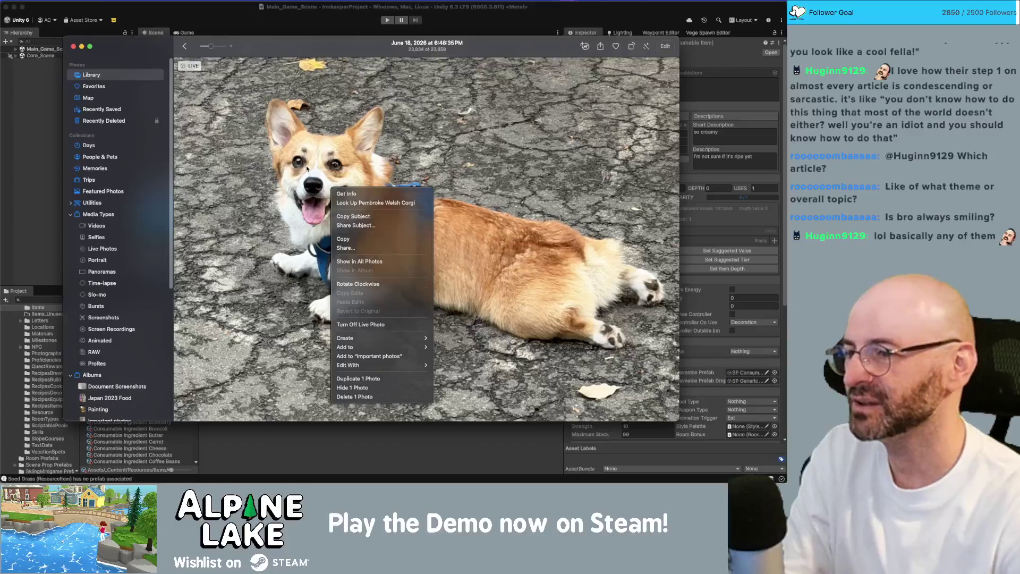
pyautogui.click(331, 191)
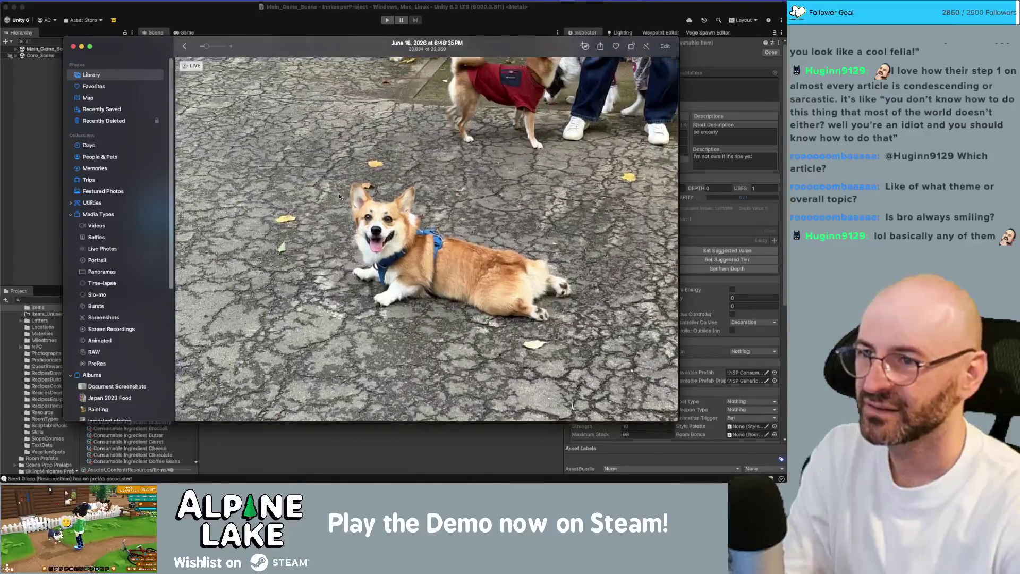
pyautogui.press('Escape')
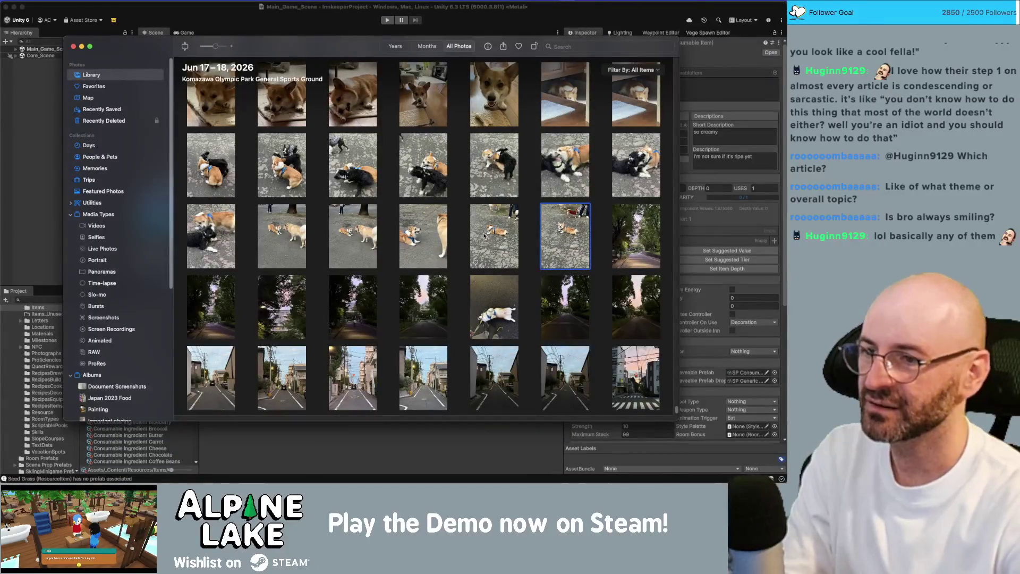
pyautogui.press('super+w')
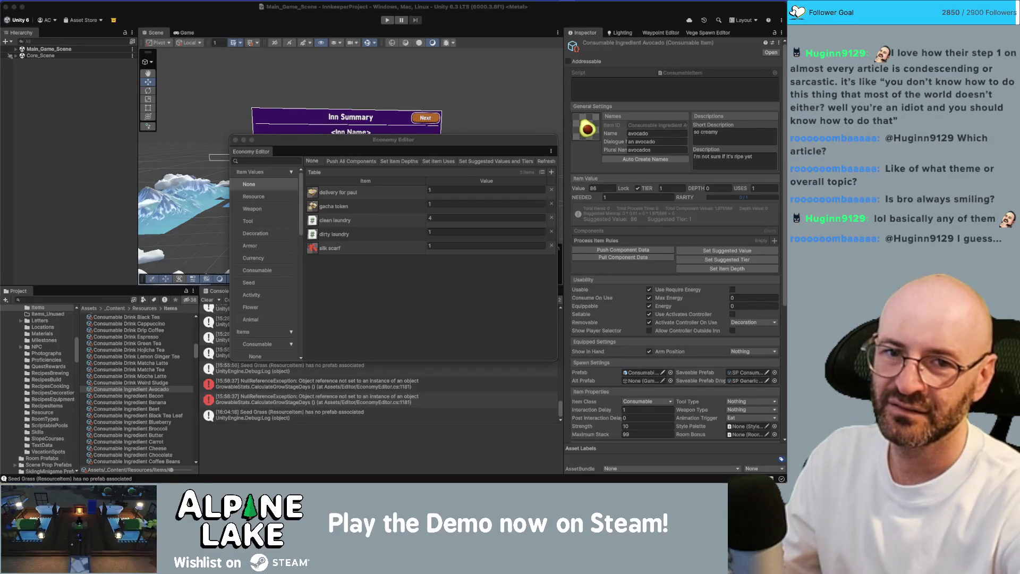
pyautogui.press('super+Tab')
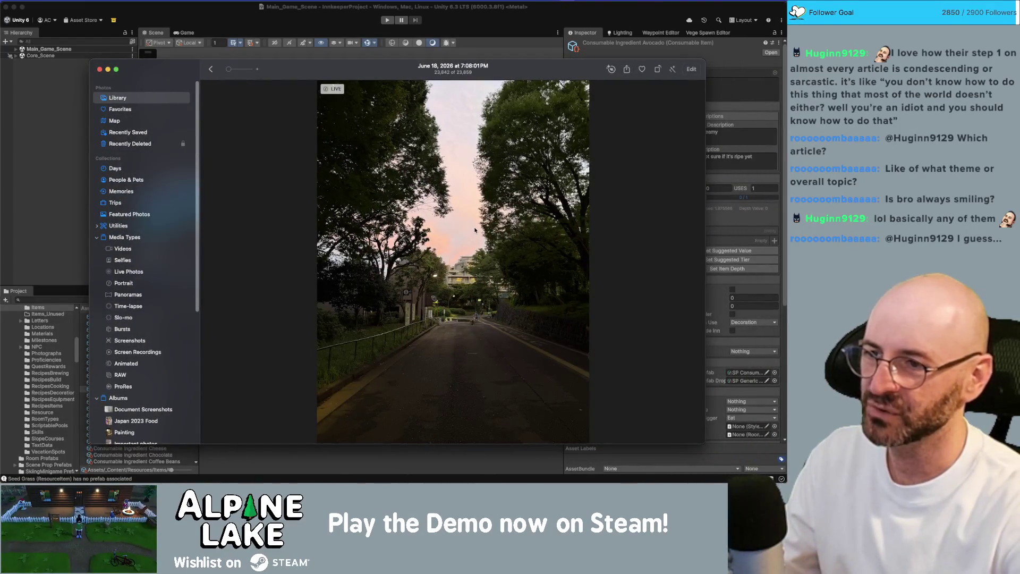
pyautogui.scroll(3, 475, 229)
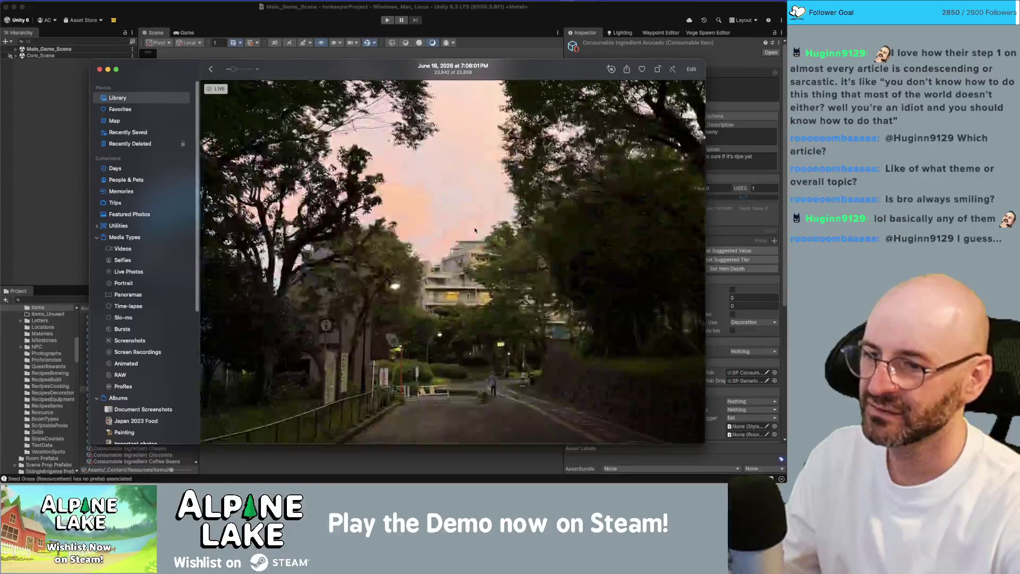
pyautogui.scroll(-3, 474, 230)
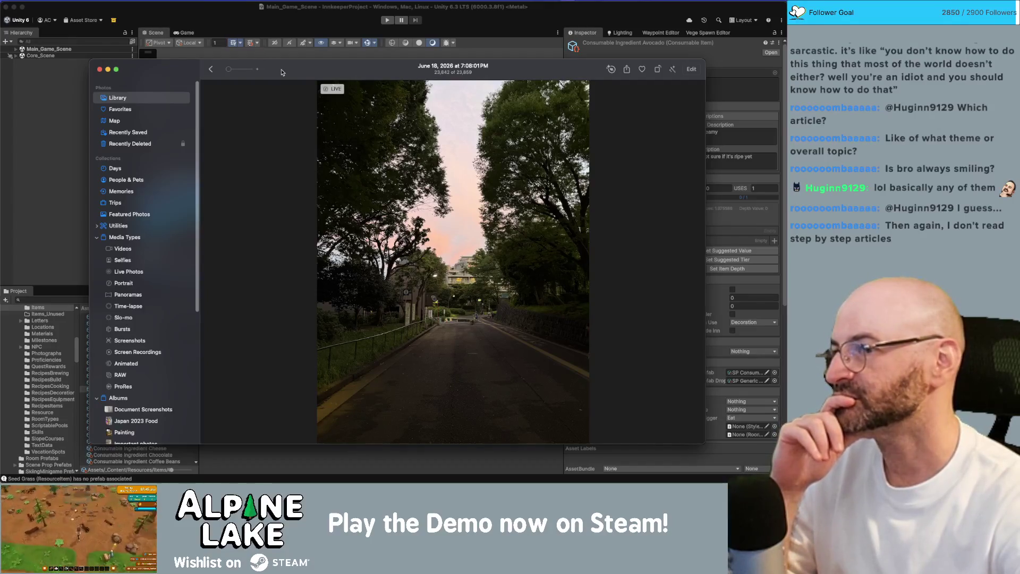
pyautogui.press('super+Tab')
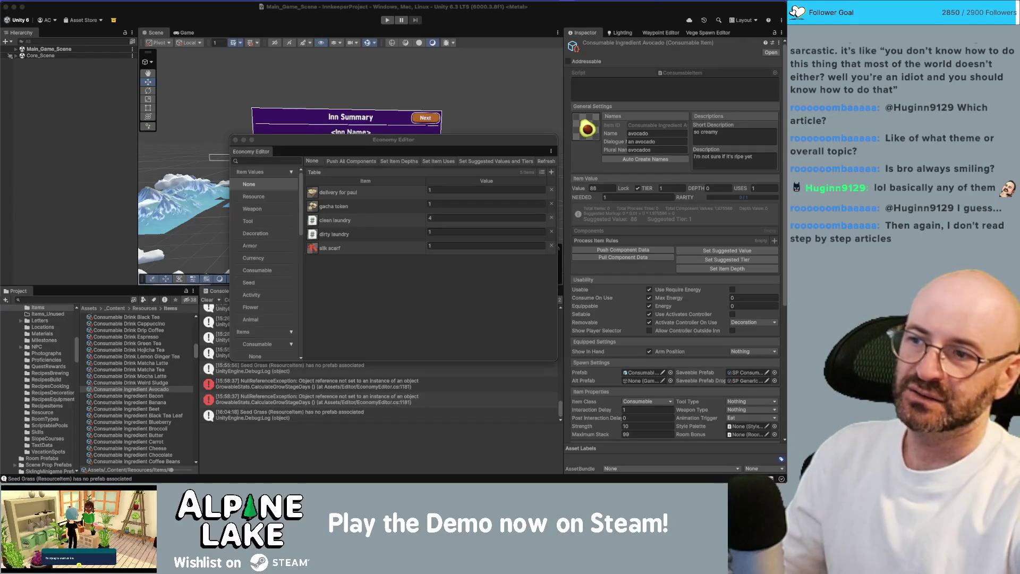
pyautogui.click(374, 289)
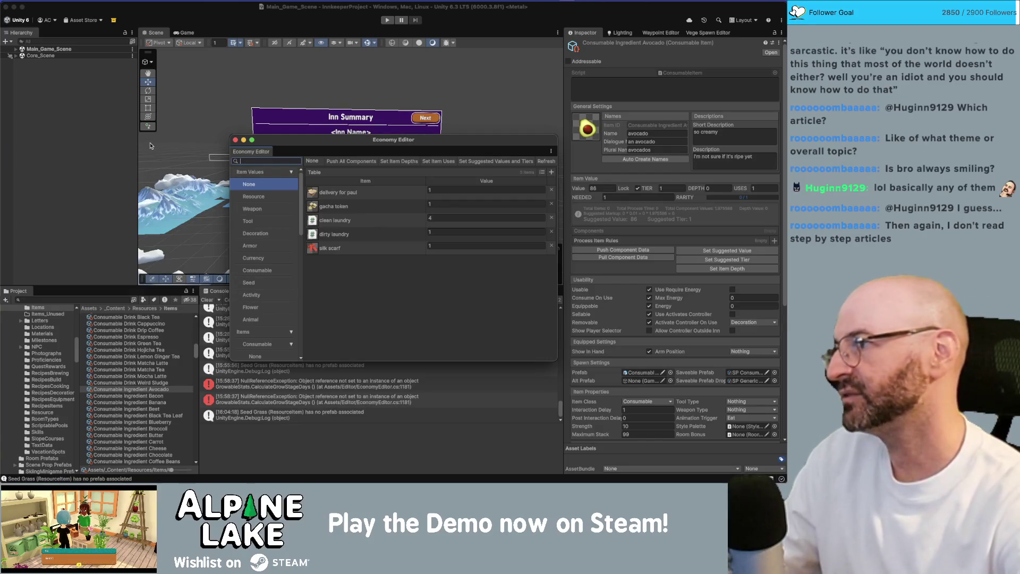
# Close the Economy Editor window and press Clear in the Console panel.
pyautogui.click(235, 140)
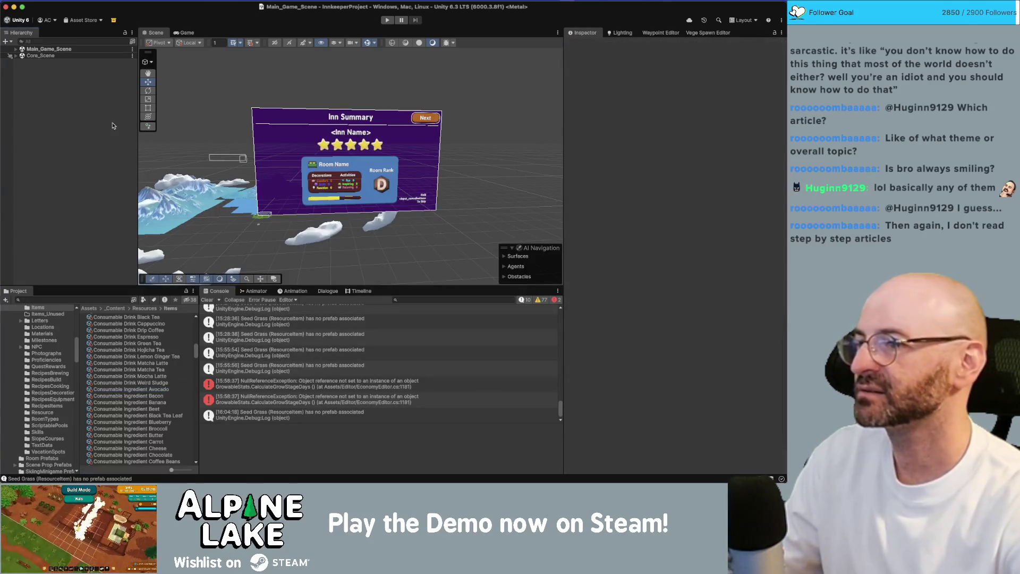
pyautogui.click(206, 300)
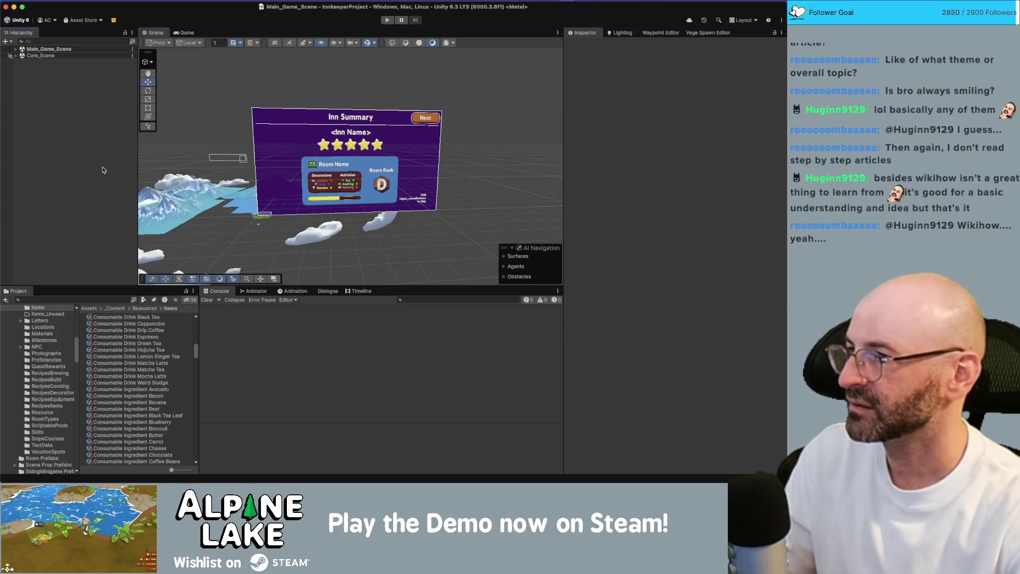
# Search 'start menu', open the StartMenu scene, then run and stop Play mode.
pyautogui.click(109, 300)
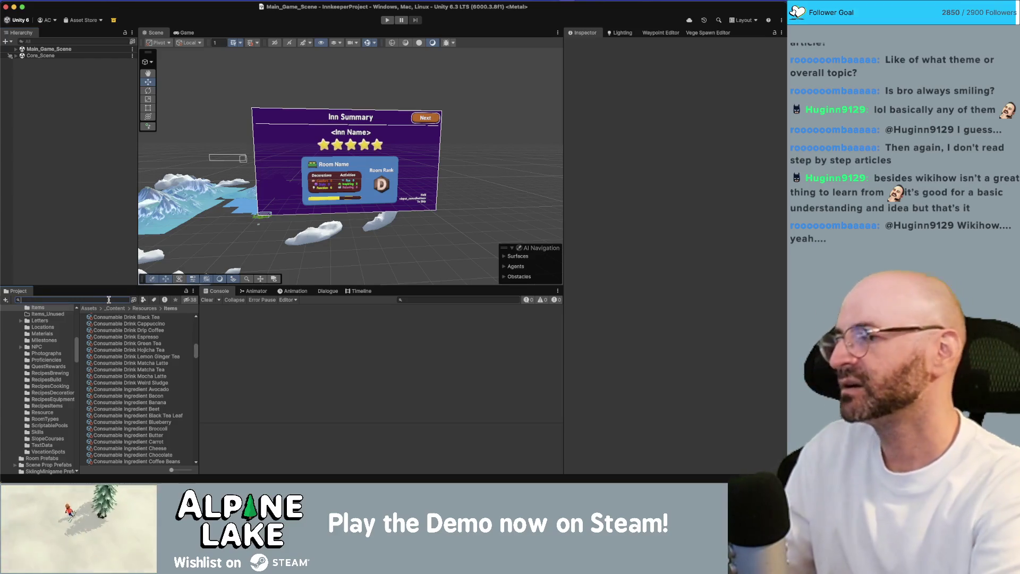
pyautogui.write('start menu')
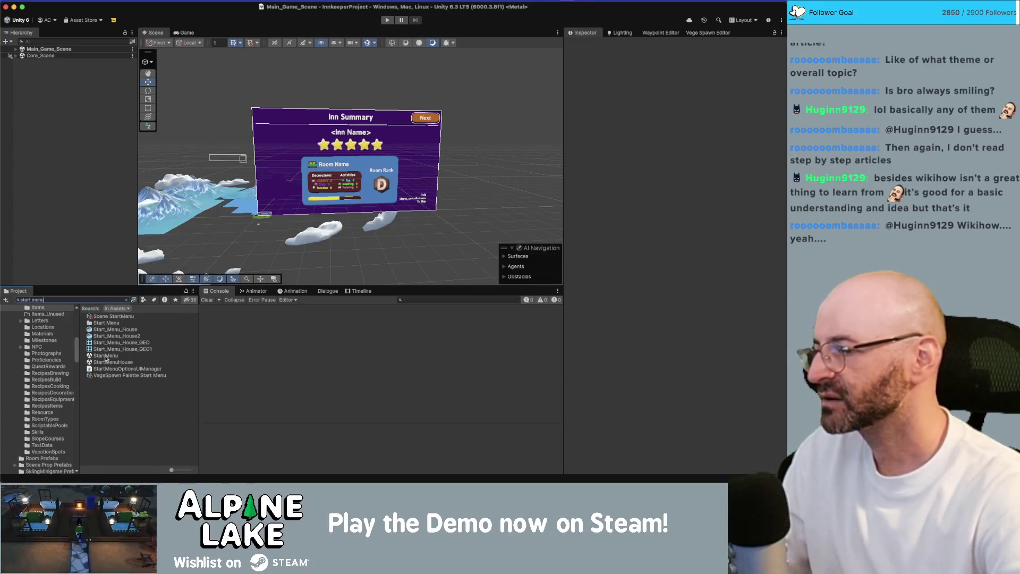
pyautogui.click(105, 356)
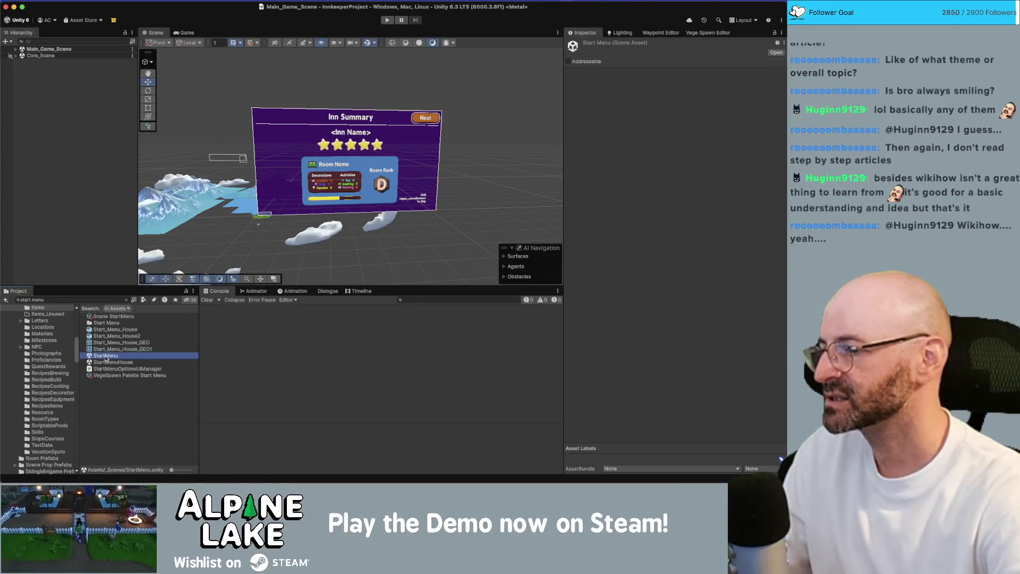
pyautogui.doubleClick(106, 356)
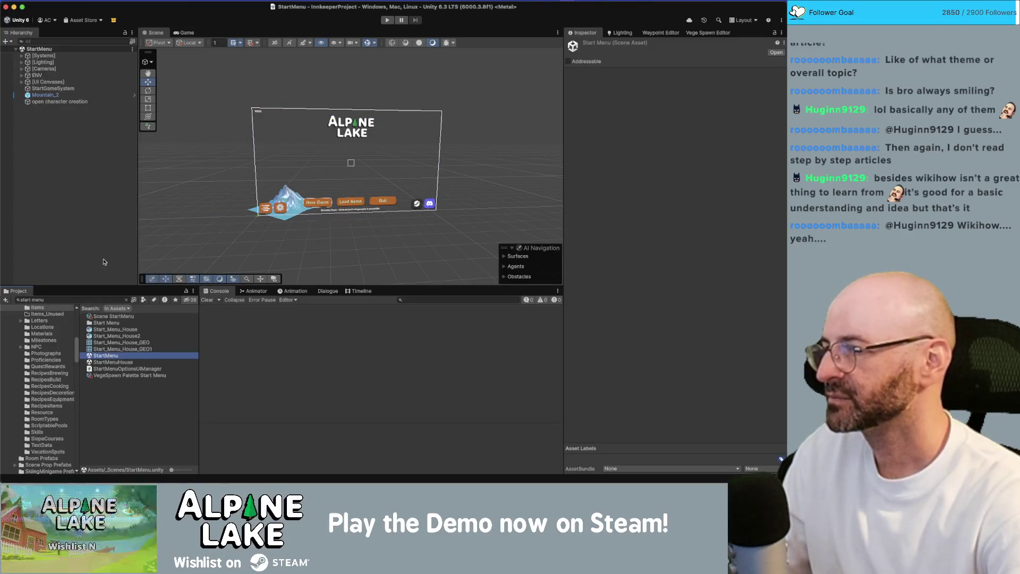
pyautogui.click(95, 224)
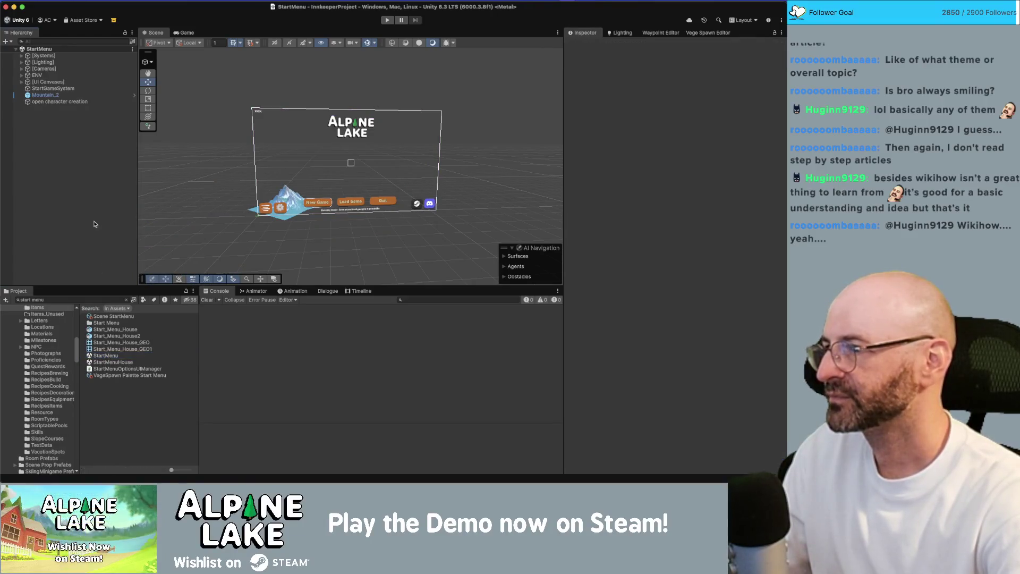
pyautogui.click(387, 20)
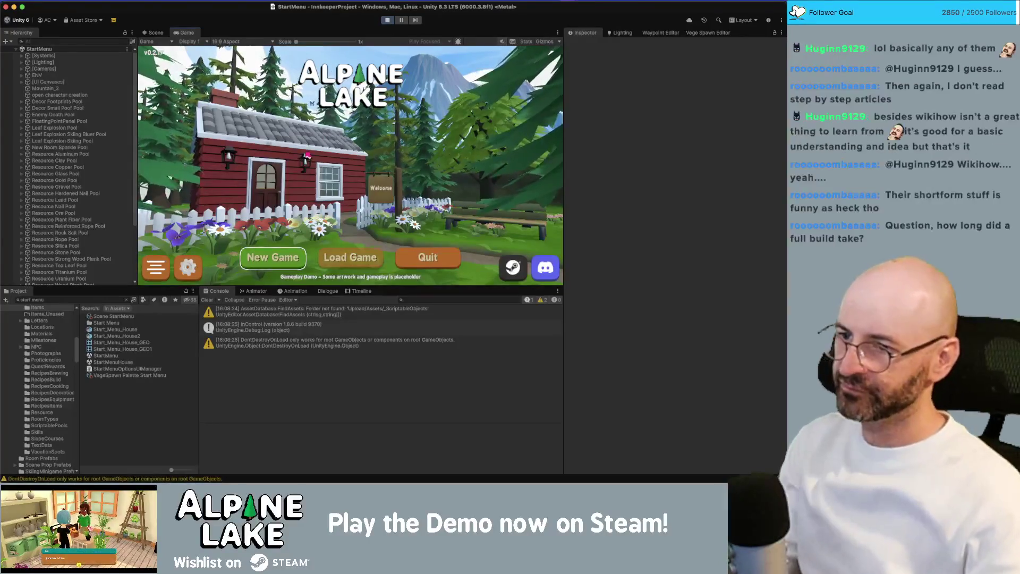
pyautogui.click(388, 20)
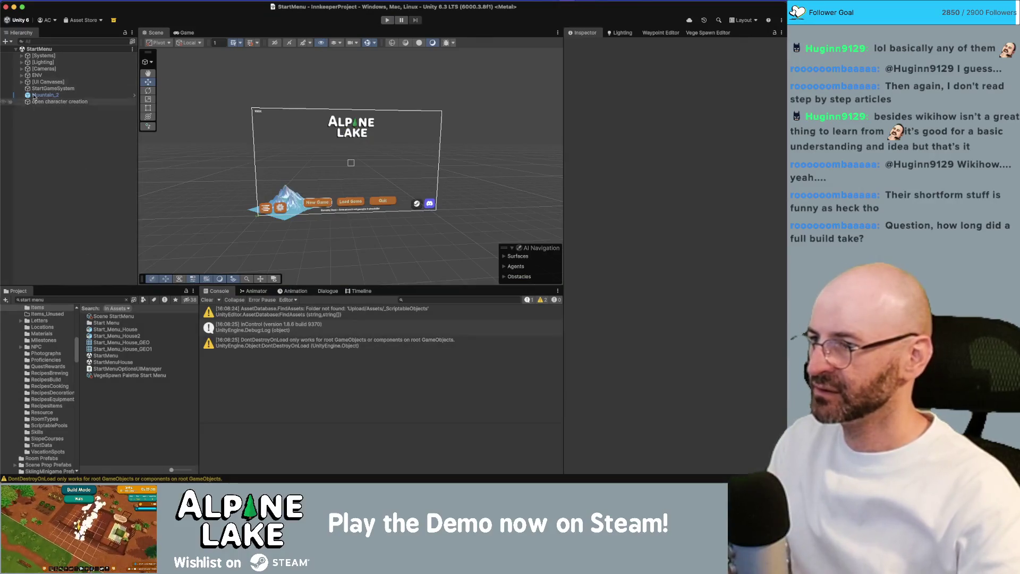
# Frame the [UI Canvases] group and look around the red cottage and garden.
pyautogui.click(63, 88)
pyautogui.press('Up')
pyautogui.press('Up')
pyautogui.press('Up')
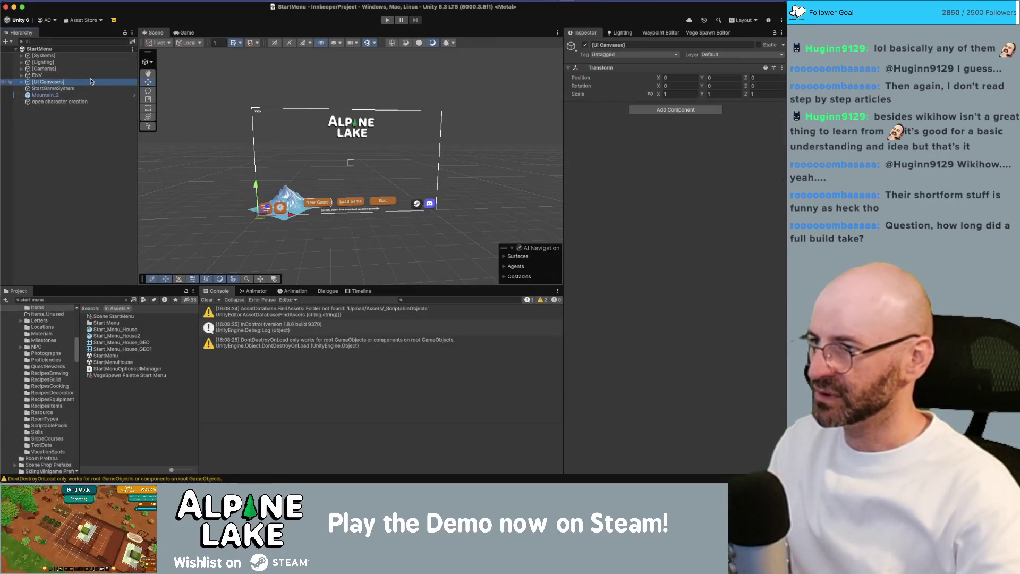
pyautogui.press('Down')
pyautogui.press('Down')
pyautogui.press('Down')
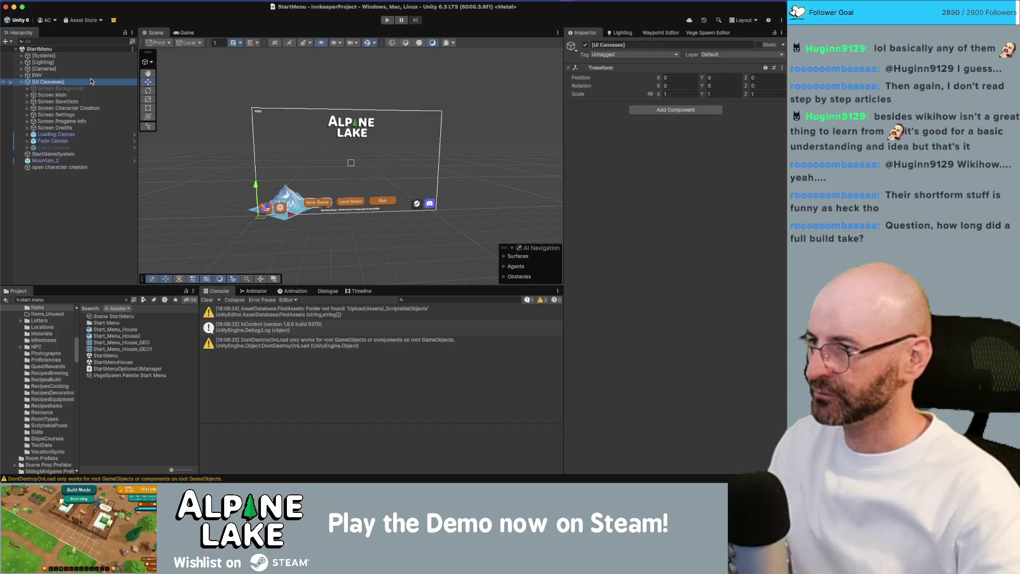
pyautogui.click(91, 81)
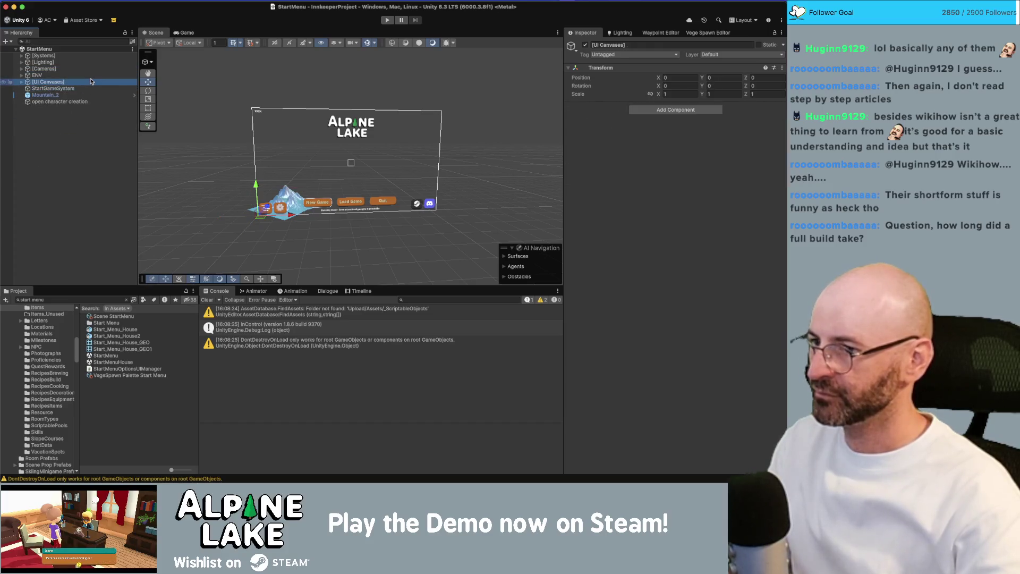
pyautogui.press('f')
pyautogui.moveTo(302, 144)
pyautogui.mouseDown()
pyautogui.moveTo(297, 152)
pyautogui.moveTo(350, 199)
pyautogui.moveTo(343, 194)
pyautogui.mouseUp()
# Step through the Hierarchy, expanding ENV and Grounds GRP, down to Decorations GRP.
pyautogui.click(74, 94)
pyautogui.press('Up')
pyautogui.press('Up')
pyautogui.press('Up')
pyautogui.press('Down')
pyautogui.press('Right')
pyautogui.press('Down')
pyautogui.press('Down')
pyautogui.press('Down')
pyautogui.press('Up')
pyautogui.press('Up')
pyautogui.press('Up')
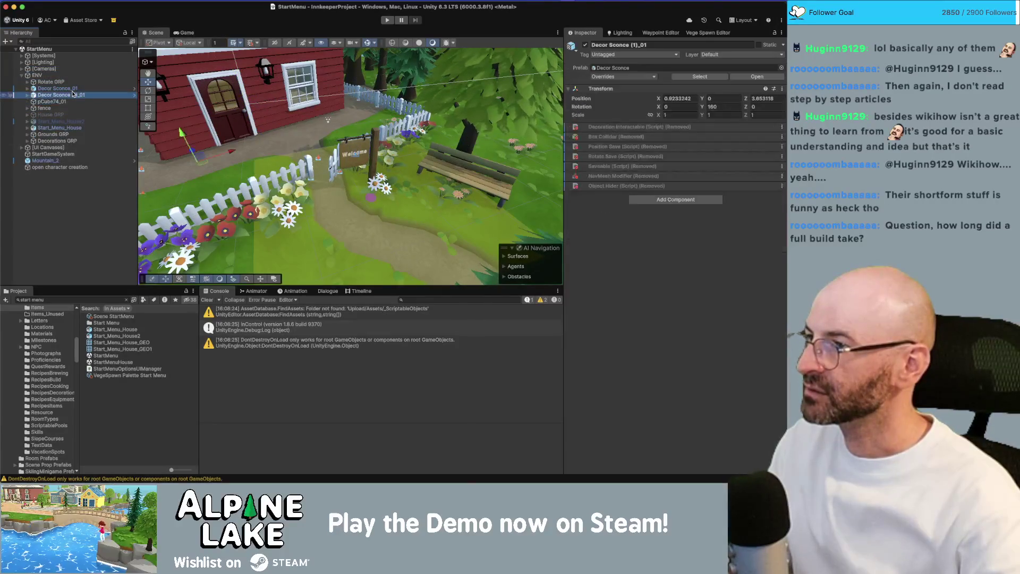
pyautogui.press('Down')
pyautogui.press('Down')
pyautogui.press('Down')
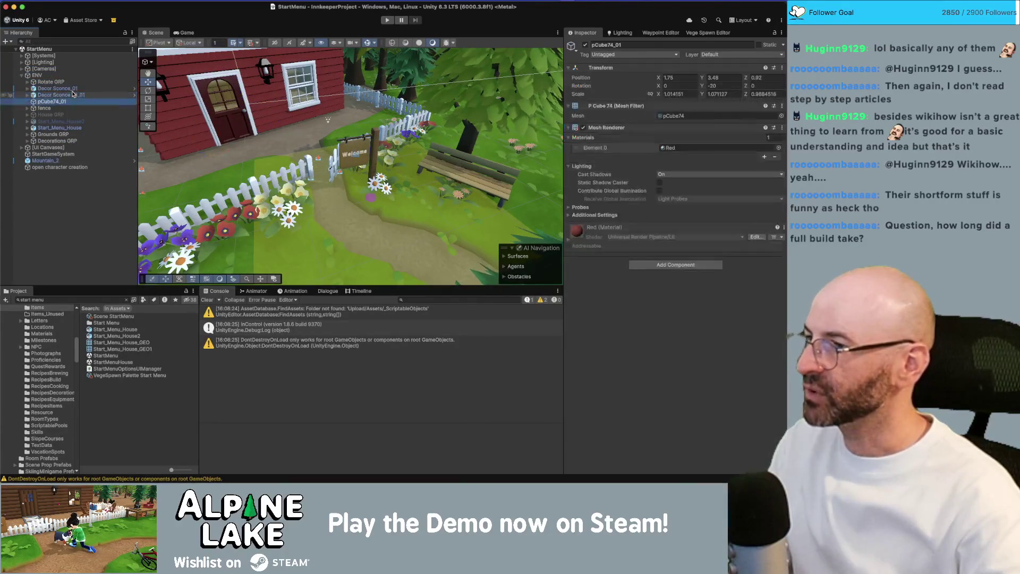
pyautogui.press('Down')
pyautogui.press('Down')
pyautogui.press('Down')
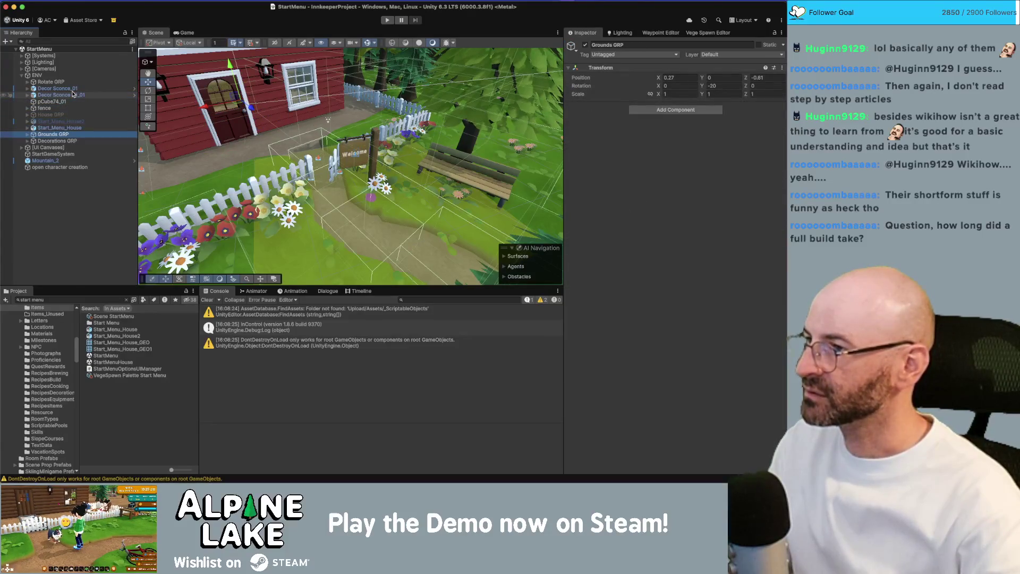
pyautogui.press('Right')
pyautogui.press('Left')
pyautogui.press('Down')
# Expand Decorations GRP, frame ButterflyFX_blue and deactivate it.
pyautogui.press('Right')
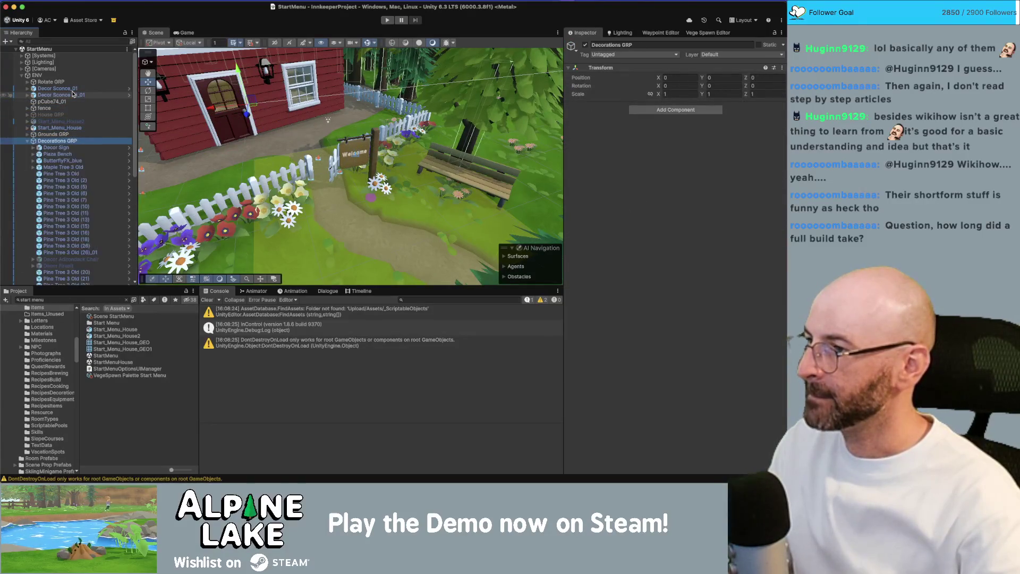
pyautogui.click(69, 161)
pyautogui.press('f')
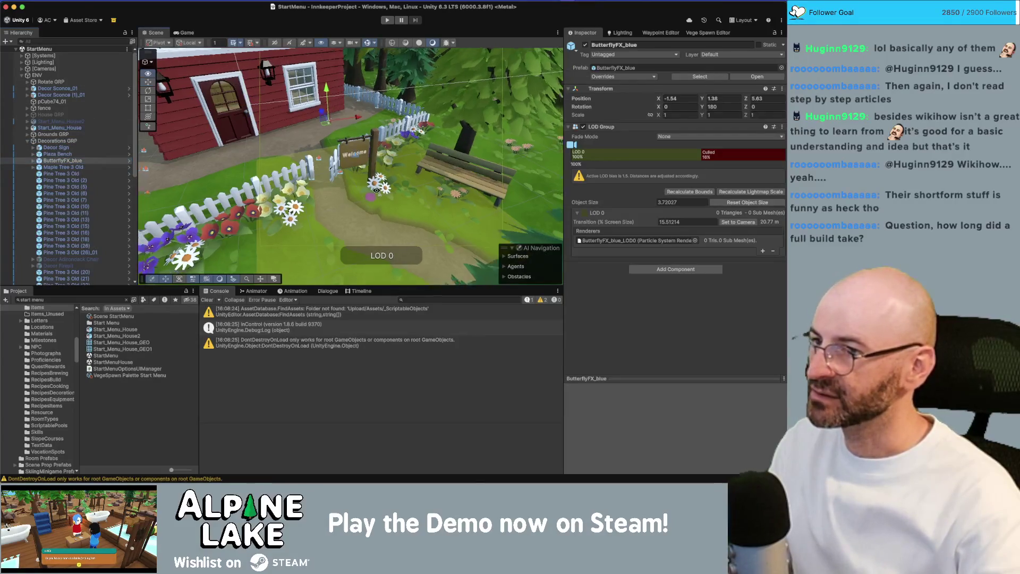
pyautogui.hotkey('alt', 'shift', 'a')
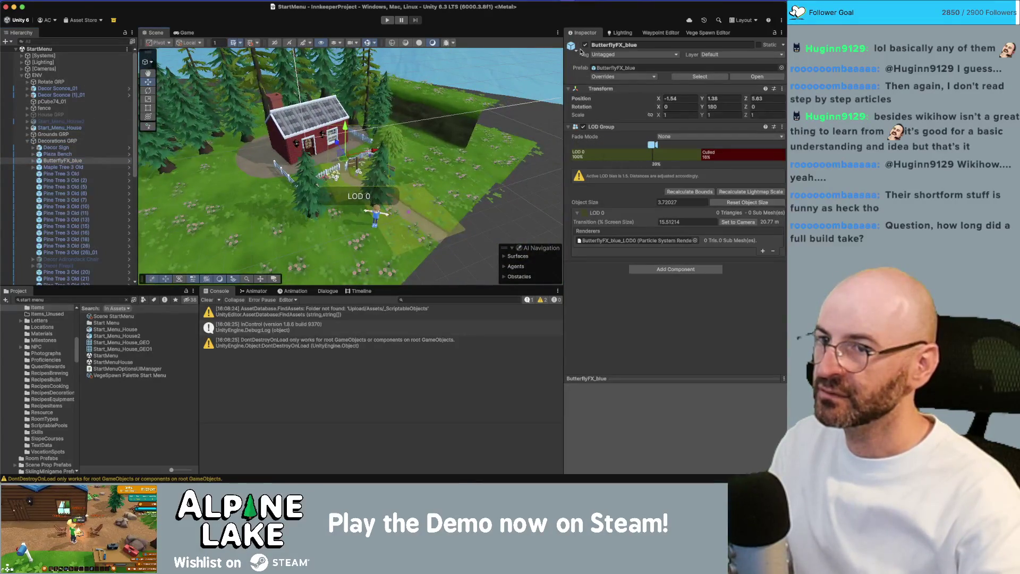
# Search the Project for 'butterfly insect' and preview the Insect Butterfly Purple and Red prefabs.
pyautogui.press('f')
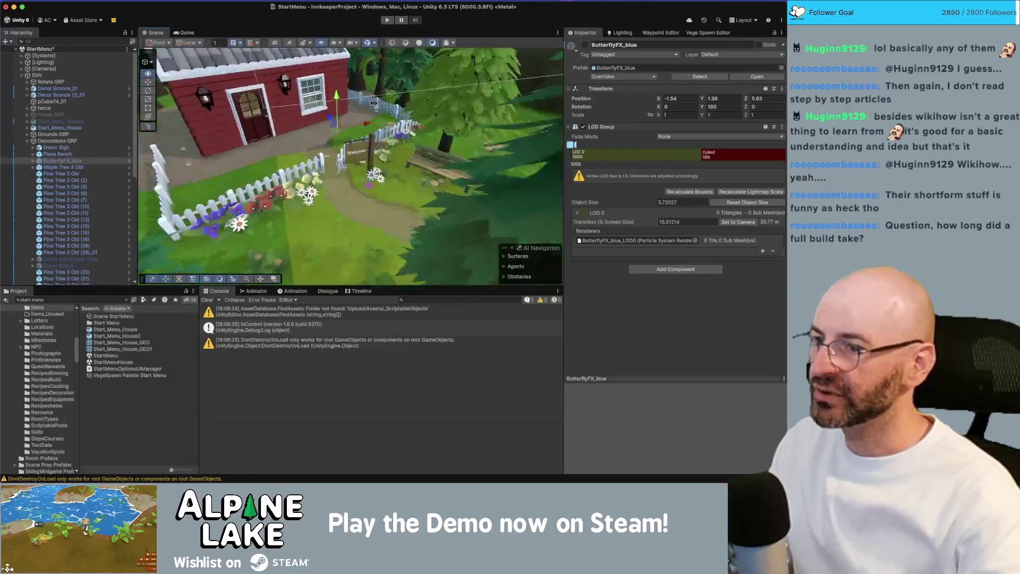
pyautogui.click(60, 299)
pyautogui.write('butt')
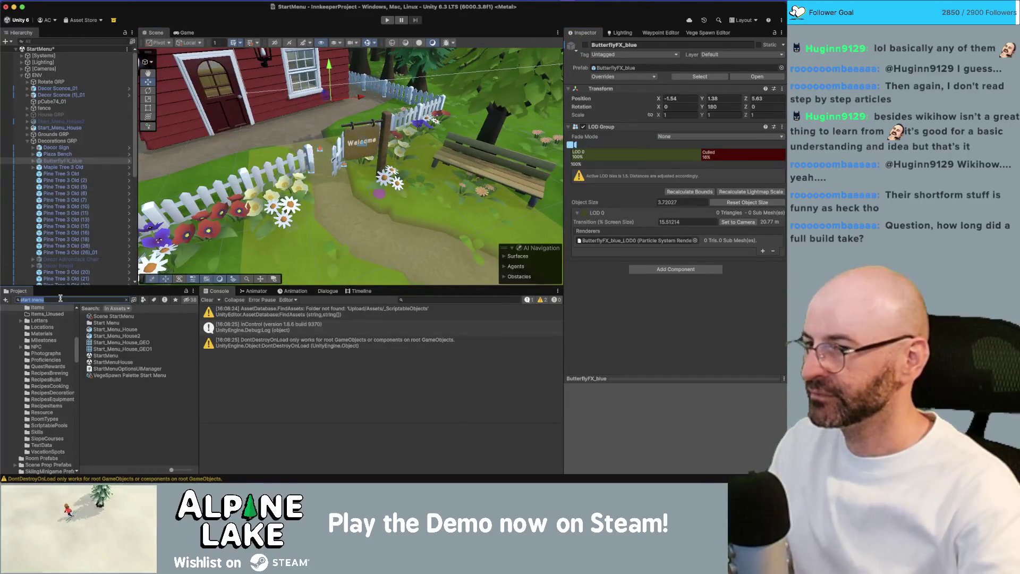
pyautogui.write('er')
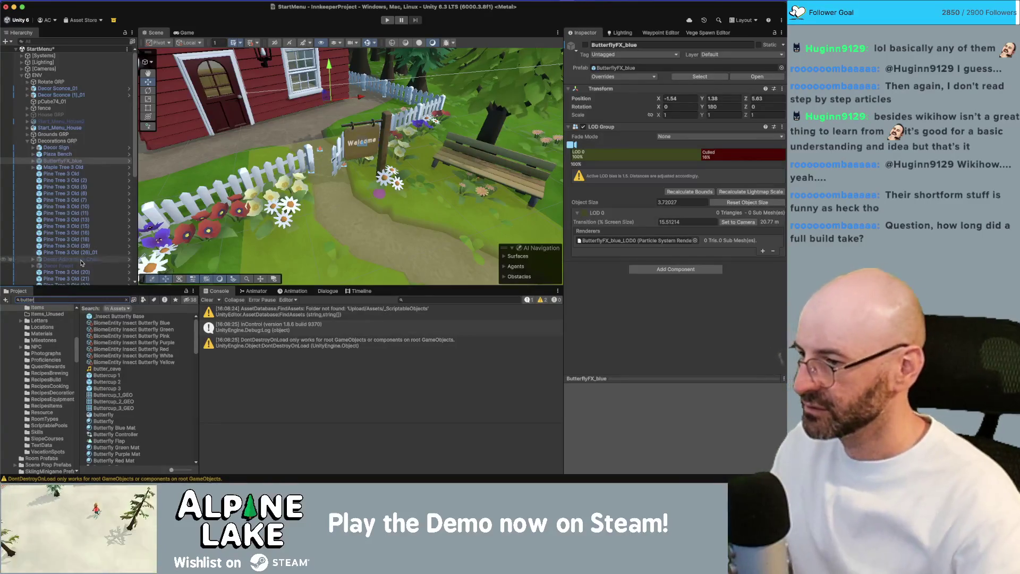
pyautogui.write('f')
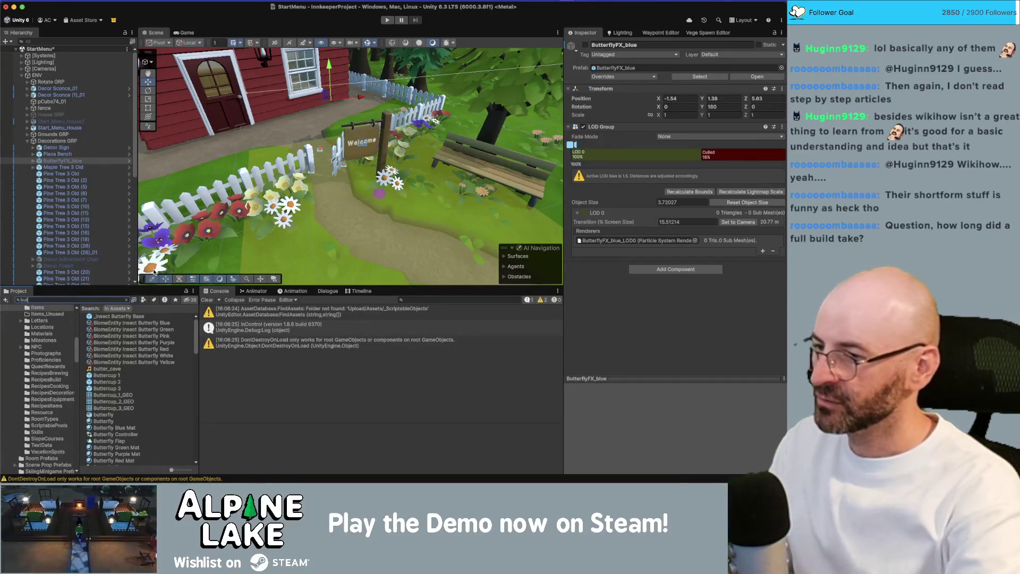
pyautogui.write('ly ')
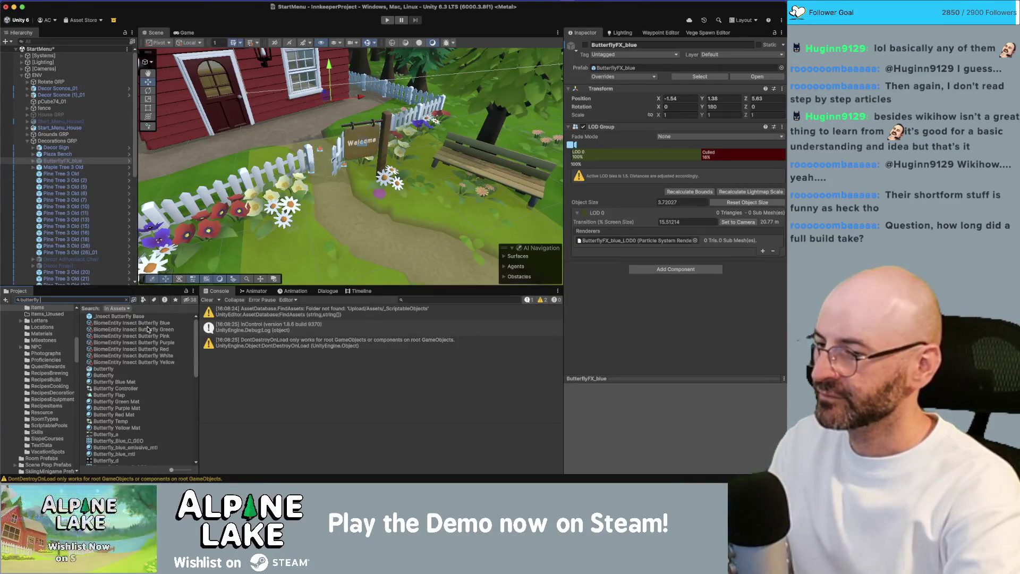
pyautogui.write('insect')
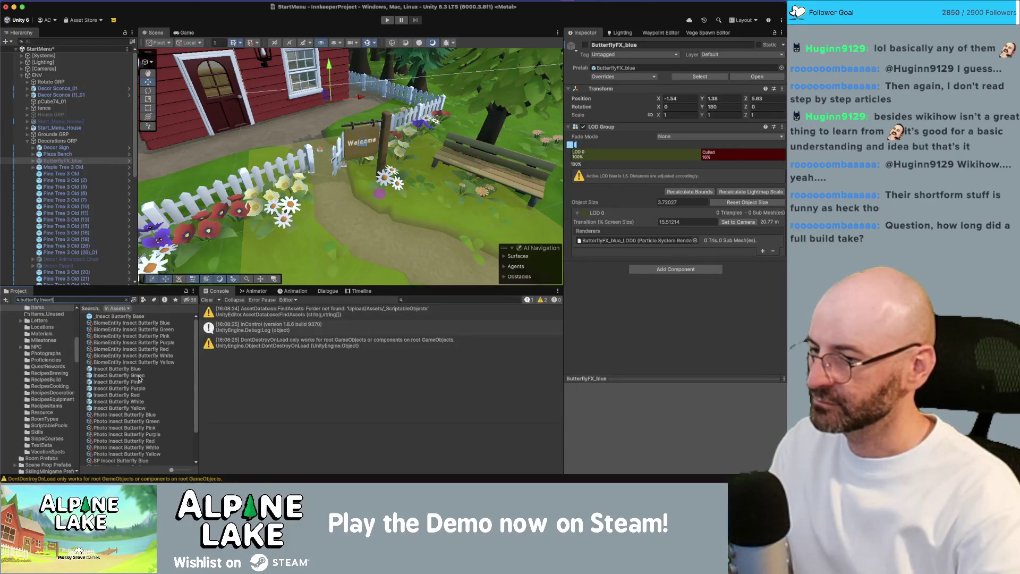
pyautogui.click(140, 401)
pyautogui.press('Up')
pyautogui.press('Up')
pyautogui.click(140, 396)
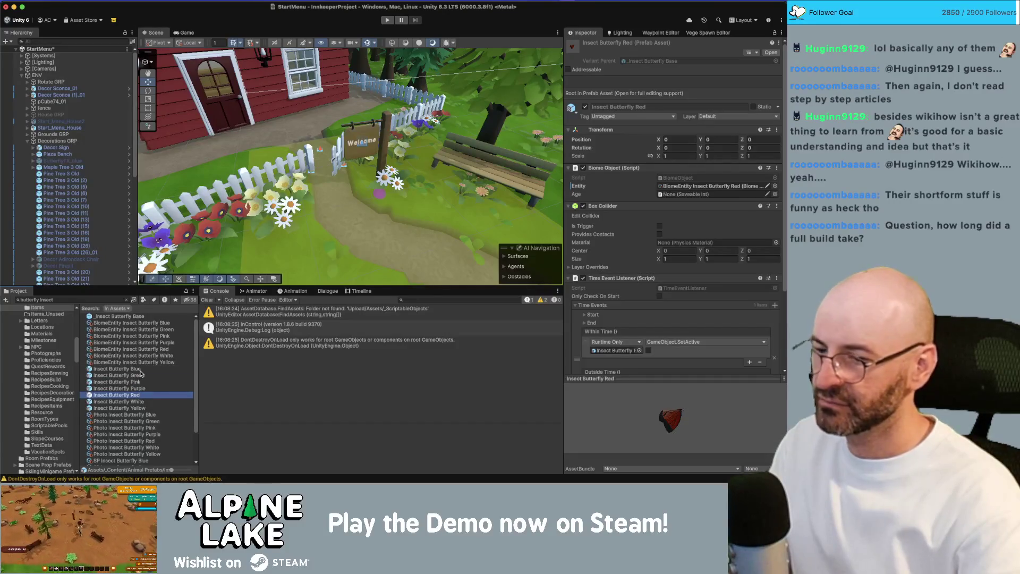
# Drag the Insect Butterfly Blue and Red prefabs into the scene, moving the red one toward the house.
pyautogui.click(140, 370)
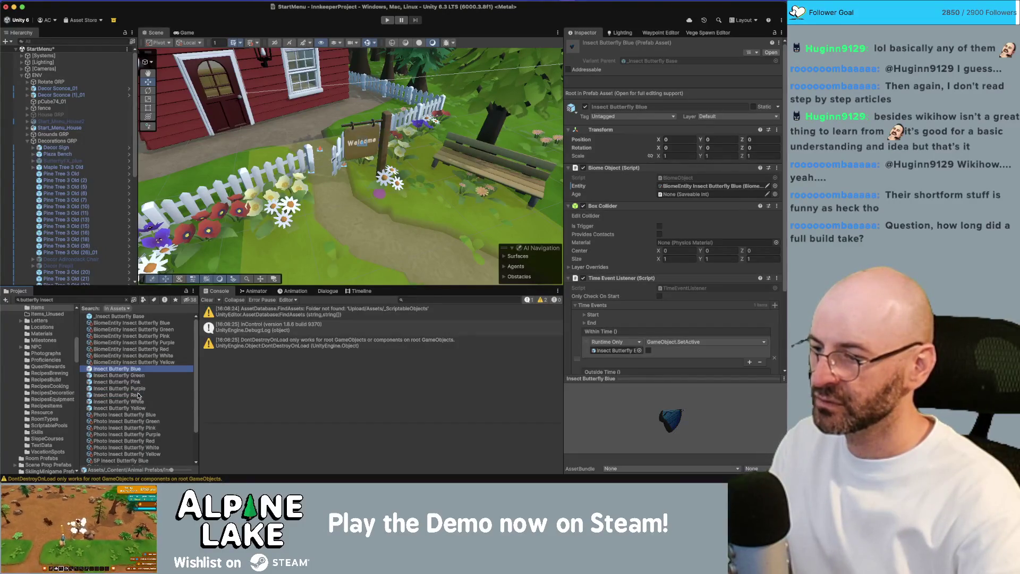
pyautogui.keyDown('super'); pyautogui.click(138, 396); pyautogui.keyUp('super')
pyautogui.moveTo(305, 286); pyautogui.dragTo(366, 215)
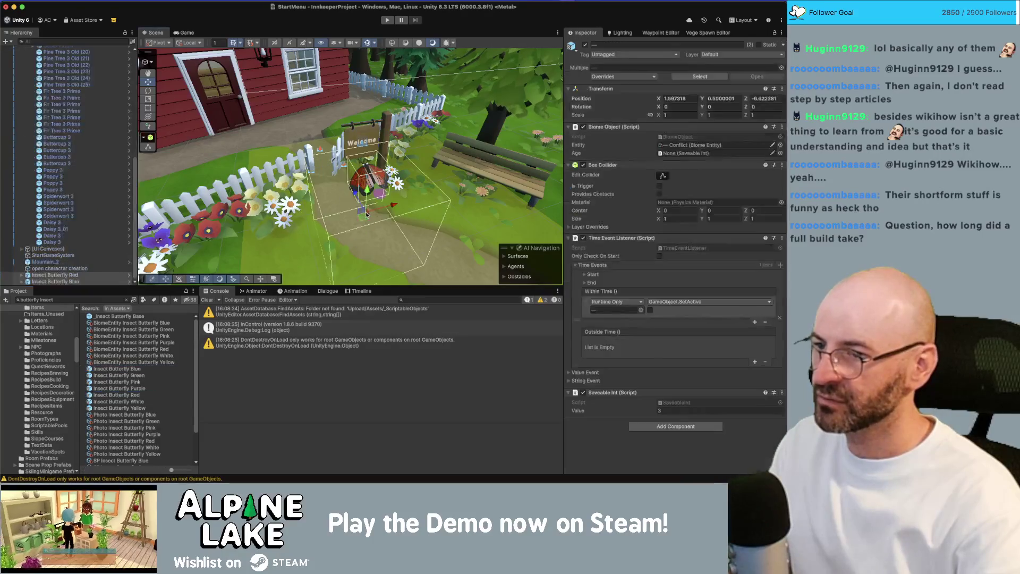
pyautogui.scroll(-5, 430, 192)
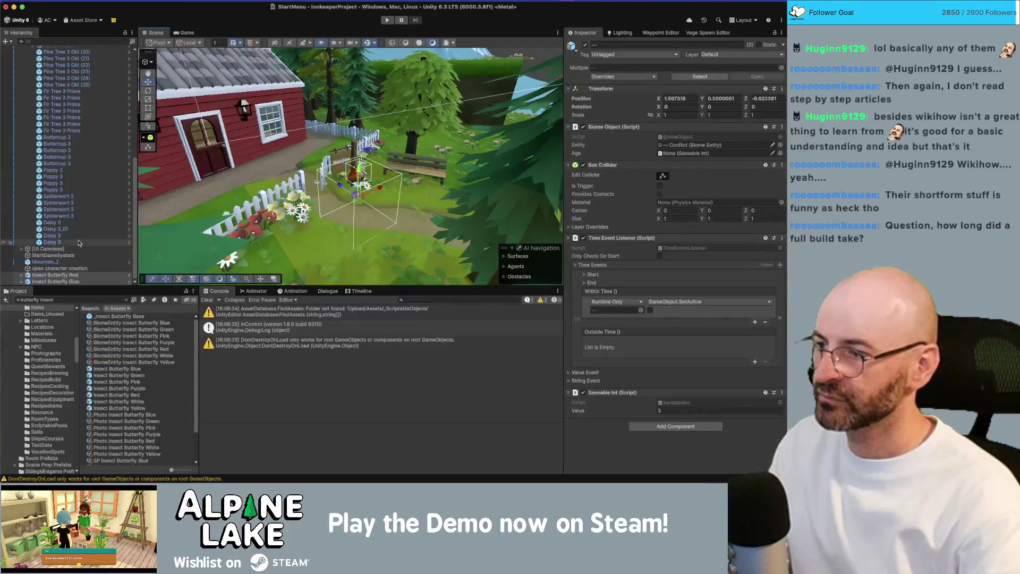
pyautogui.doubleClick(54, 274)
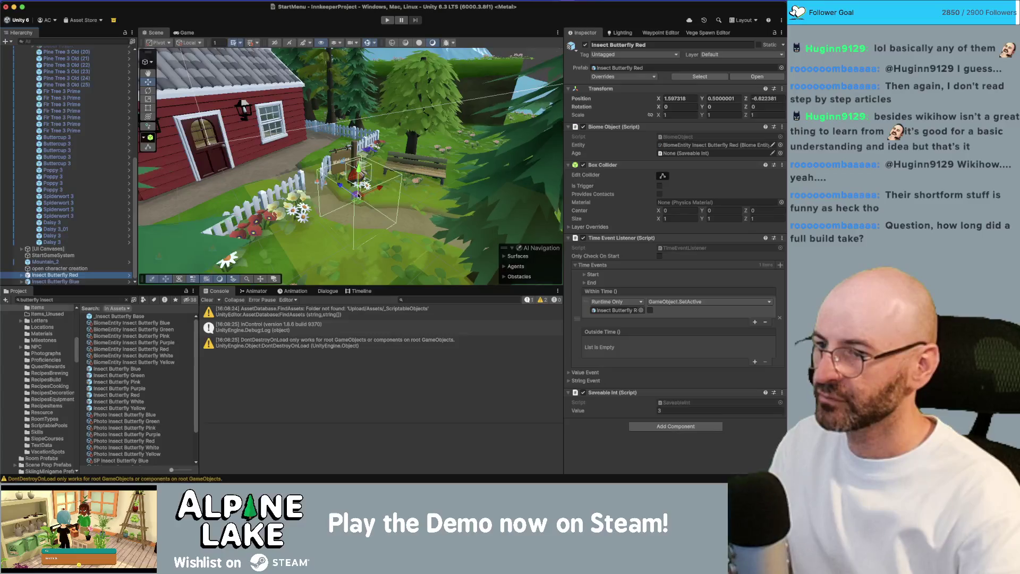
pyautogui.moveTo(329, 154); pyautogui.dragTo(268, 181)
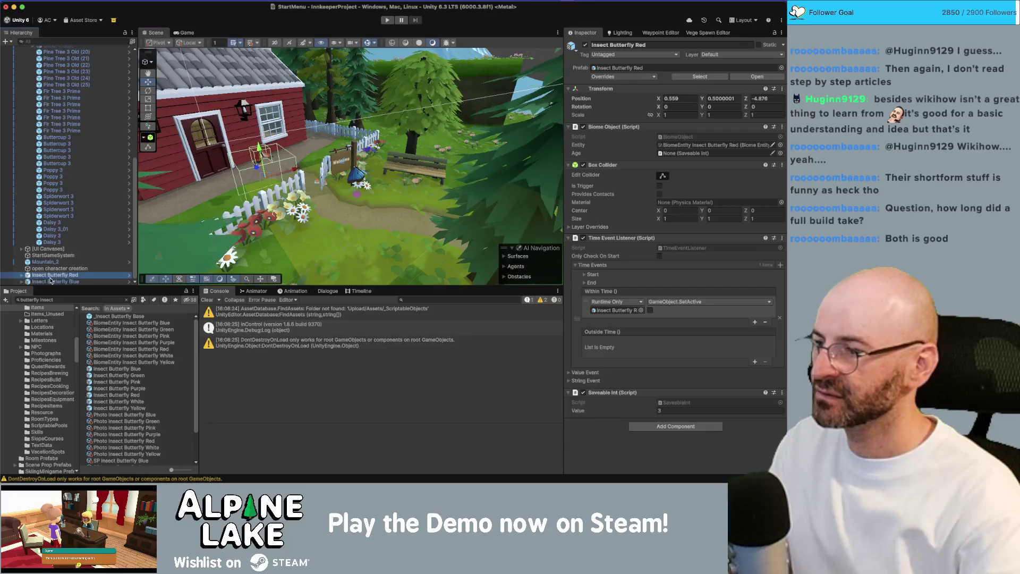
# Expand both butterflies in the Hierarchy to inspect their ProximitySet, Visuals_GRP and model children.
pyautogui.click(22, 281)
pyautogui.click(21, 275)
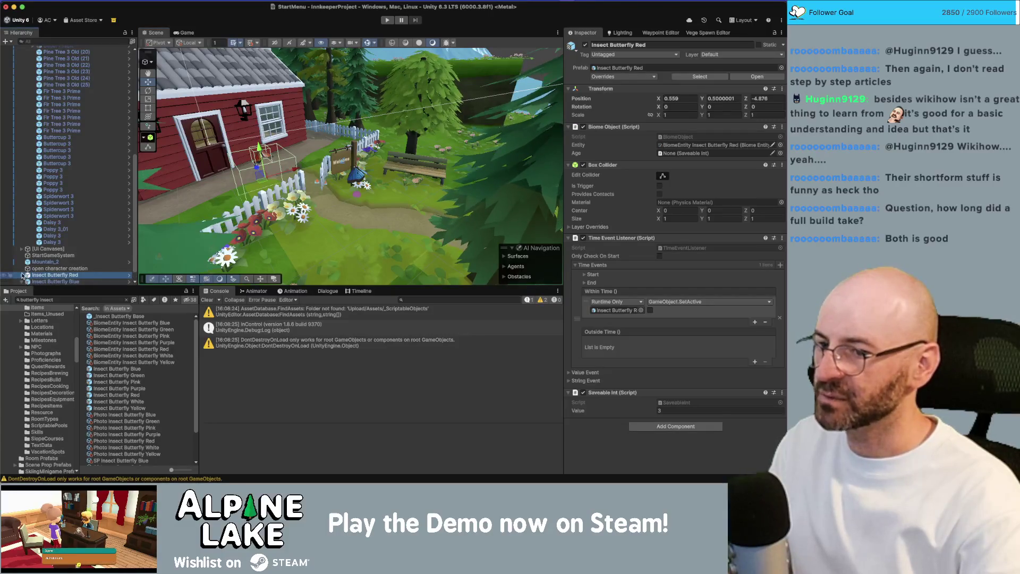
pyautogui.click(52, 257)
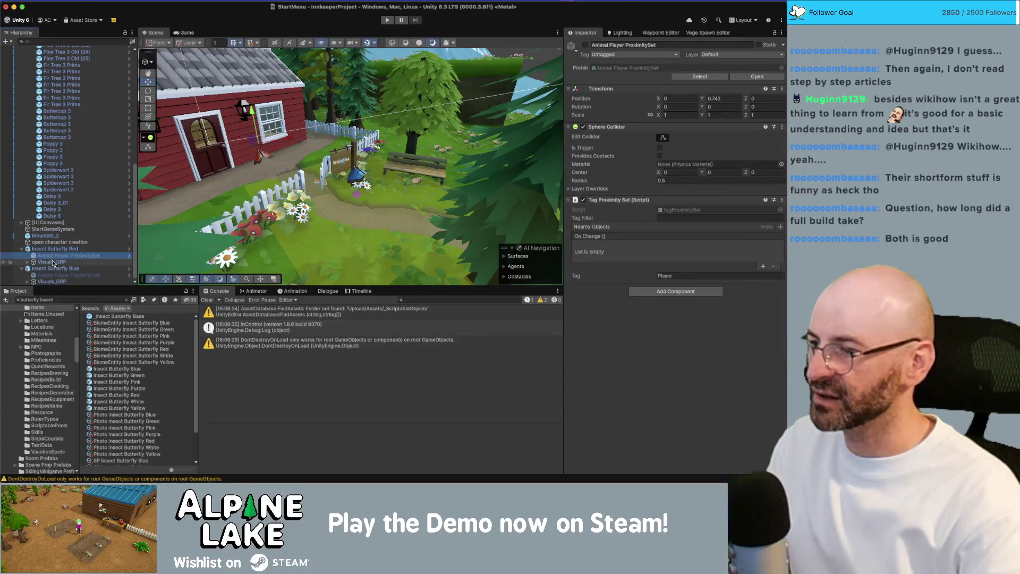
pyautogui.click(31, 262)
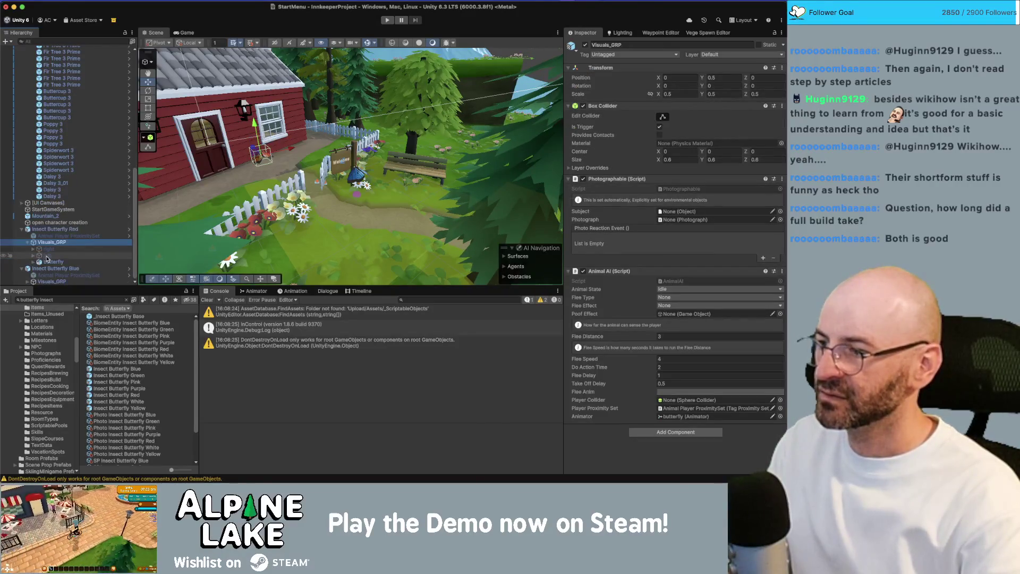
pyautogui.click(48, 263)
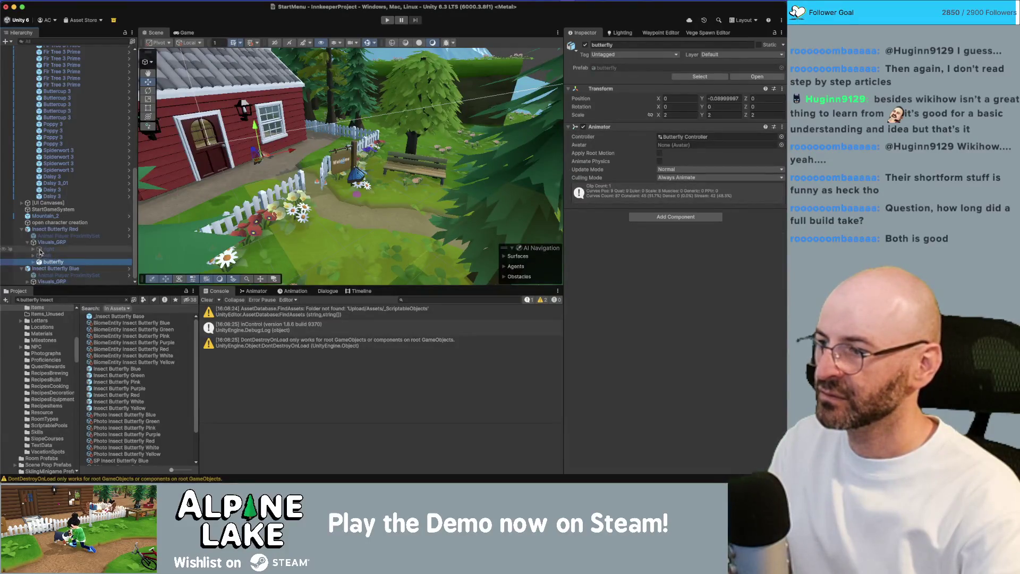
pyautogui.click(27, 281)
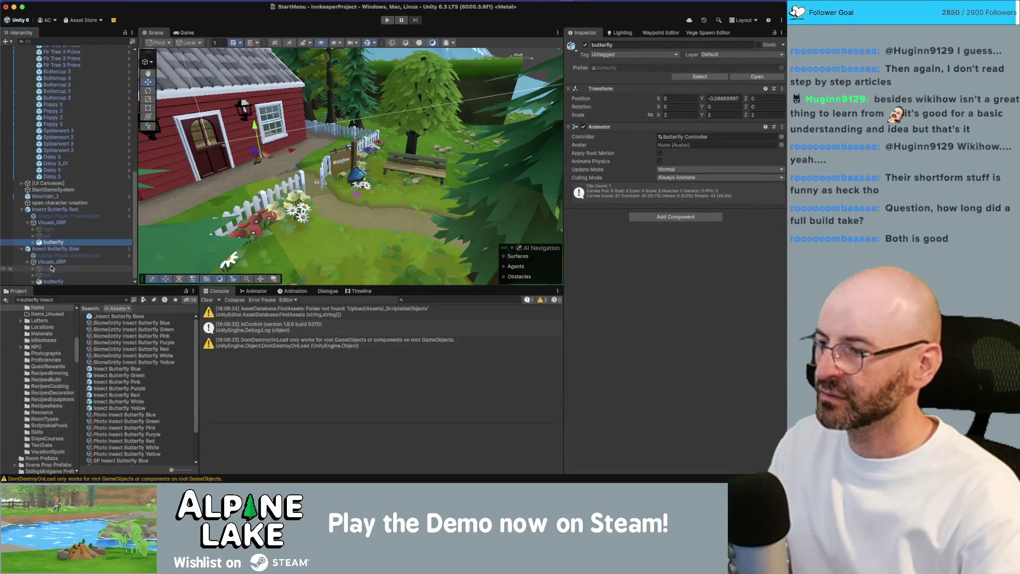
pyautogui.keyDown('super'); pyautogui.click(53, 281); pyautogui.keyUp('super')
pyautogui.click(59, 209)
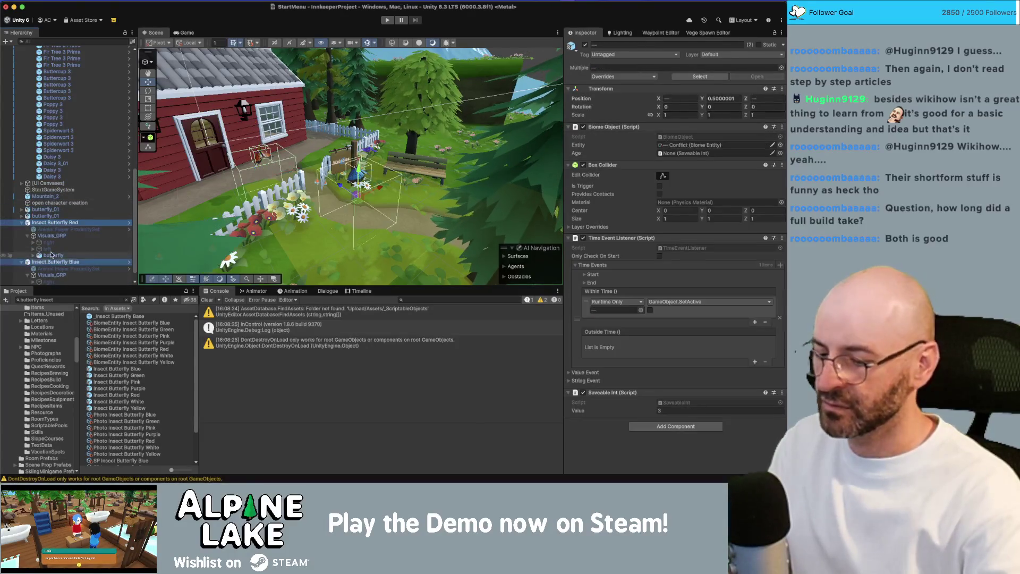
# Frame the second butterfly_01 model and pull back to a side view of the house and sign.
pyautogui.moveTo(340, 169); pyautogui.dragTo(366, 174)
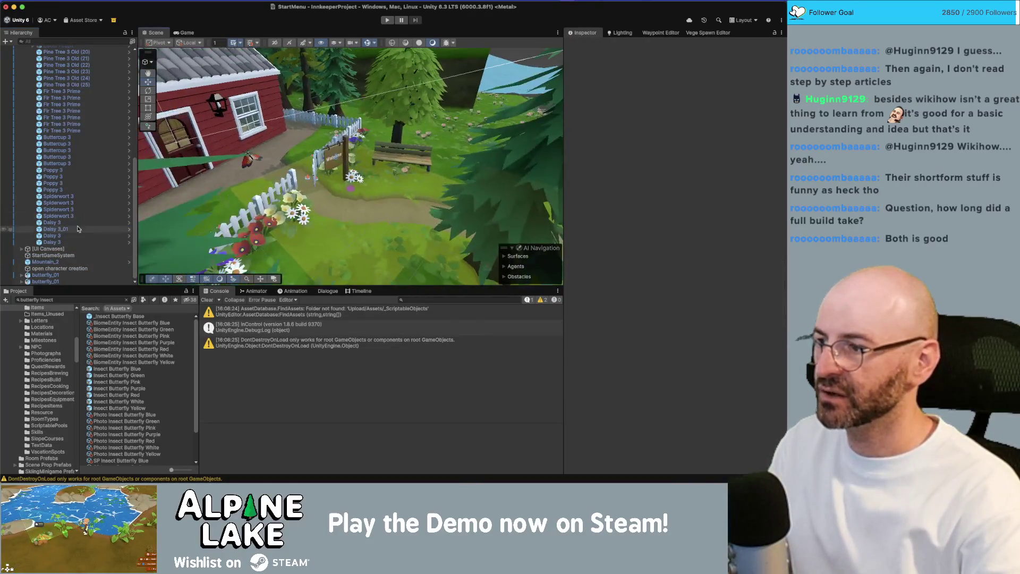
pyautogui.click(66, 275)
pyautogui.press('Down')
pyautogui.press('f')
pyautogui.moveTo(433, 104); pyautogui.dragTo(278, 149)
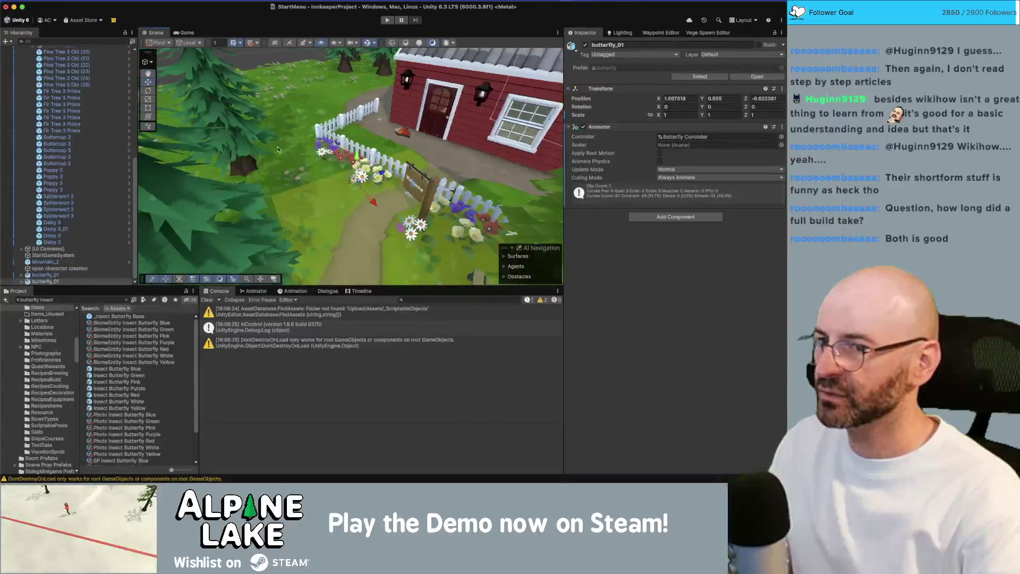
pyautogui.scroll(-5, 319, 175)
pyautogui.scroll(6, 349, 192)
pyautogui.moveTo(348, 192); pyautogui.dragTo(146, 263)
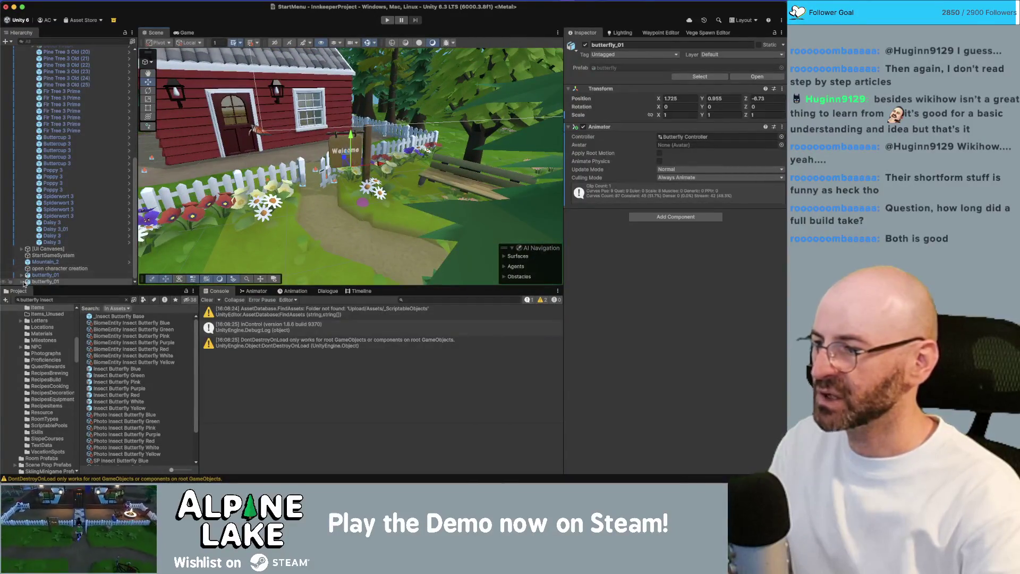
# Expand butterfly_01 and activate its GEO_GRP and RIG_GRP so the butterfly appears.
pyautogui.click(22, 281)
pyautogui.press('Down')
pyautogui.click(22, 262)
pyautogui.scroll(-2, 32, 274)
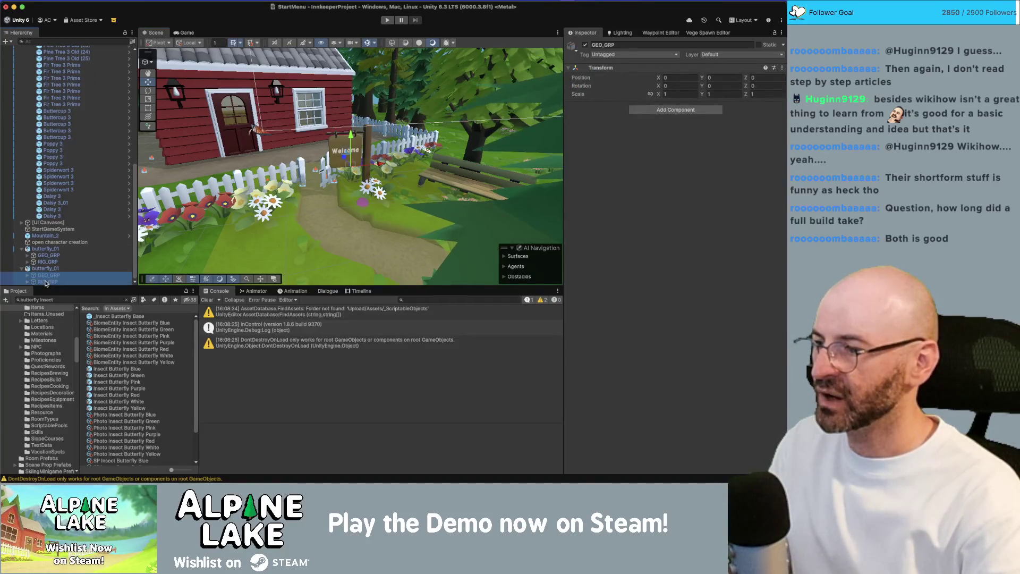
pyautogui.click(584, 45)
pyautogui.click(584, 46)
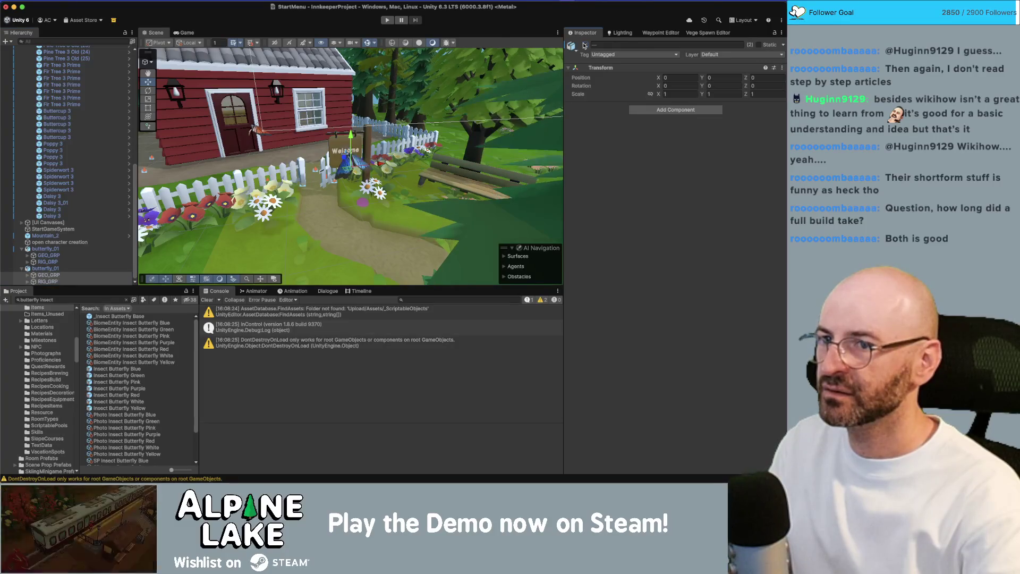
# Orbit around the butterfly beside the house and run the game to test the start menu.
pyautogui.moveTo(404, 212); pyautogui.dragTo(308, 213)
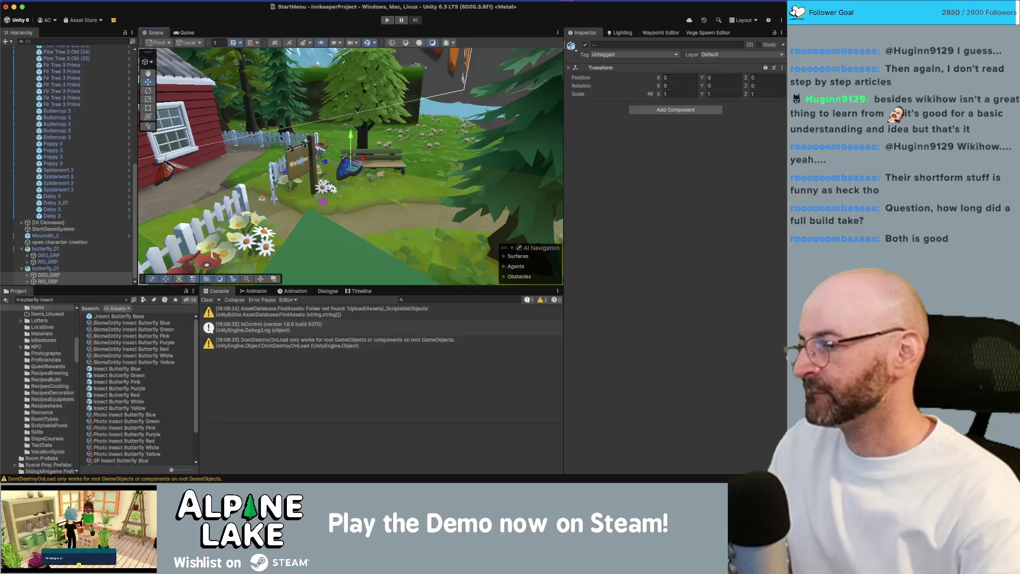
pyautogui.scroll(5, 290, 157)
pyautogui.moveTo(289, 157); pyautogui.dragTo(340, 137)
pyautogui.scroll(-5, 340, 136)
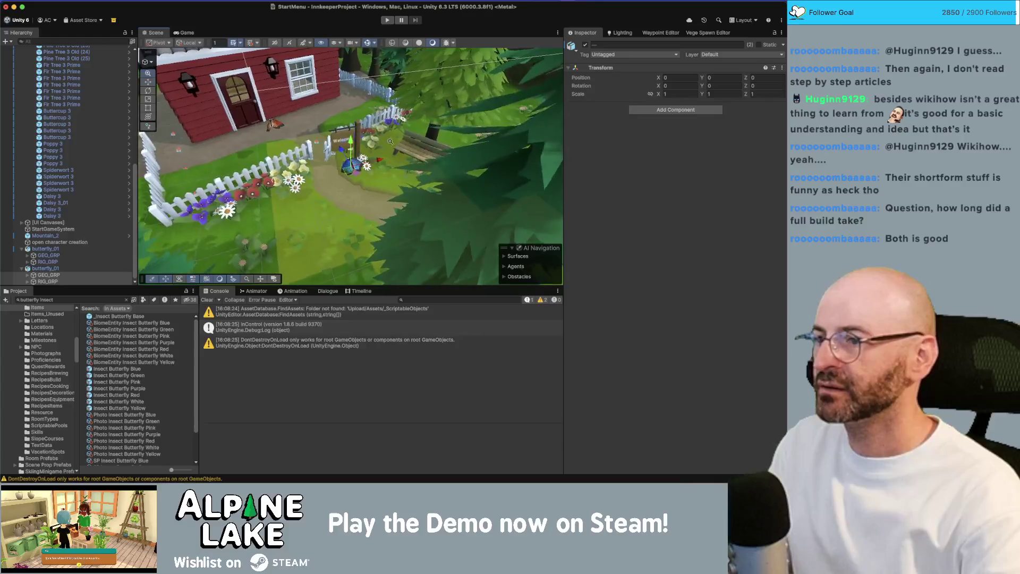
pyautogui.click(390, 20)
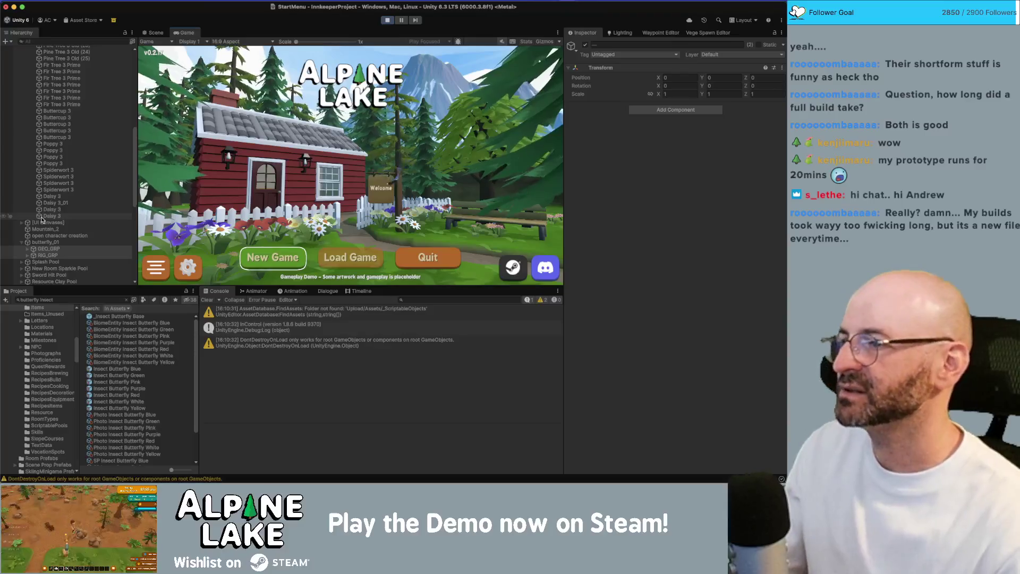
# Select the Butterfly_Blue_C_GEO mesh and locate its Animal Cel Shader material in the Project.
pyautogui.click(29, 244)
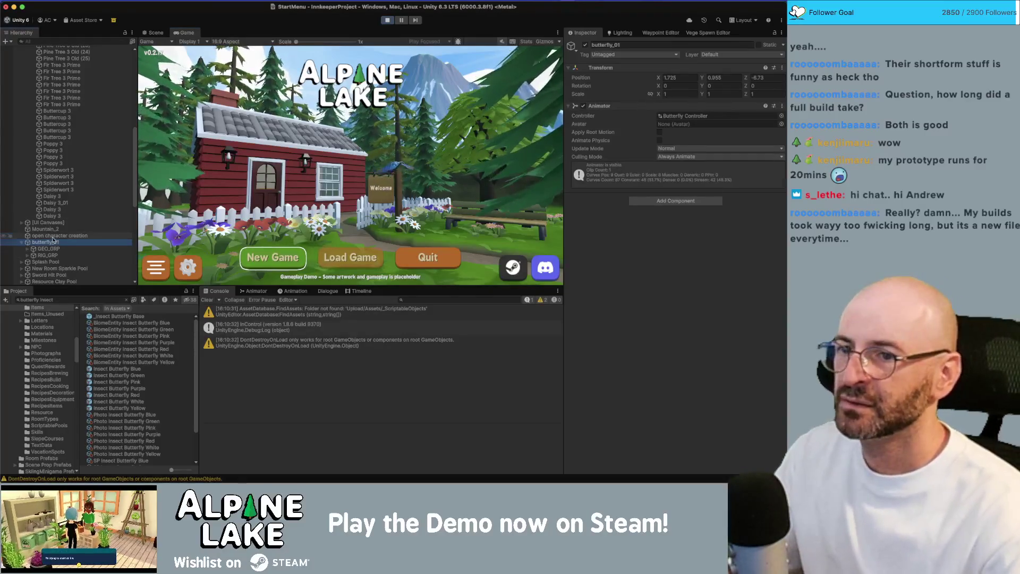
pyautogui.scroll(-5, 61, 238)
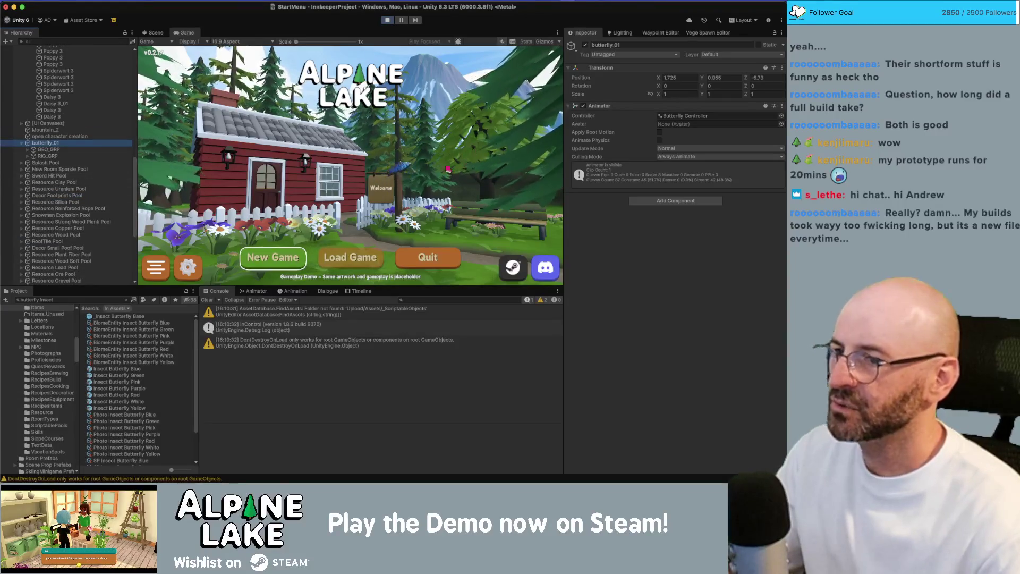
pyautogui.click(29, 150)
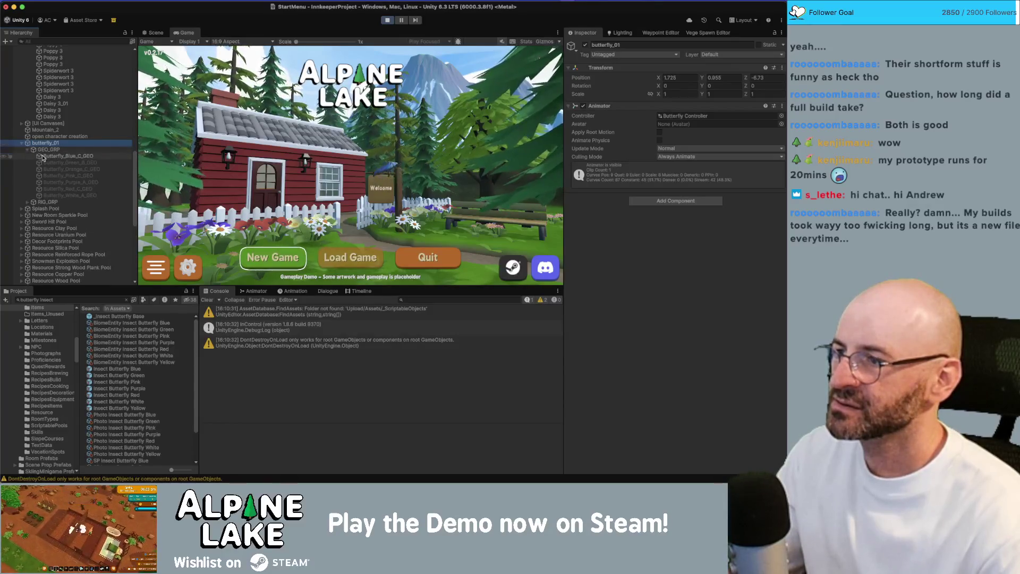
pyautogui.click(43, 156)
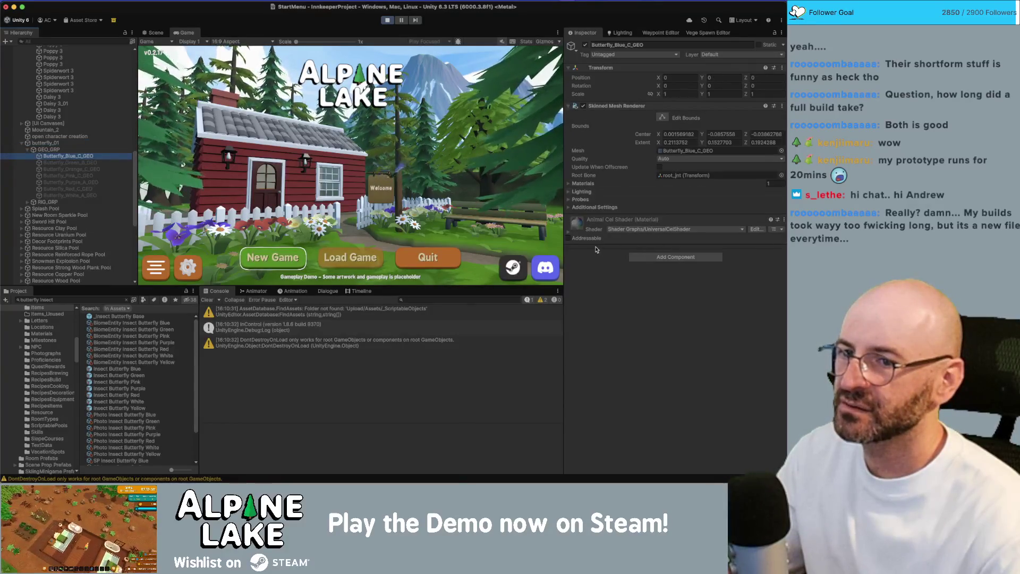
pyautogui.rightClick(677, 219)
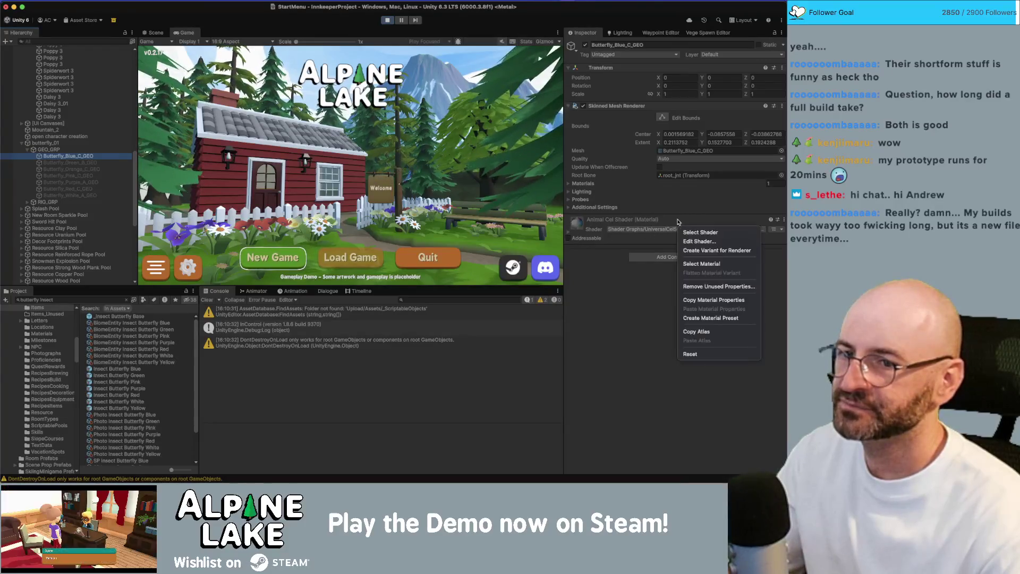
pyautogui.click(574, 246)
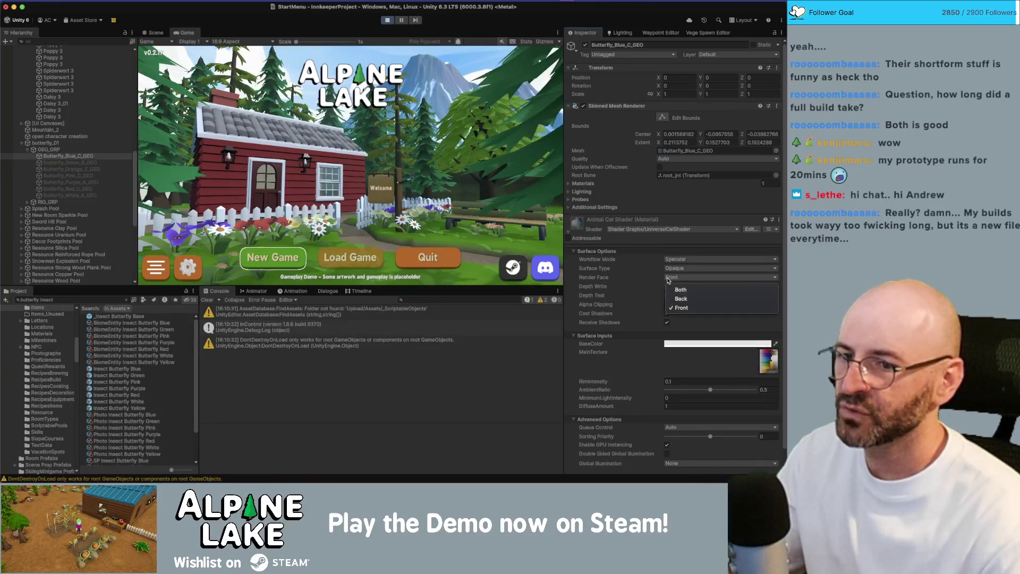
pyautogui.rightClick(668, 219)
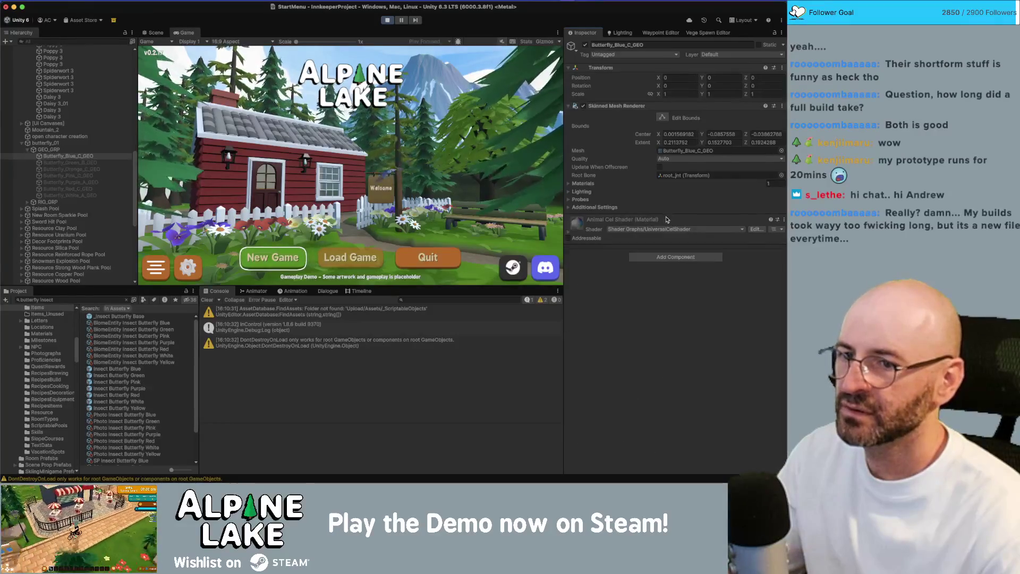
pyautogui.click(682, 260)
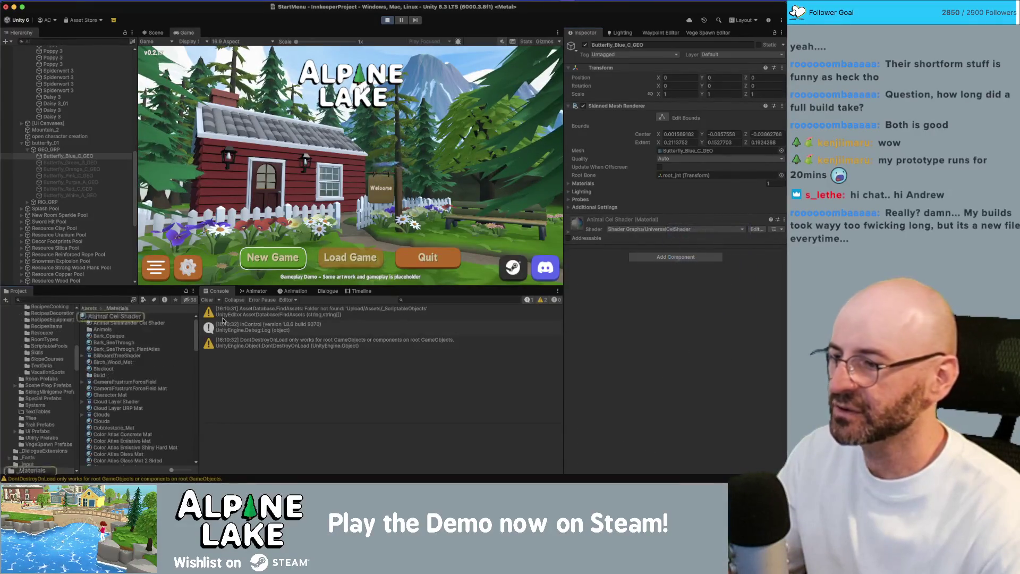
# Duplicate the material as Animal Cel Shader 2Sided and drop it onto the blue mesh's materials.
pyautogui.click(114, 317)
pyautogui.press('super+d')
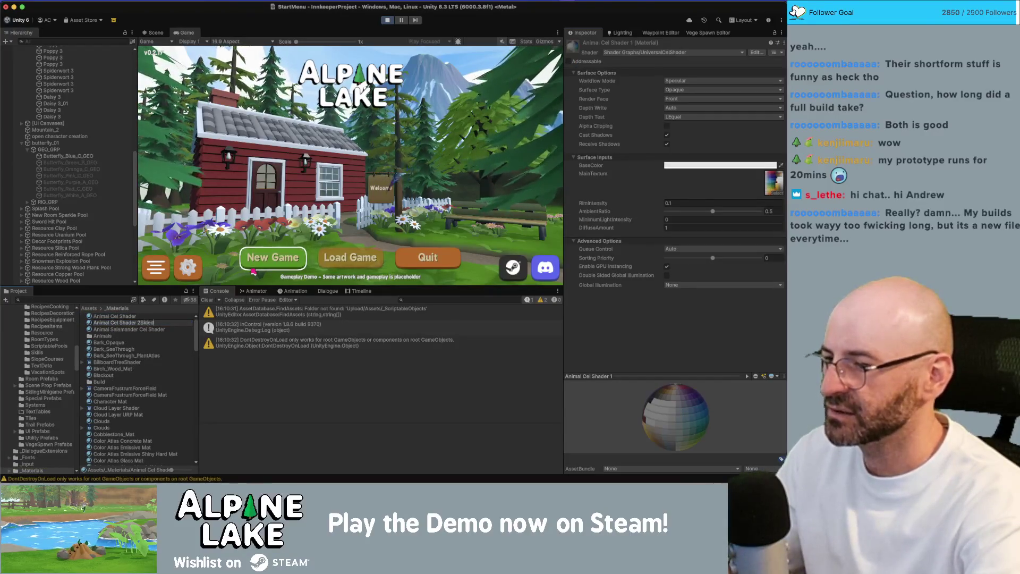
pyautogui.press('Return')
pyautogui.click(64, 155)
pyautogui.moveTo(137, 326); pyautogui.dragTo(684, 127)
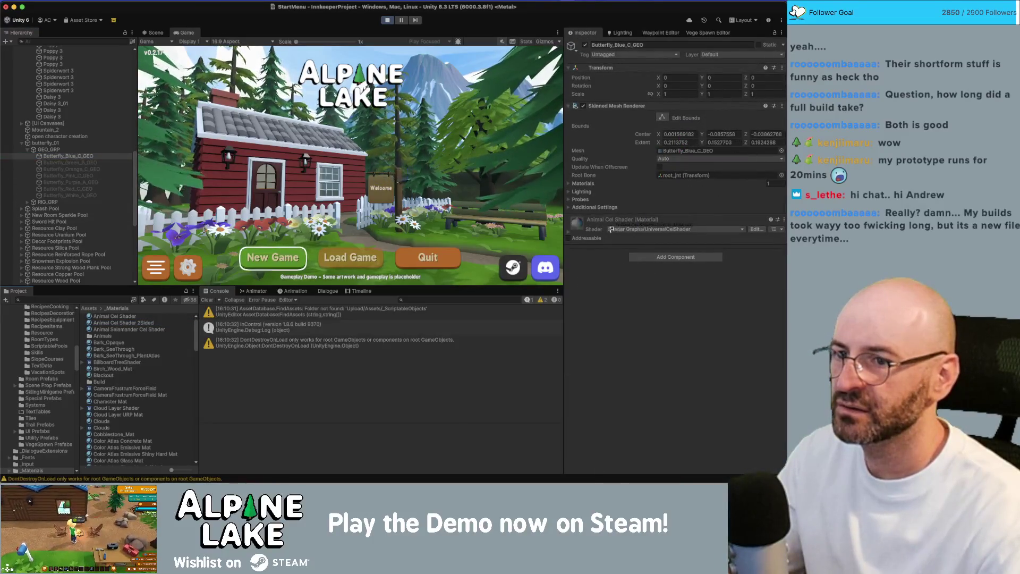
pyautogui.moveTo(637, 193); pyautogui.dragTo(593, 187)
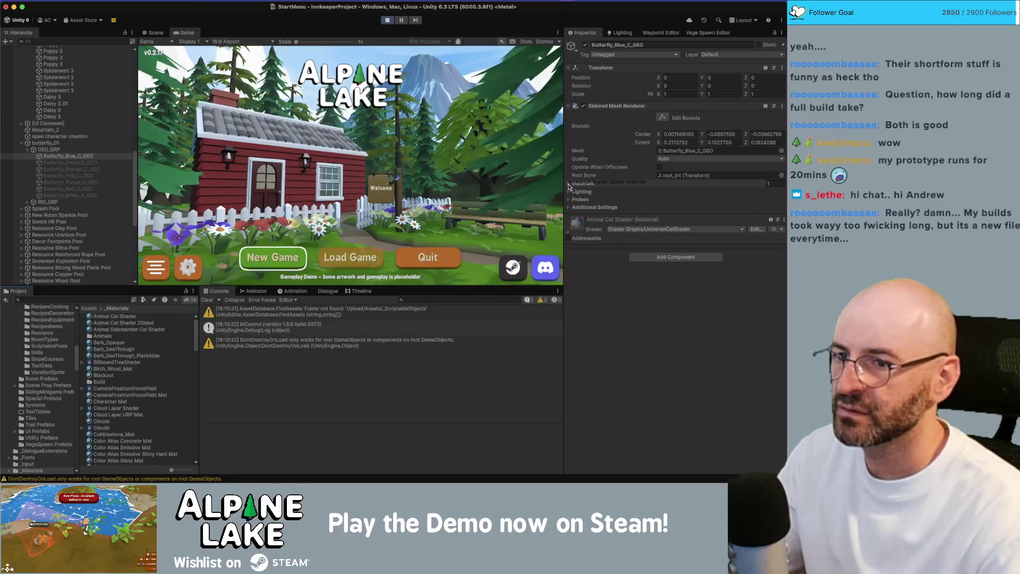
pyautogui.click(568, 184)
# Assign Animal Cel Shader 2Sided to Element 0, with Render Face Both and RimIntensity 0.
pyautogui.moveTo(150, 325); pyautogui.dragTo(694, 195)
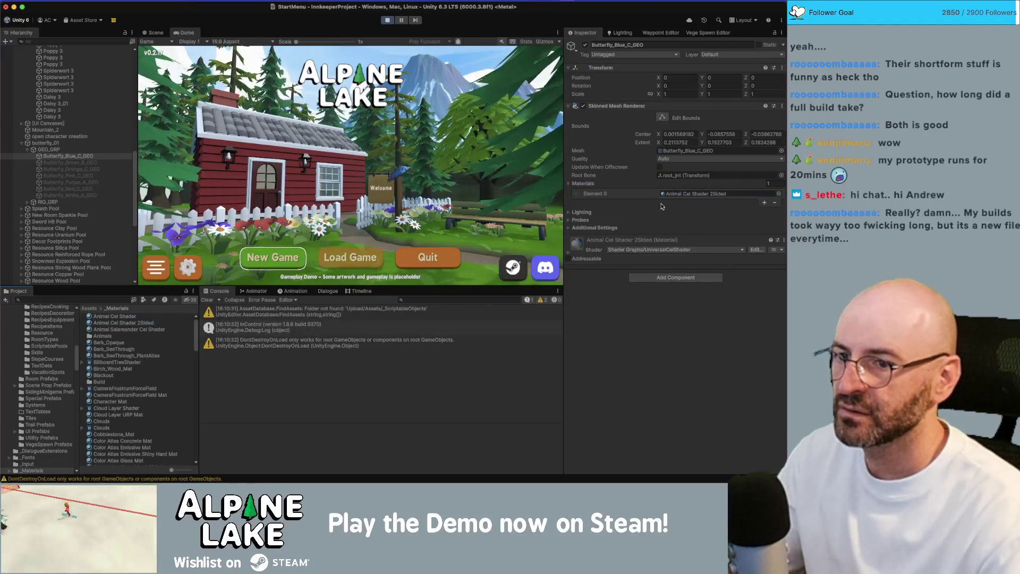
pyautogui.click(569, 257)
pyautogui.click(674, 306)
pyautogui.click(680, 311)
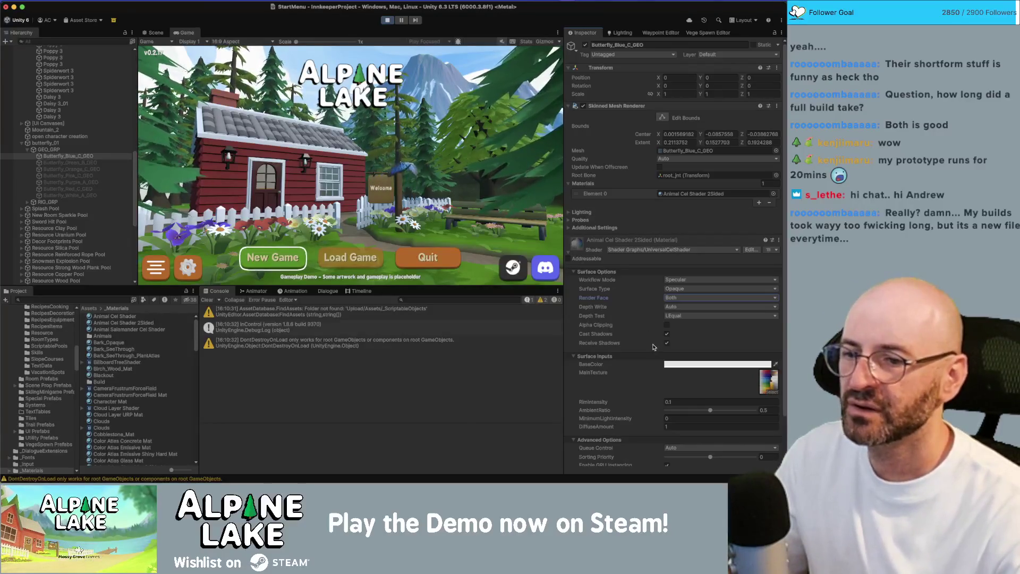
pyautogui.click(671, 300)
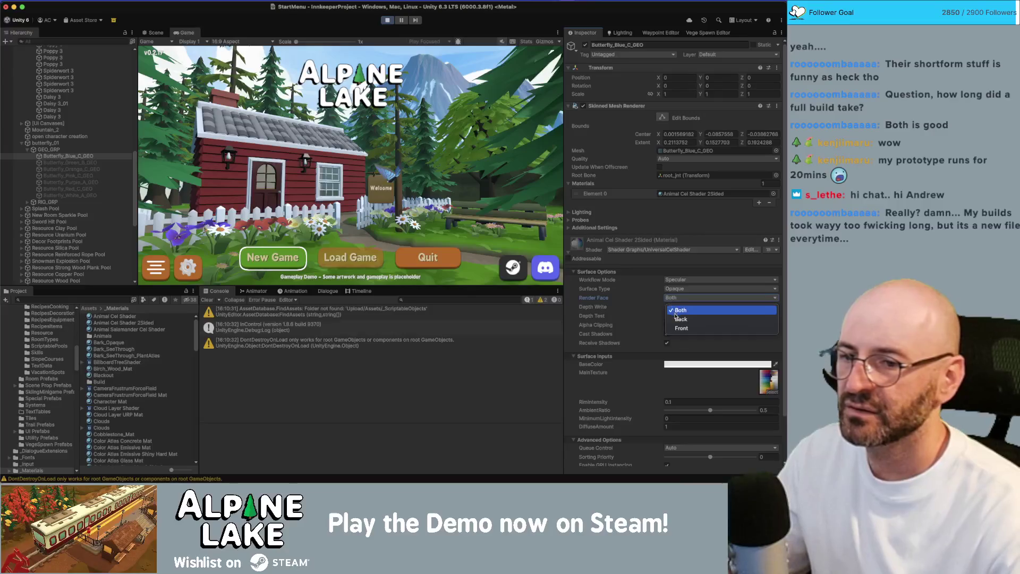
pyautogui.click(676, 317)
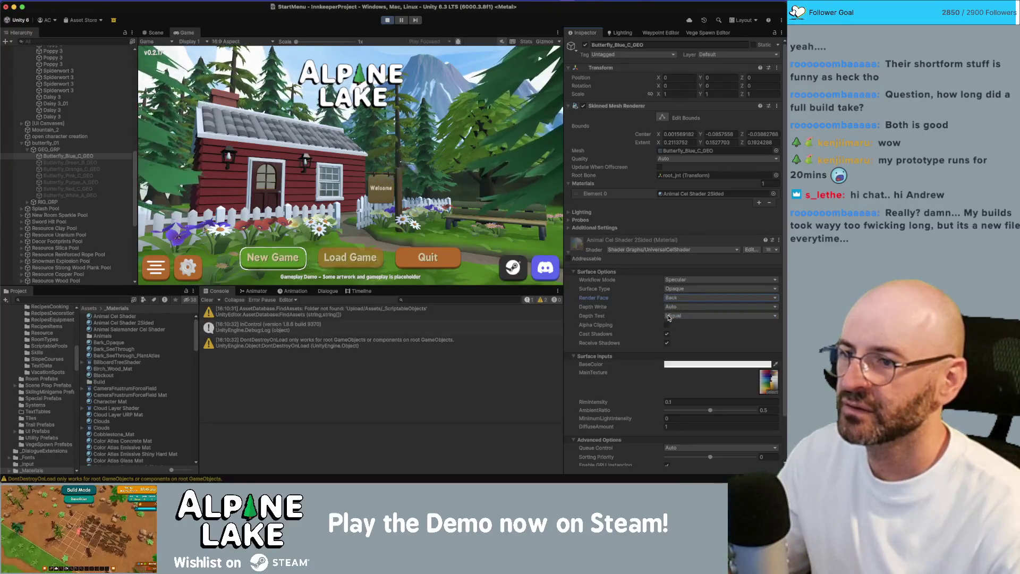
pyautogui.click(678, 303)
pyautogui.click(677, 314)
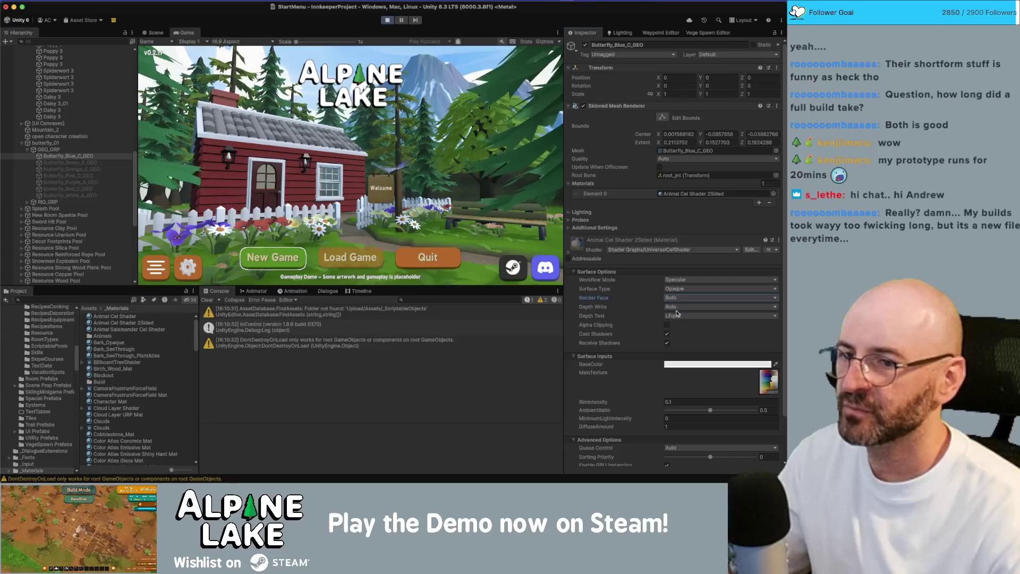
pyautogui.scroll(-1, 659, 397)
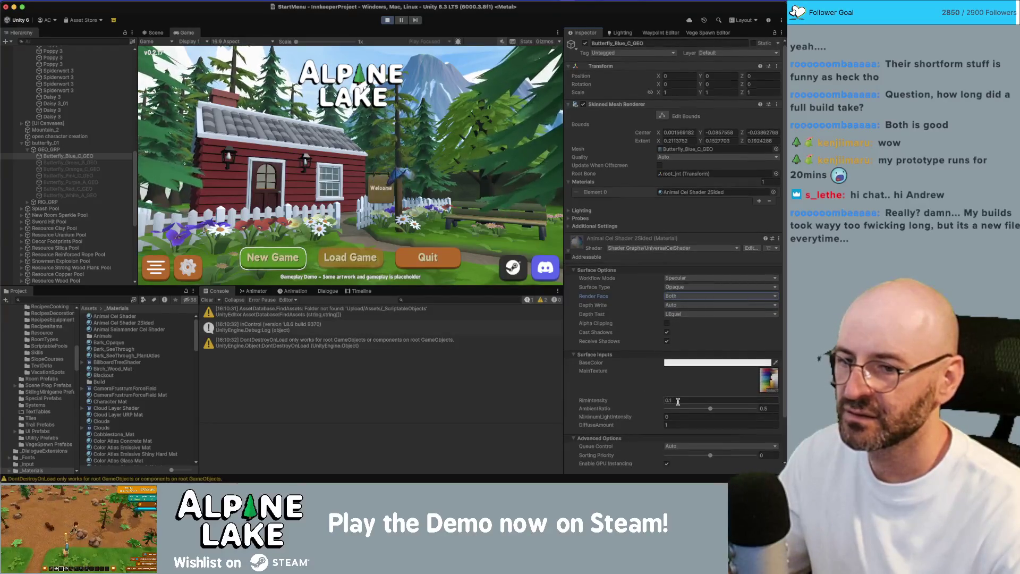
pyautogui.click(658, 404)
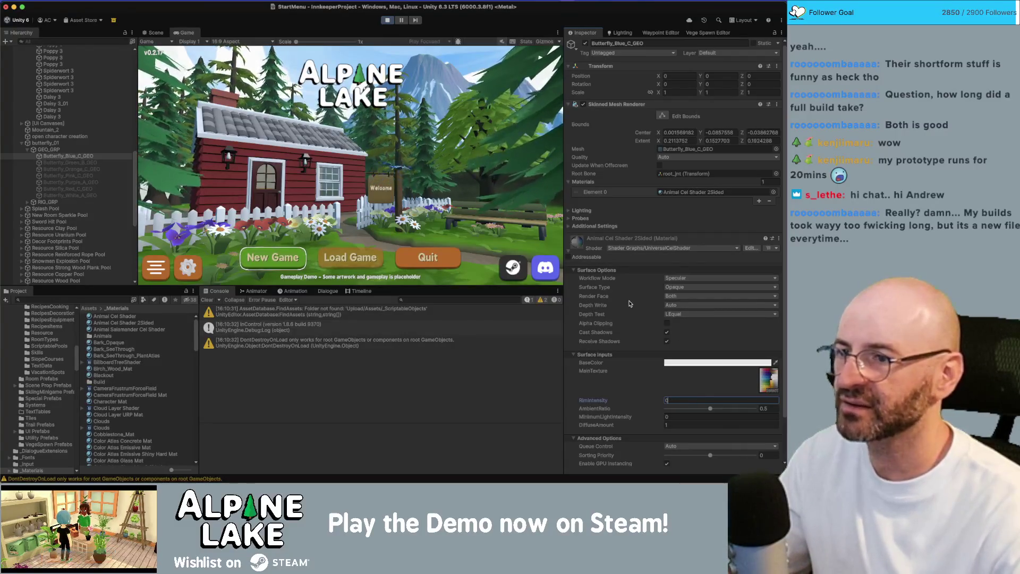
# Preview the enlarged Game view, then turn and move butterfly_01 beside the cottage path.
pyautogui.hotkey('shift', 'space')
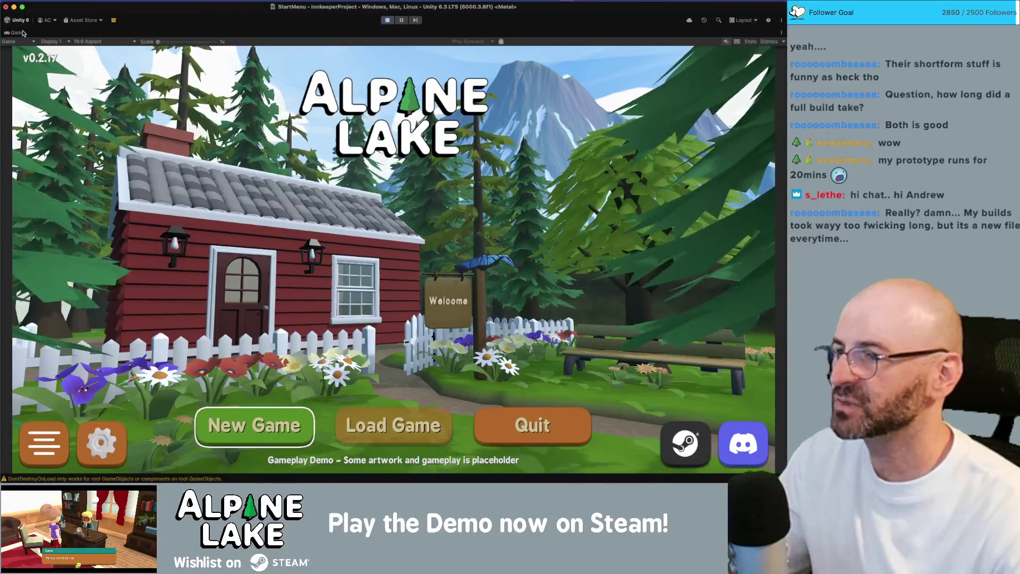
pyautogui.hotkey('shift', 'space')
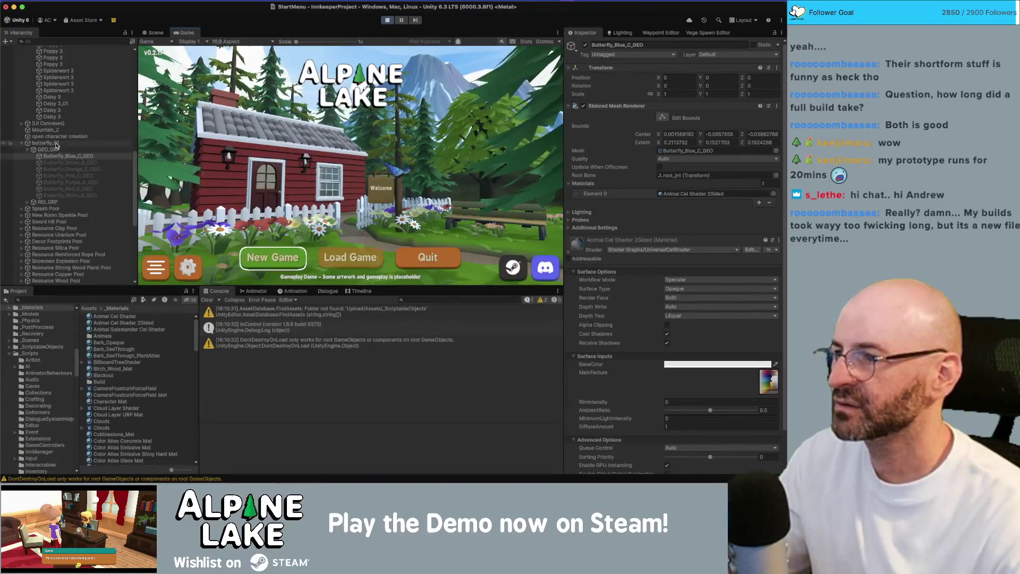
pyautogui.click(45, 143)
pyautogui.press('f')
pyautogui.moveTo(433, 158); pyautogui.dragTo(352, 172)
pyautogui.press('e')
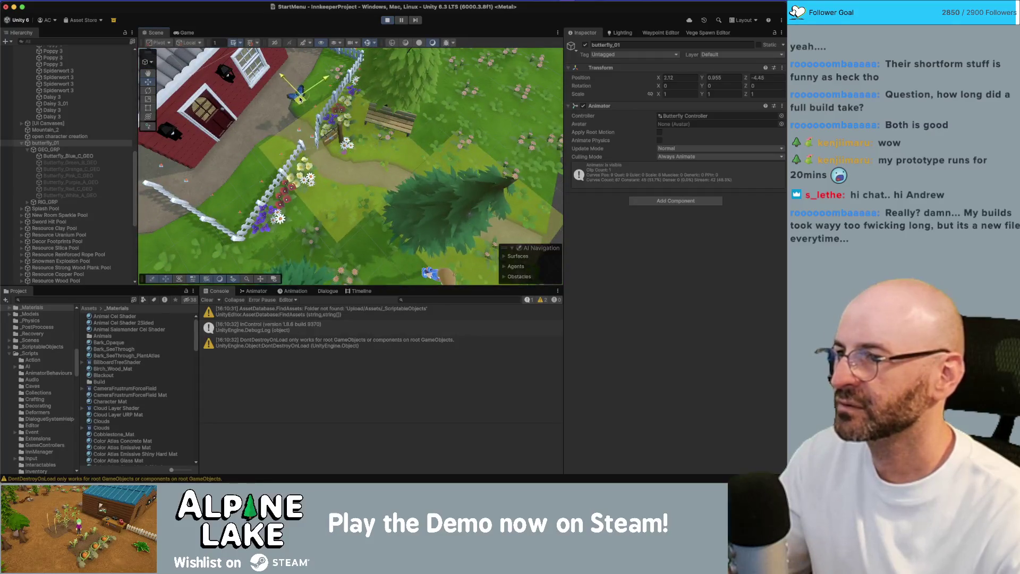
pyautogui.moveTo(340, 91); pyautogui.dragTo(468, 51)
pyautogui.click(395, 21)
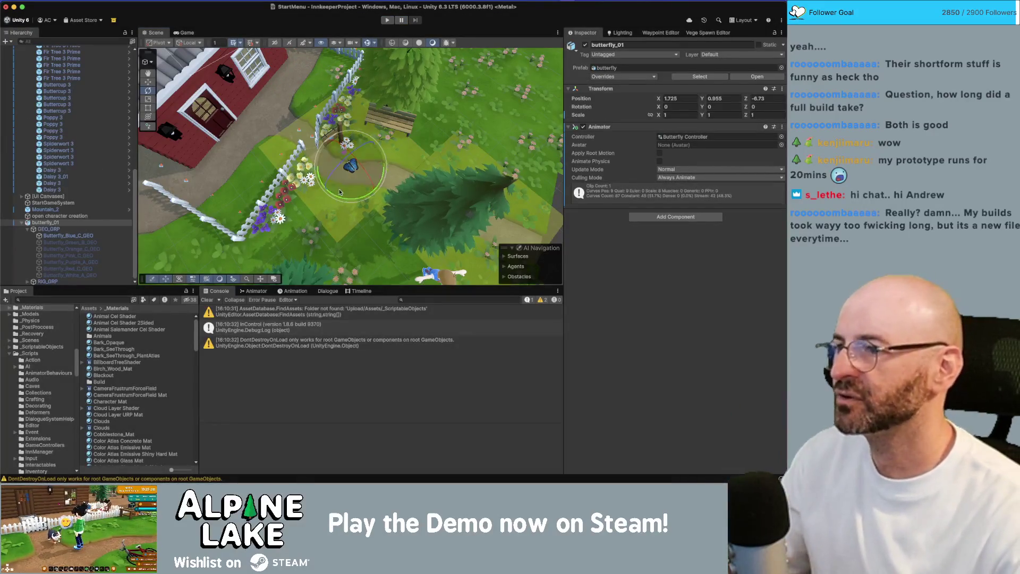
pyautogui.press('w')
pyautogui.moveTo(355, 173)
pyautogui.mouseDown()
pyautogui.moveTo(291, 74)
pyautogui.moveTo(477, 54)
pyautogui.moveTo(445, 70)
pyautogui.mouseUp()
pyautogui.press('e')
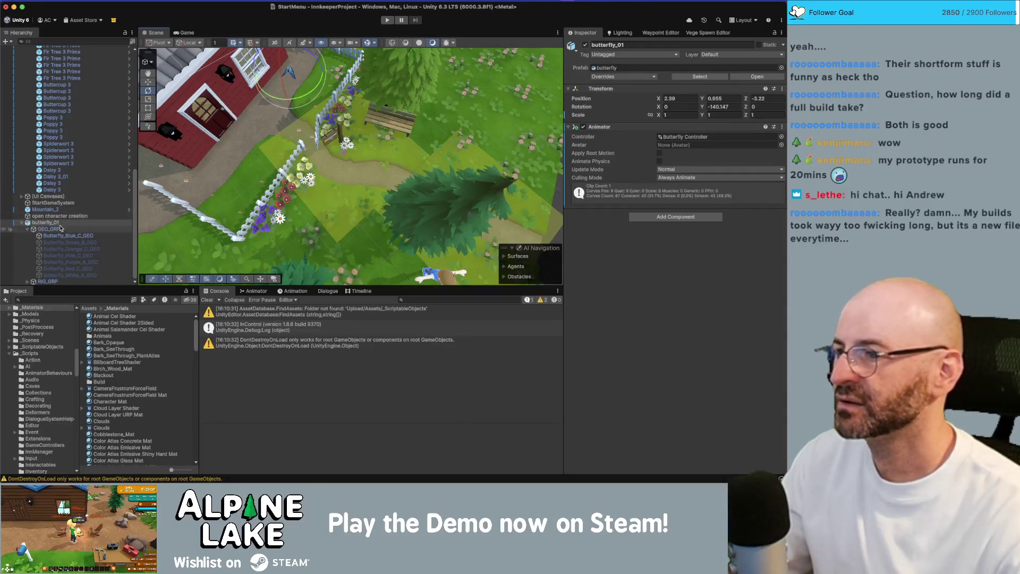
# Reassign Animal Cel Shader 2Sided to the blue butterfly mesh and collapse butterfly_01 and ENV.
pyautogui.click(48, 229)
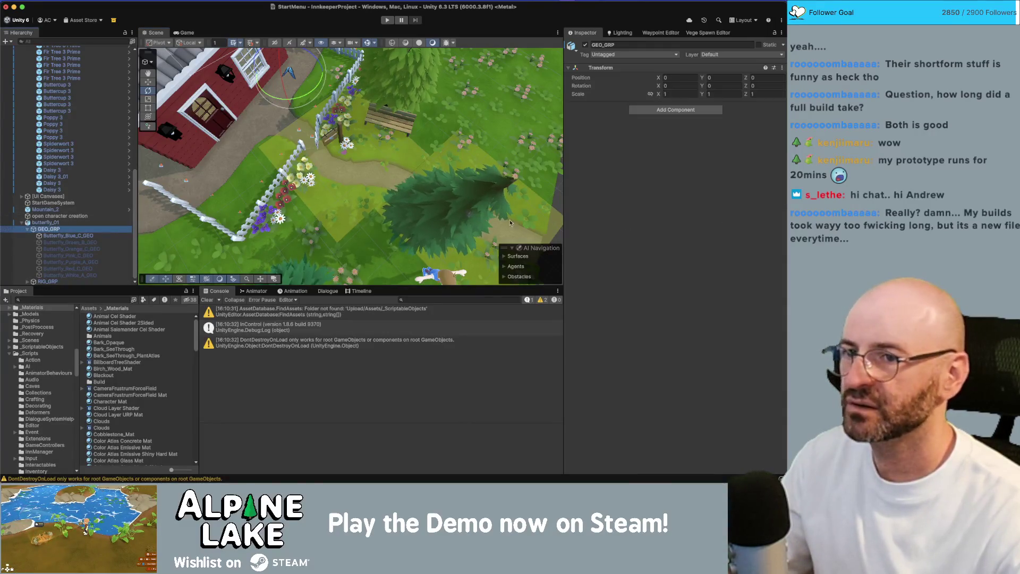
pyautogui.press('Down')
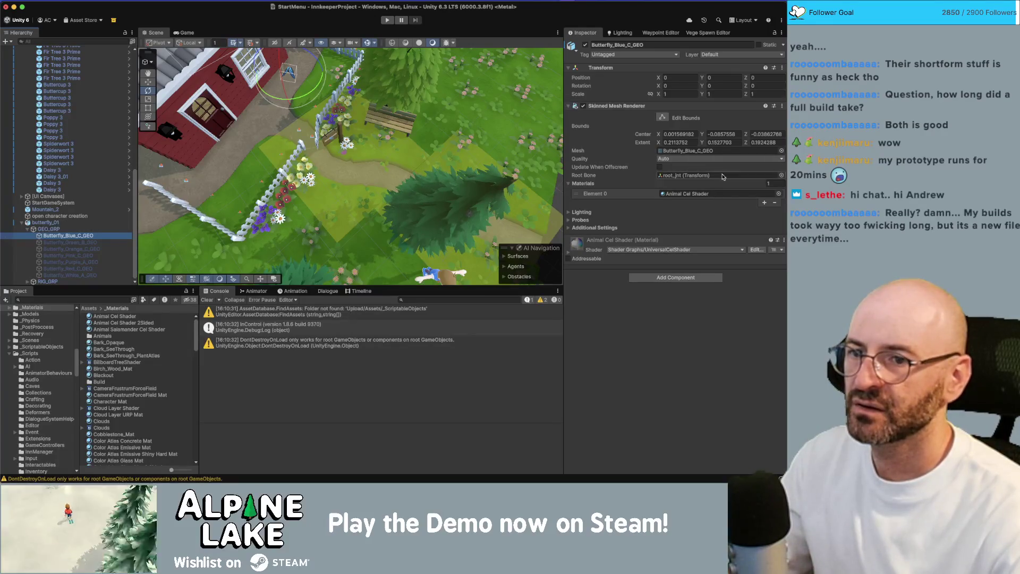
pyautogui.moveTo(687, 199); pyautogui.dragTo(701, 194)
pyautogui.scroll(-1, 685, 384)
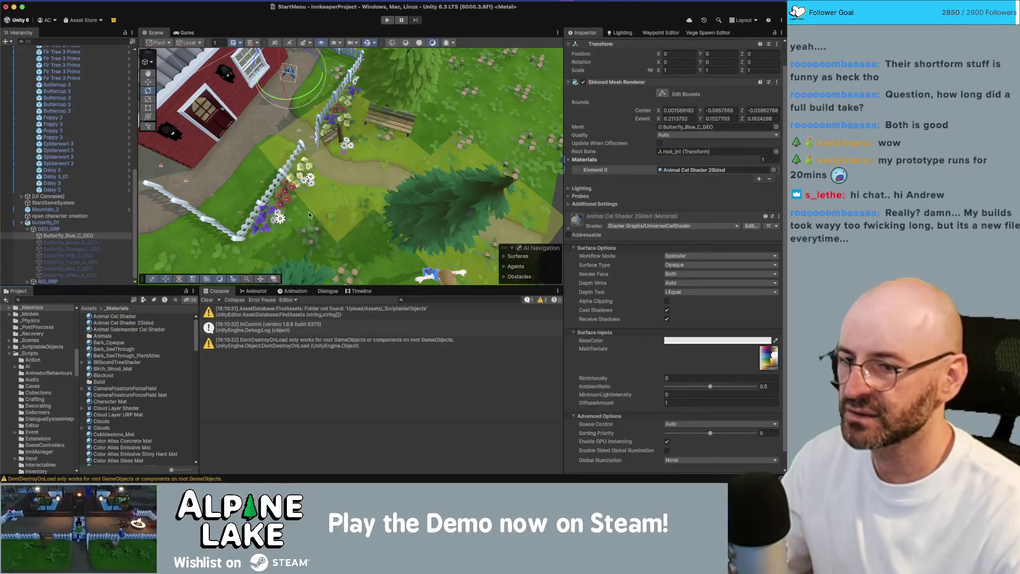
pyautogui.press('f')
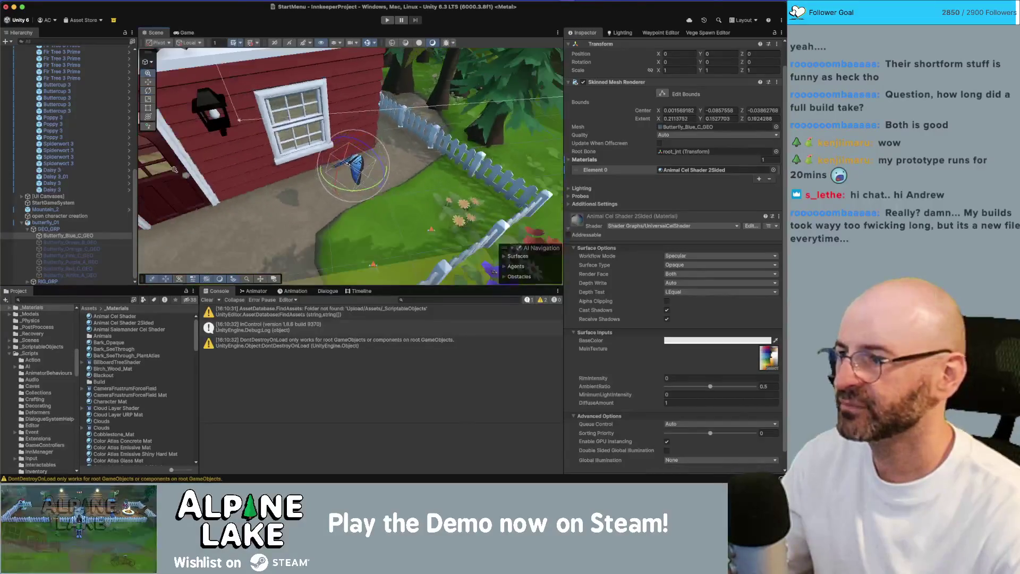
pyautogui.click(22, 223)
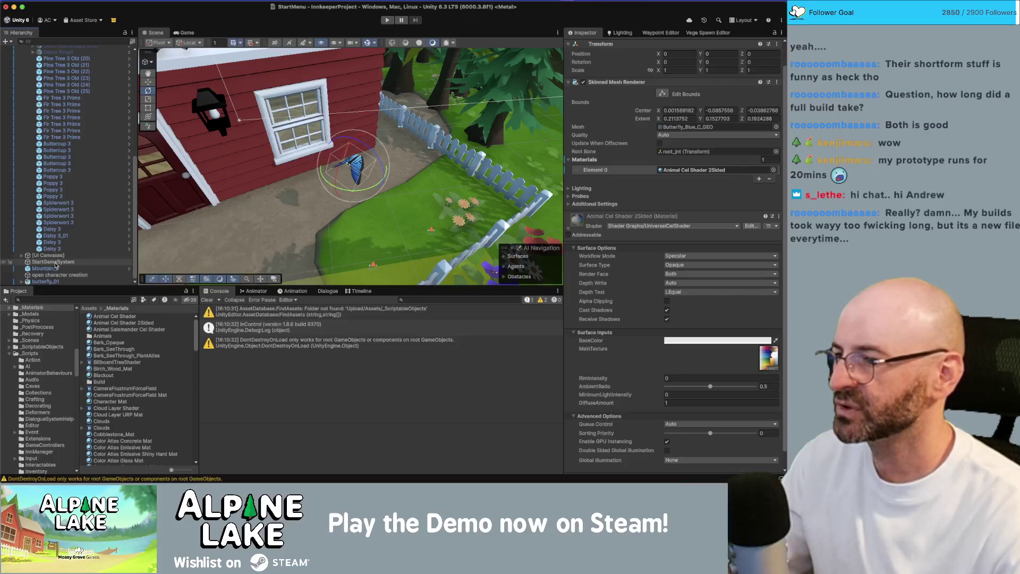
pyautogui.click(63, 230)
pyautogui.press('Left')
pyautogui.press('Left')
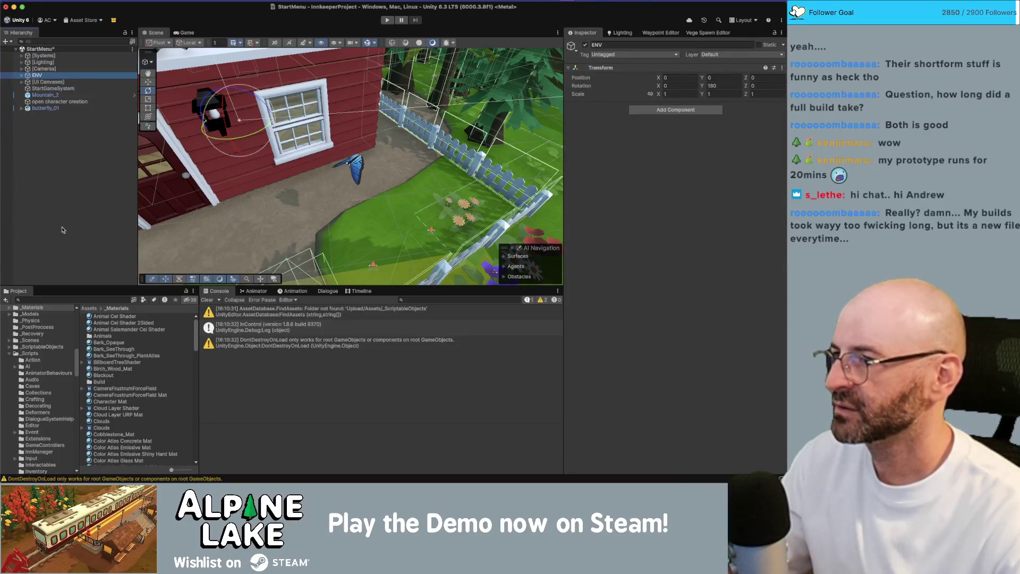
# Expand butterfly_02 and deactivate its blue butterfly mesh.
pyautogui.click(74, 111)
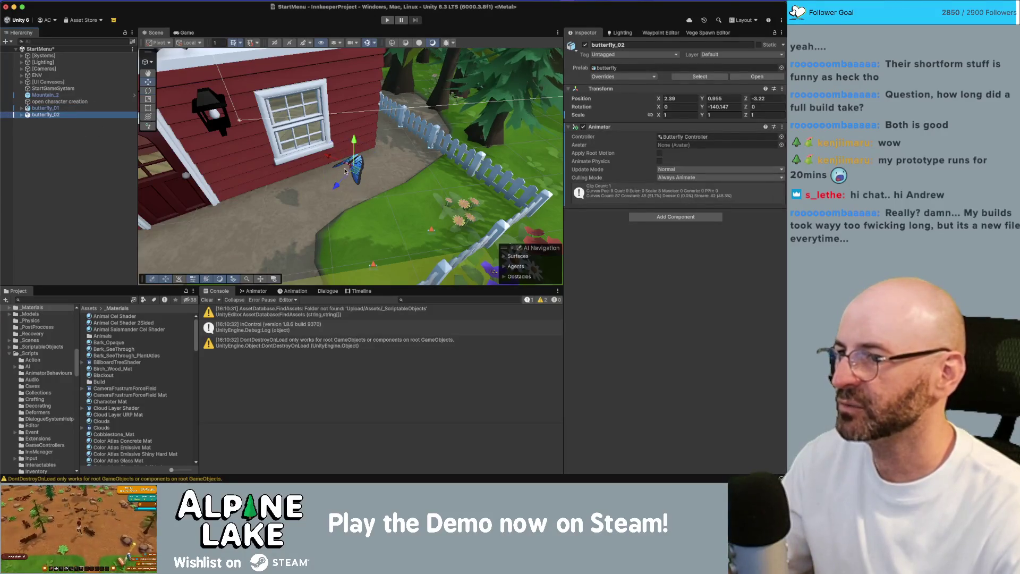
pyautogui.press('w')
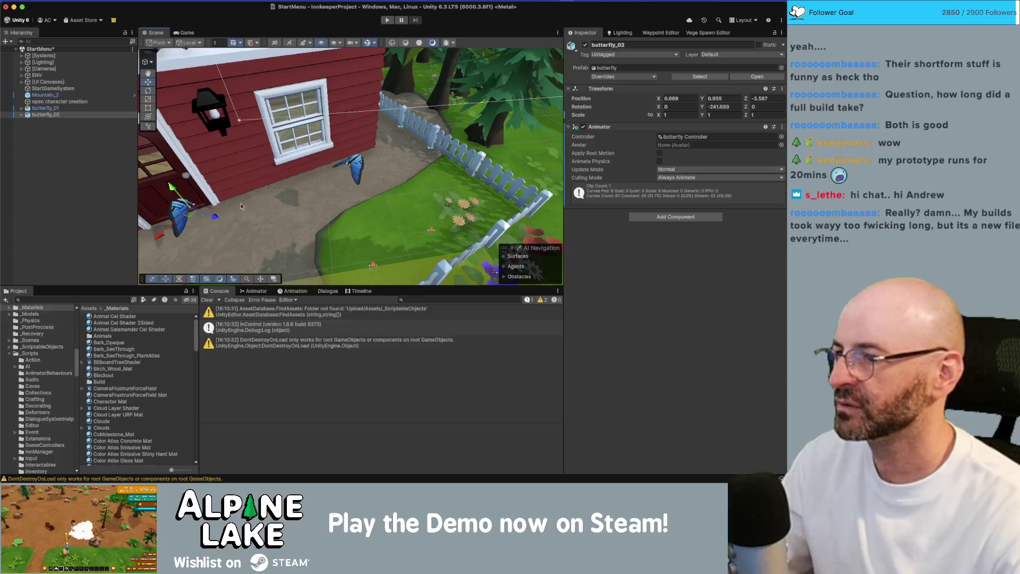
pyautogui.click(21, 115)
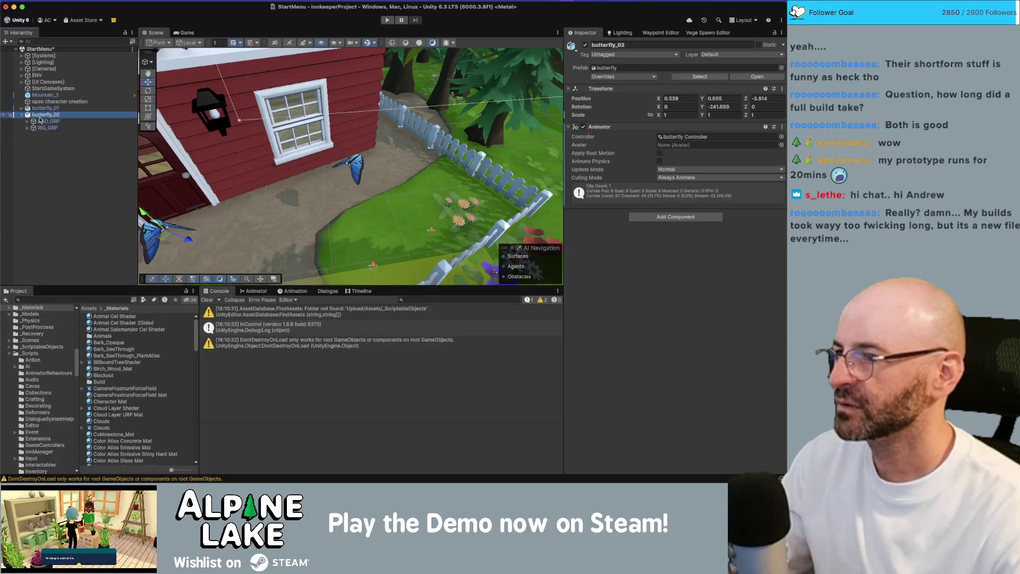
pyautogui.click(111, 120)
pyautogui.press('Right')
pyautogui.press('Down')
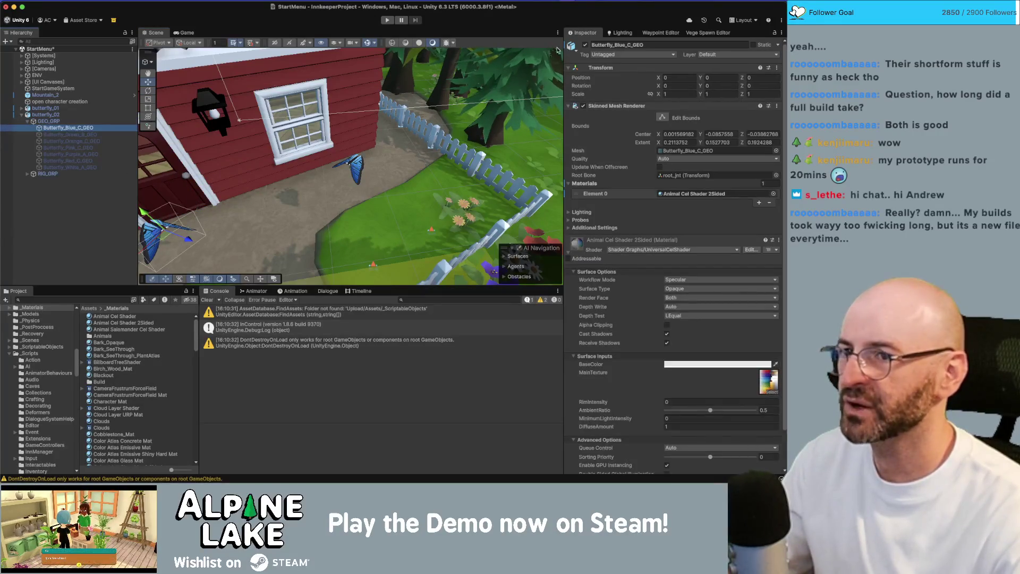
pyautogui.click(584, 46)
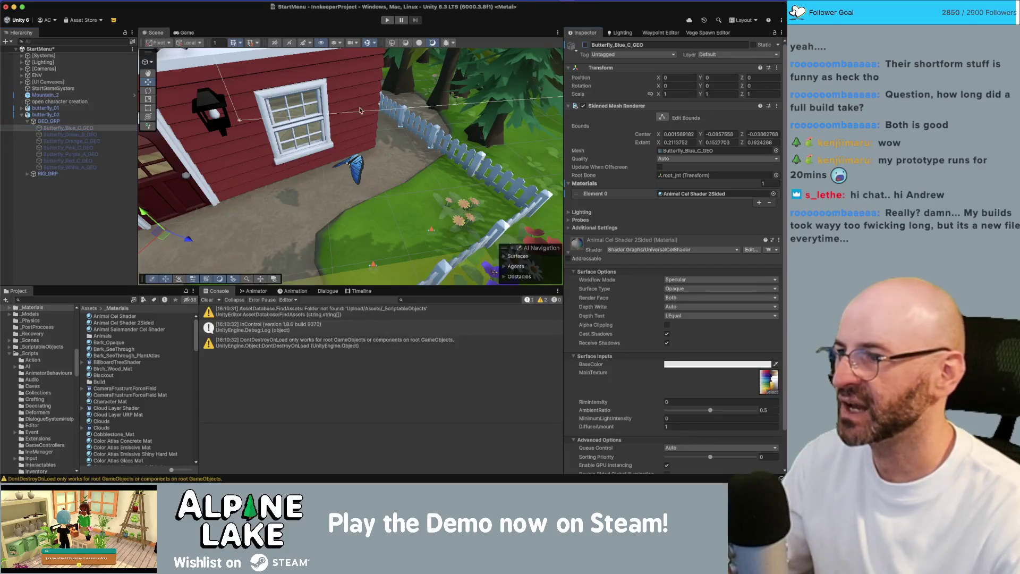
# Select butterfly_02's red mesh, frame it, and assign Animal Cel Shader 2Sided to Element 0.
pyautogui.click(79, 167)
pyautogui.hotkey('alt', 'shift', 'a')
pyautogui.press('Up')
pyautogui.click(584, 45)
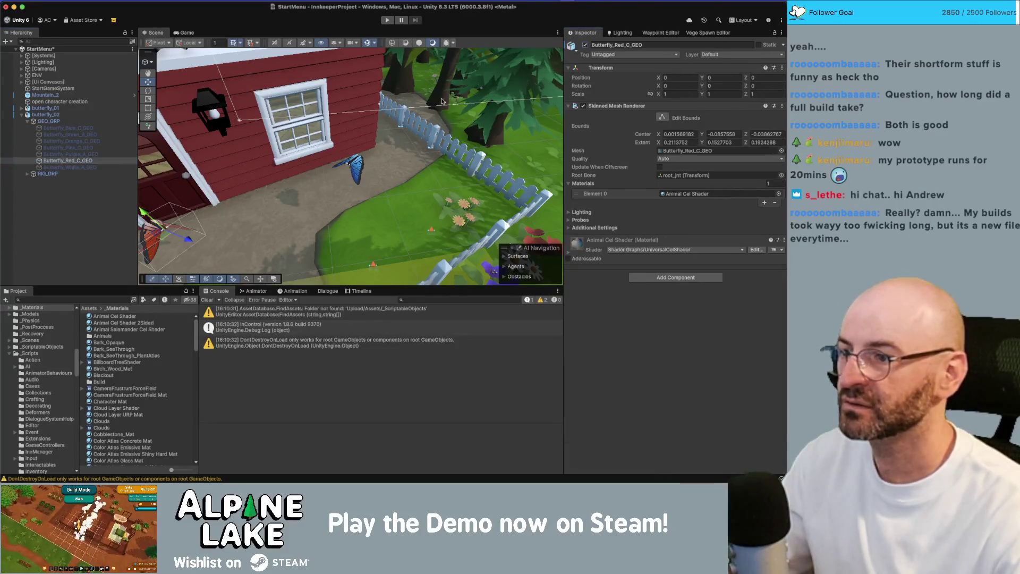
pyautogui.press('f')
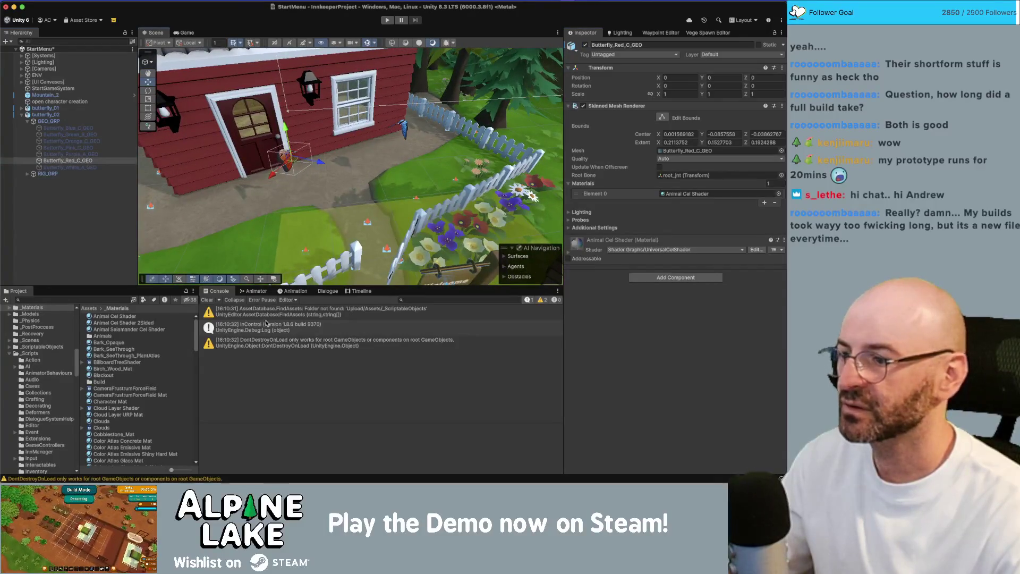
pyautogui.moveTo(153, 323)
pyautogui.mouseDown()
pyautogui.moveTo(371, 239)
pyautogui.moveTo(679, 181)
pyautogui.moveTo(691, 194)
pyautogui.mouseUp()
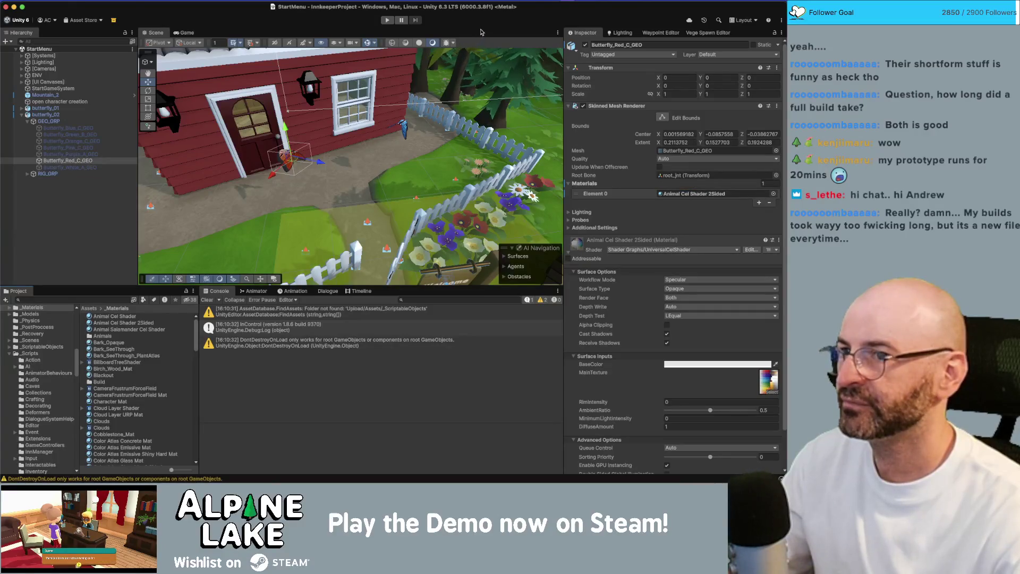
pyautogui.click(388, 21)
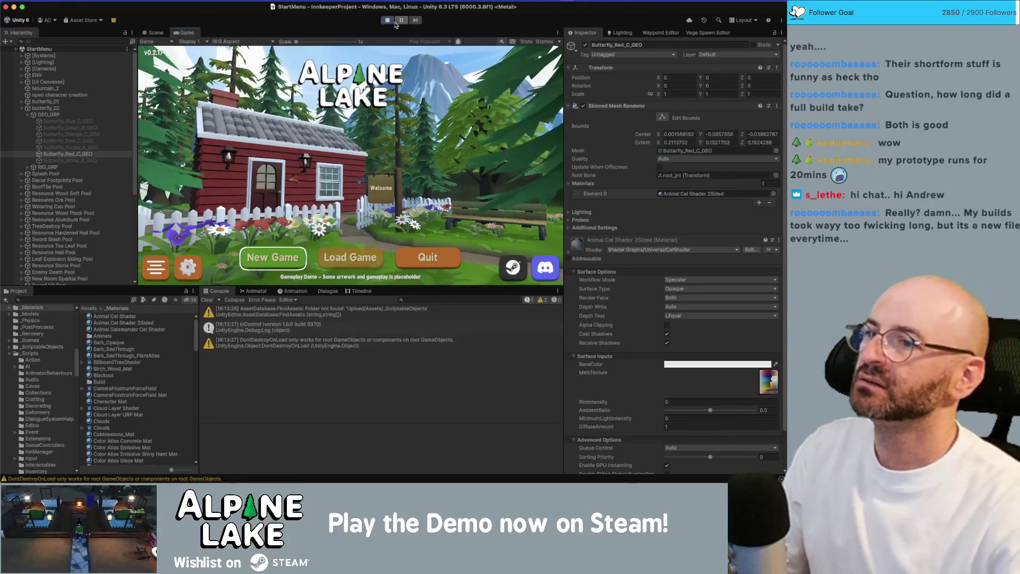
pyautogui.click(46, 108)
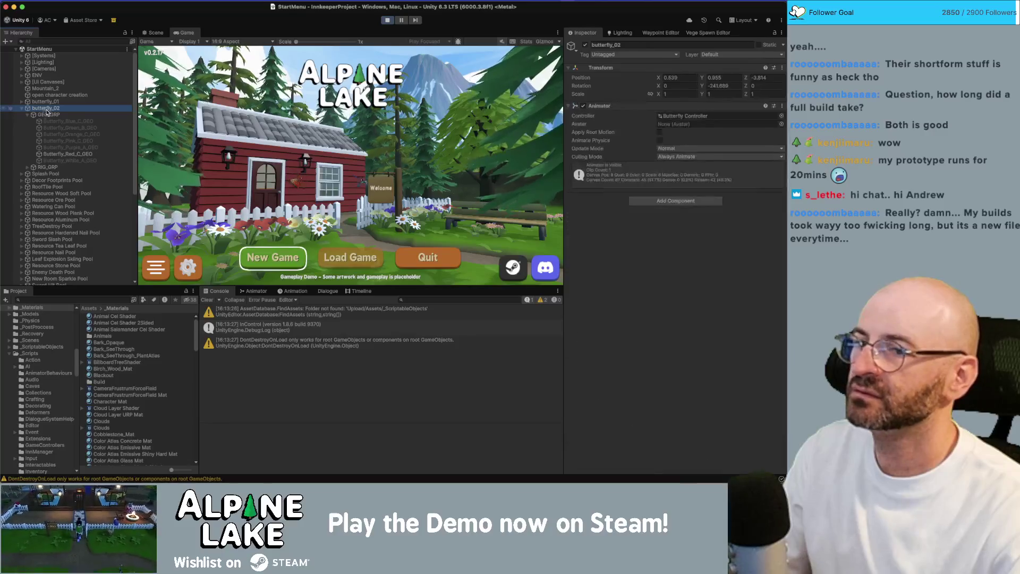
pyautogui.click(390, 20)
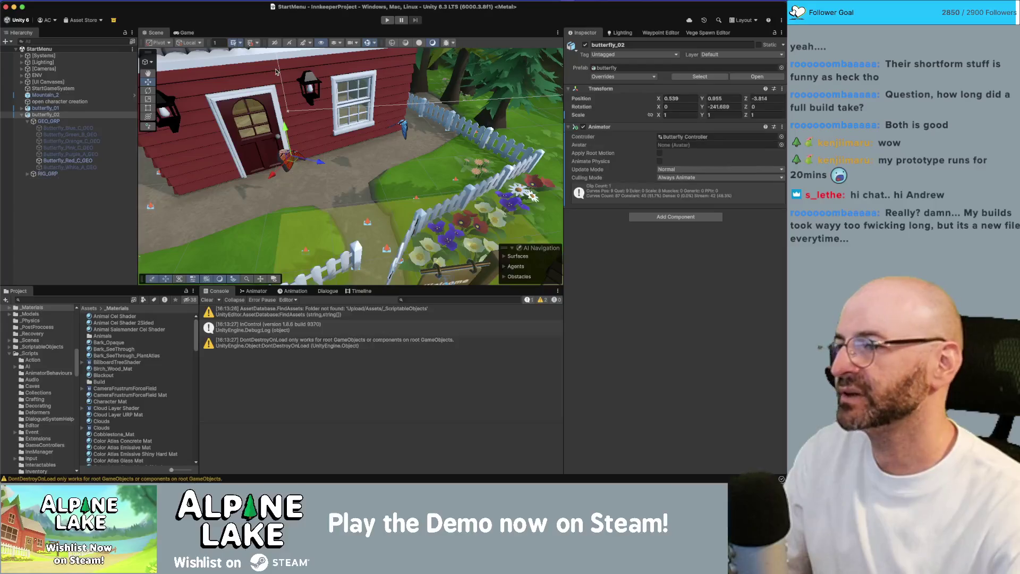
# Delete butterfly_02 and add an MM Offset Animation component to butterfly_01.
pyautogui.click(55, 115)
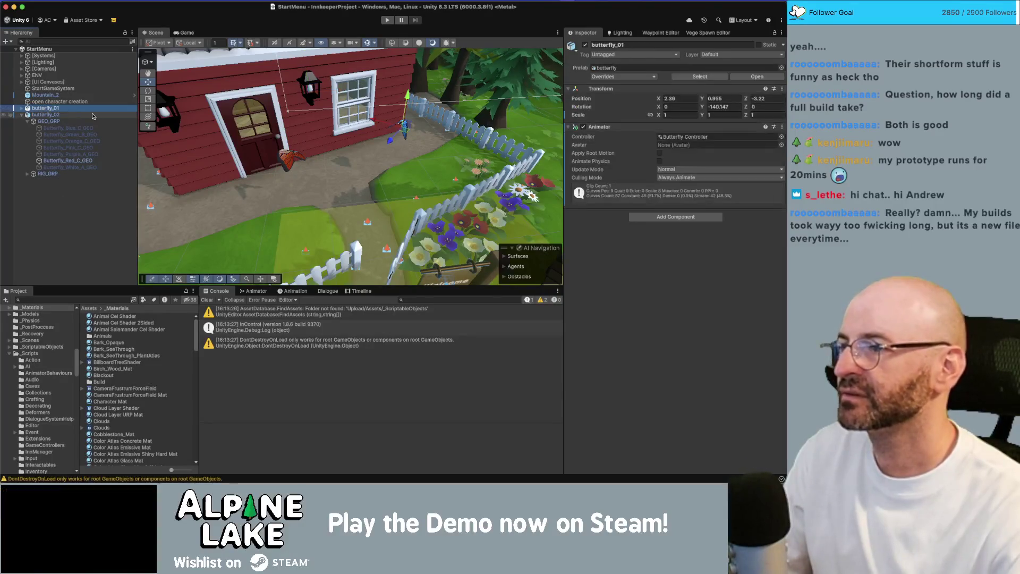
pyautogui.press('Delete')
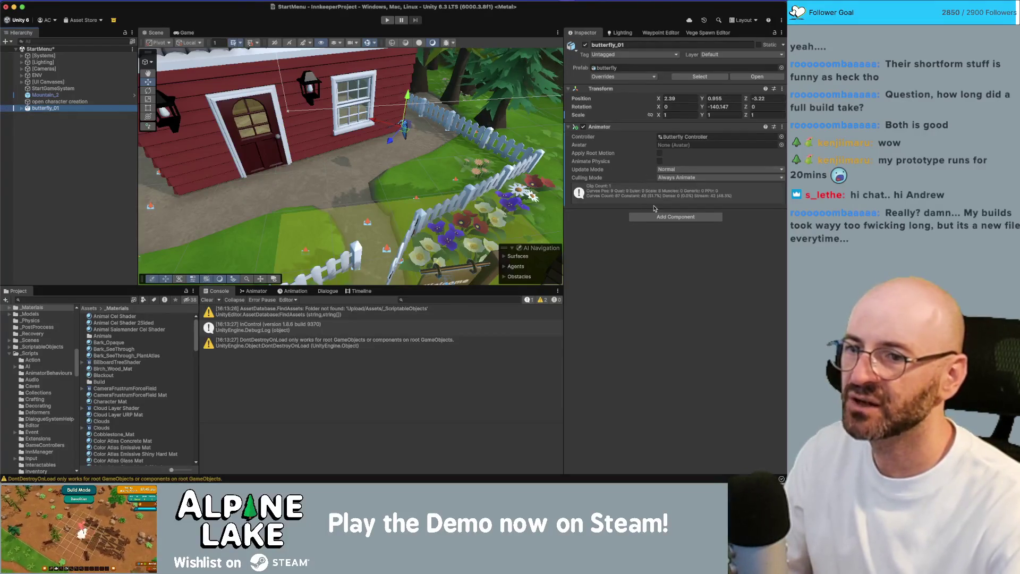
pyautogui.click(658, 215)
pyautogui.write('animatio')
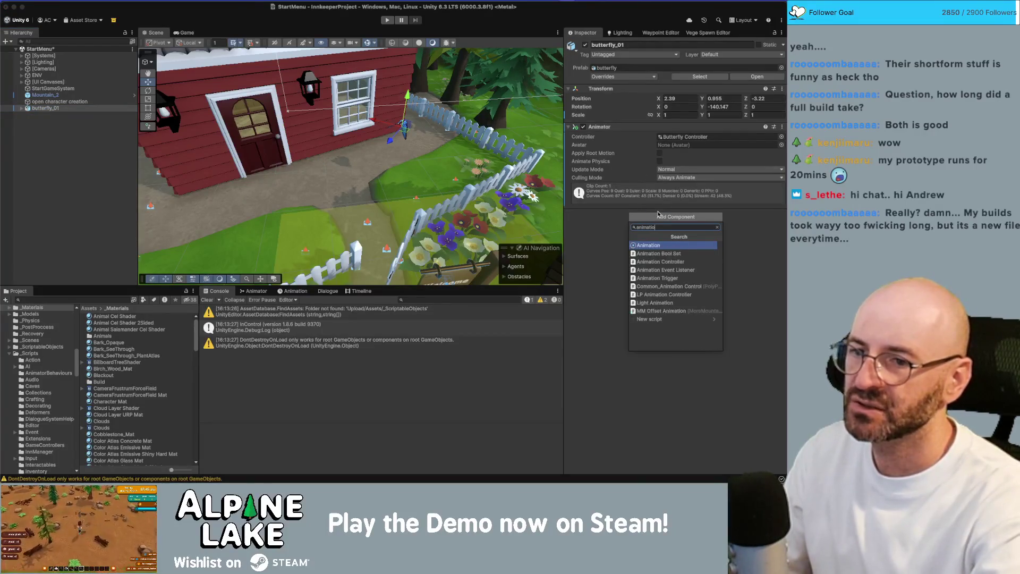
pyautogui.write('nn off')
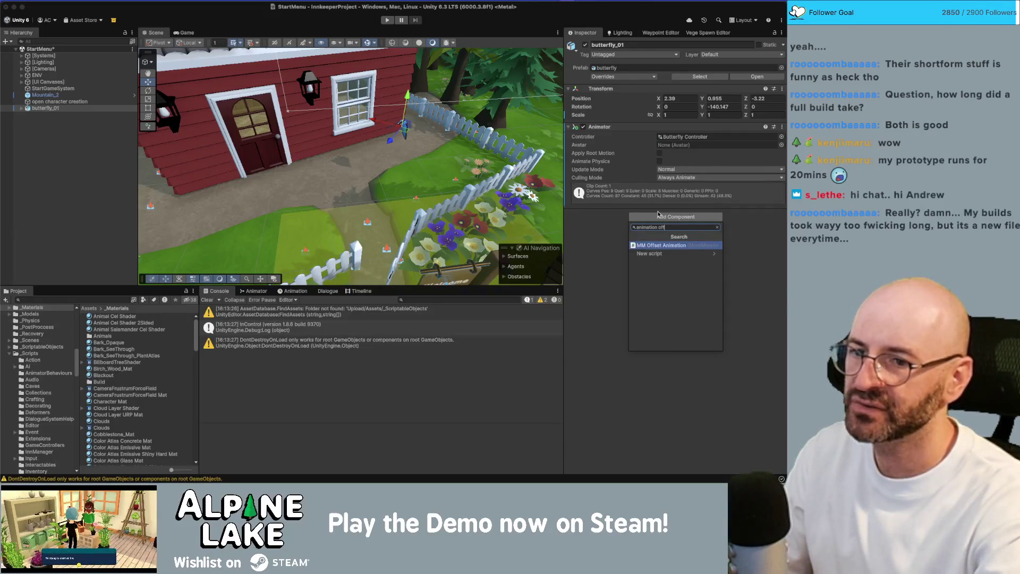
pyautogui.press('Return')
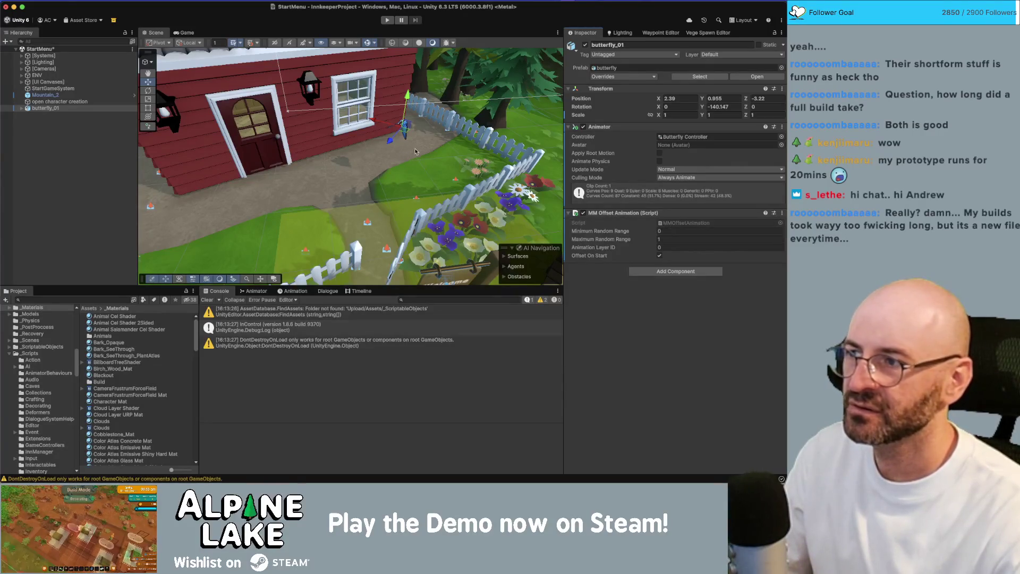
# Move butterfly_01 near the cottage path, duplicate it, and view the Butterfly_Idle keyframes.
pyautogui.moveTo(405, 126)
pyautogui.mouseDown()
pyautogui.moveTo(396, 138)
pyautogui.moveTo(466, 134)
pyautogui.mouseUp()
pyautogui.press('super+d')
pyautogui.press('super+d')
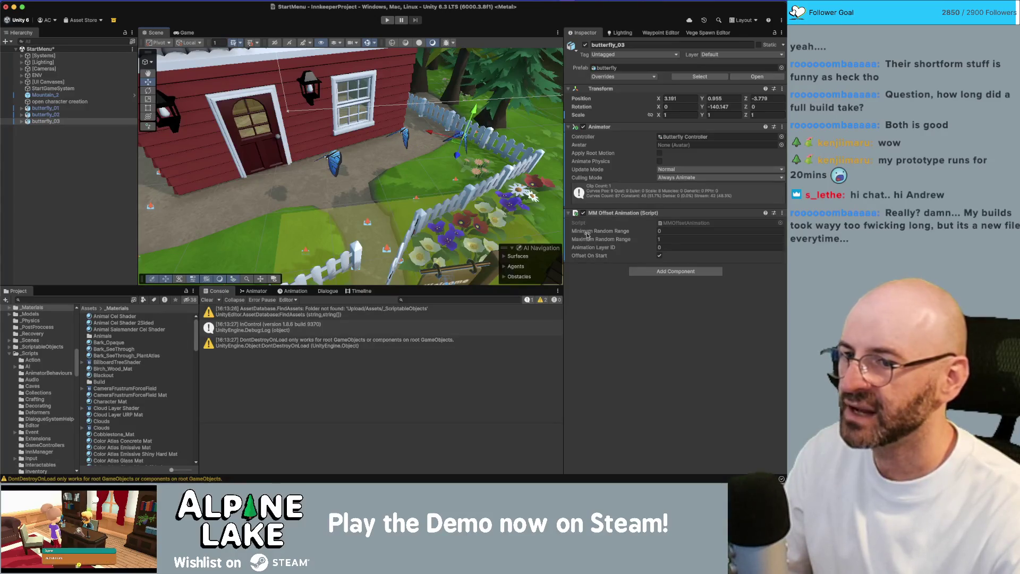
pyautogui.click(307, 292)
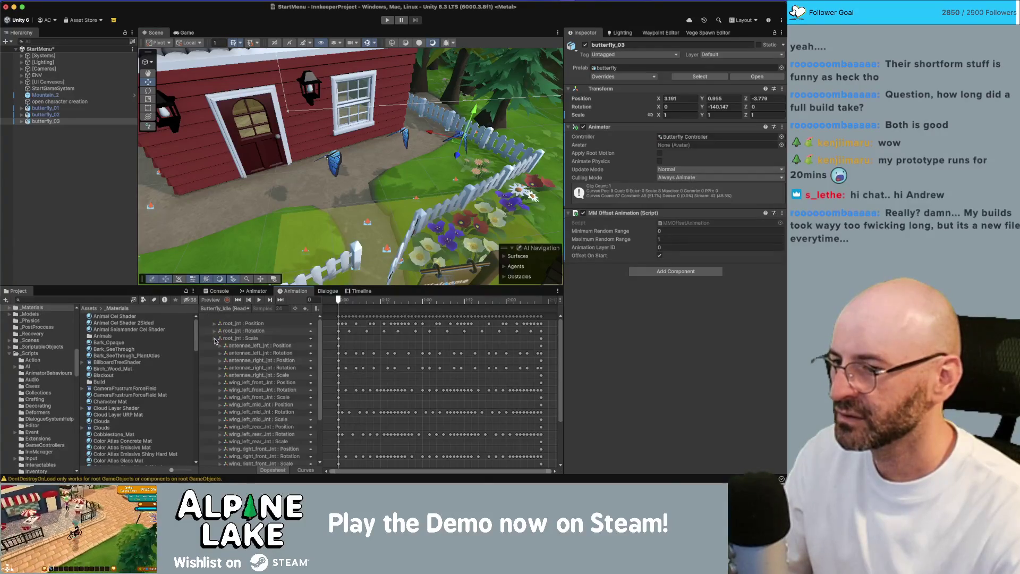
# Place the Idle state below Entry in the Butterfly Controller's Base Layer and play-test the scene.
pyautogui.click(215, 339)
pyautogui.click(257, 292)
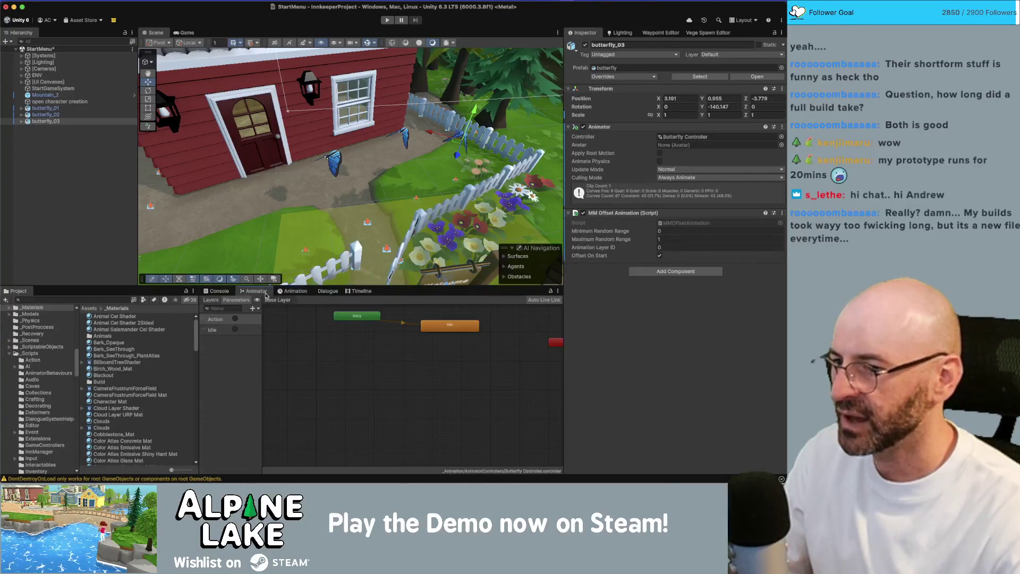
pyautogui.moveTo(411, 355); pyautogui.dragTo(354, 375)
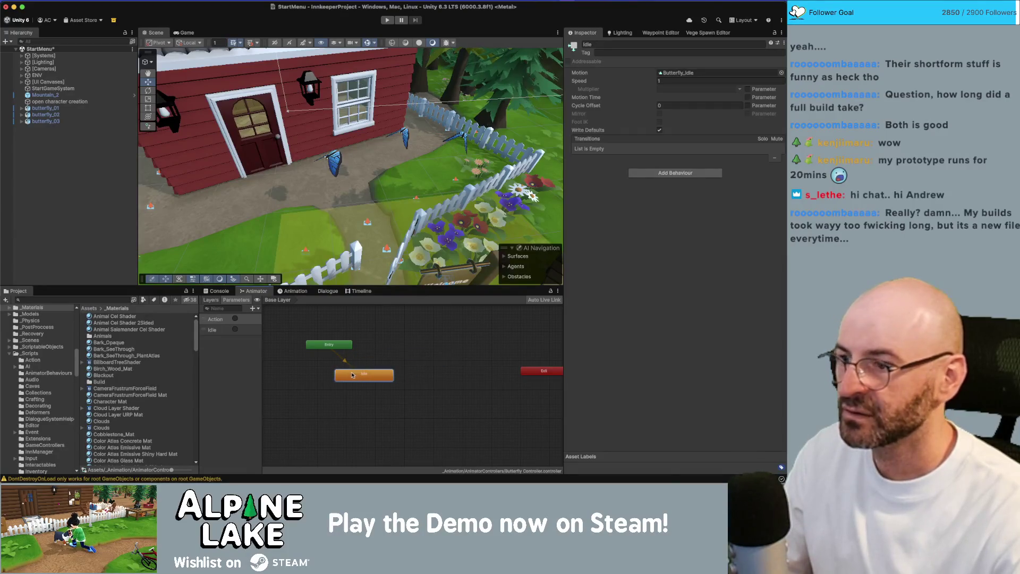
pyautogui.click(211, 299)
pyautogui.click(211, 320)
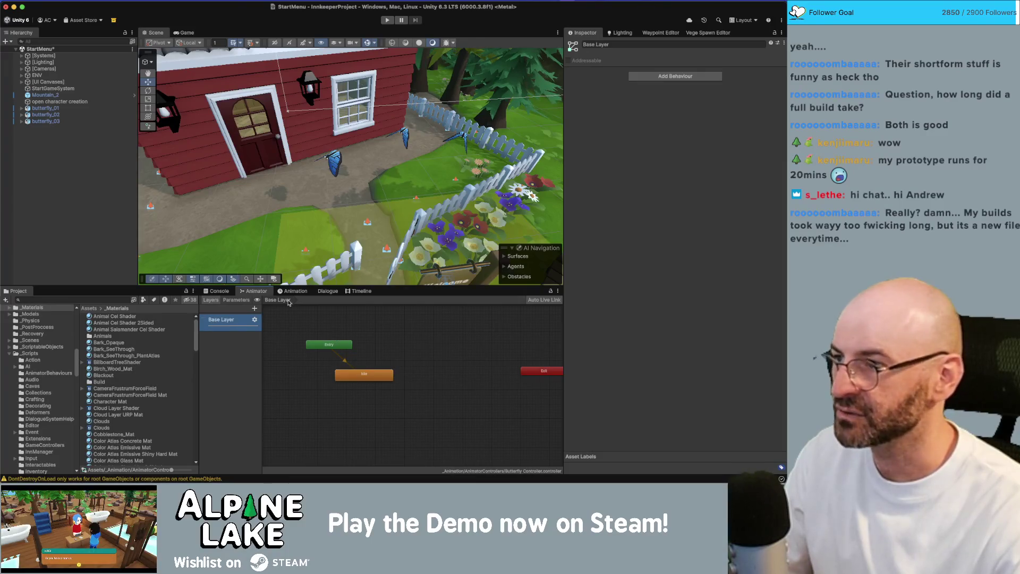
pyautogui.click(386, 21)
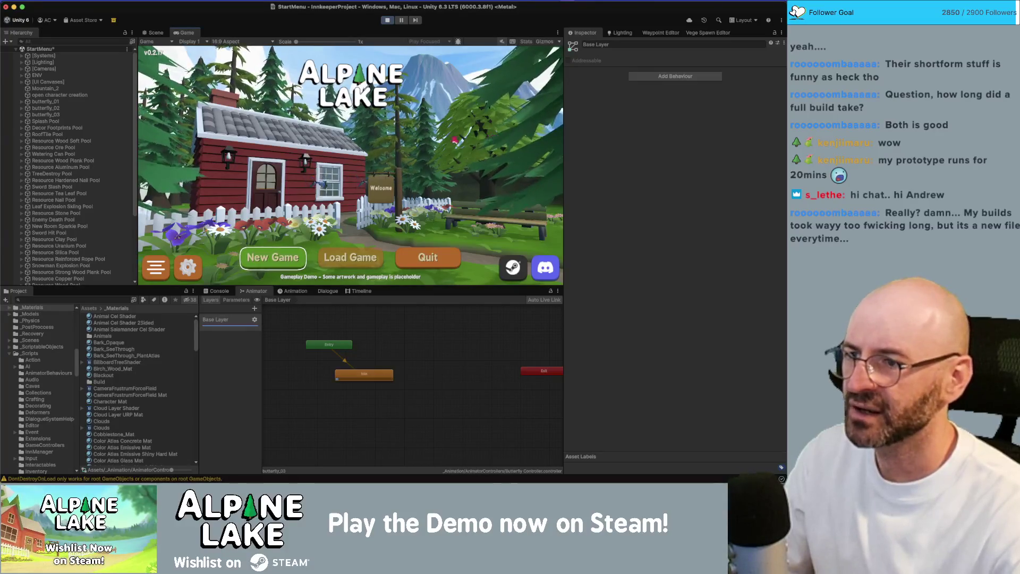
pyautogui.click(387, 20)
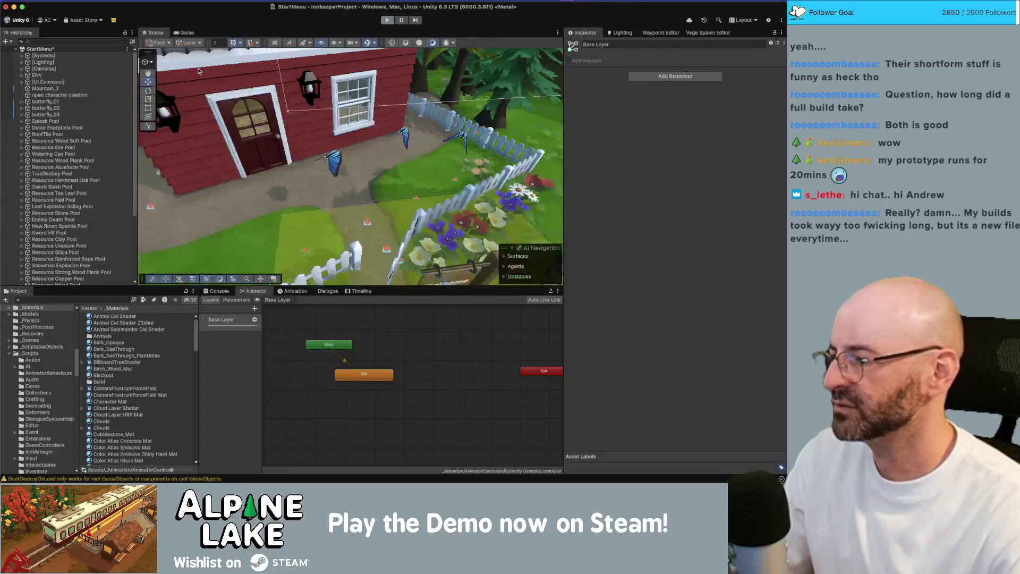
# Turn butterfly_01 and move it further left near the cottage, and turn butterfly_02 slightly.
pyautogui.click(396, 155)
pyautogui.moveTo(340, 191); pyautogui.dragTo(422, 185)
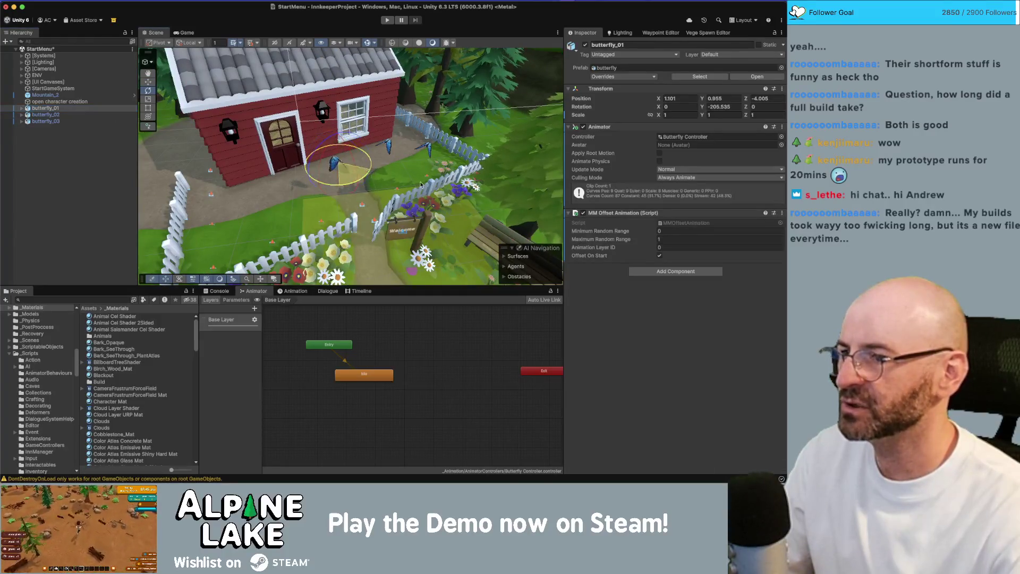
pyautogui.moveTo(341, 176); pyautogui.dragTo(254, 208)
pyautogui.press('e')
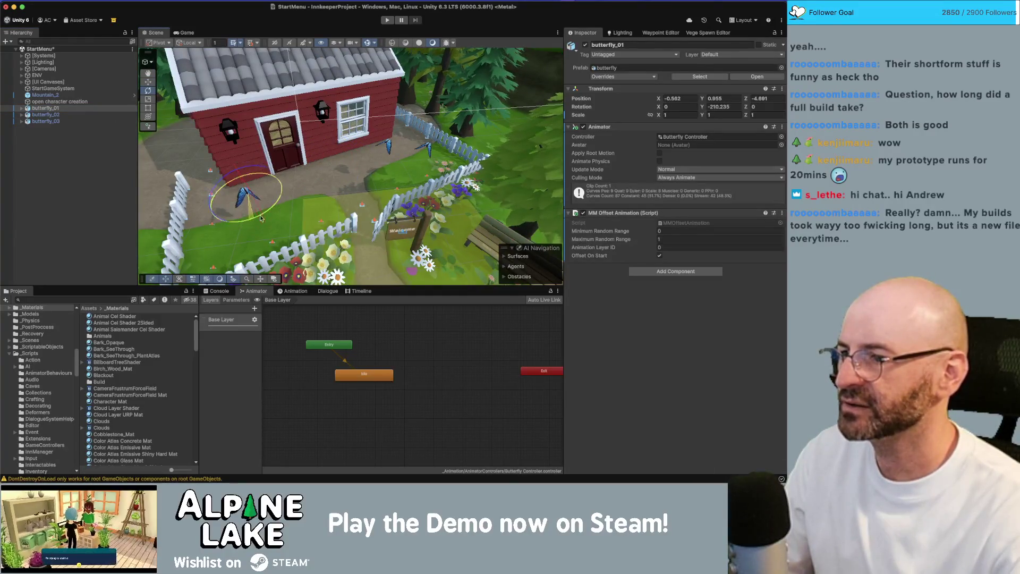
pyautogui.click(45, 114)
pyautogui.moveTo(388, 163); pyautogui.dragTo(402, 166)
pyautogui.press('w')
pyautogui.doubleClick(97, 116)
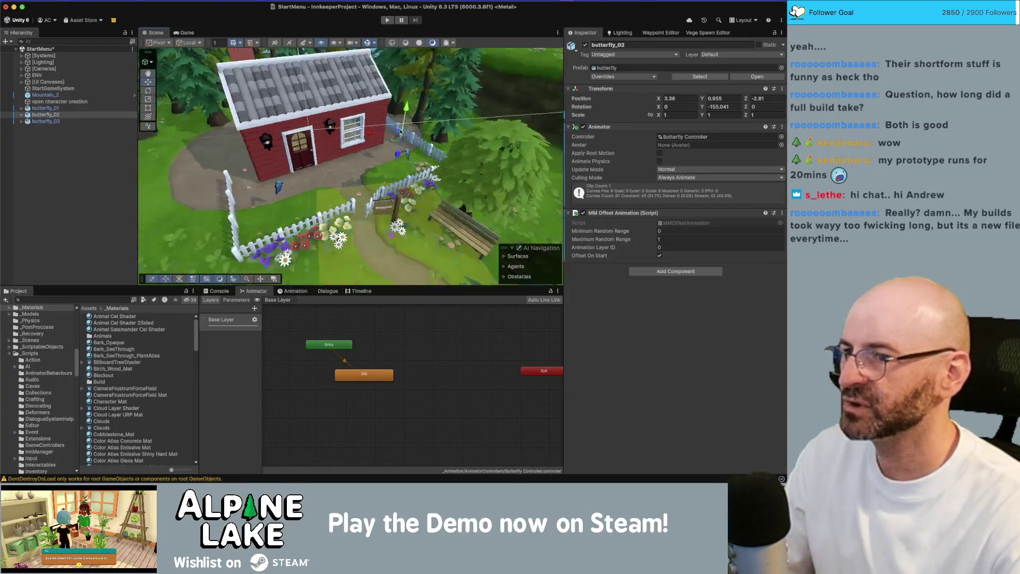
# Move butterfly_02 closer to the cottage at X position 1.95, checking the game camera, and save.
pyautogui.click(79, 121)
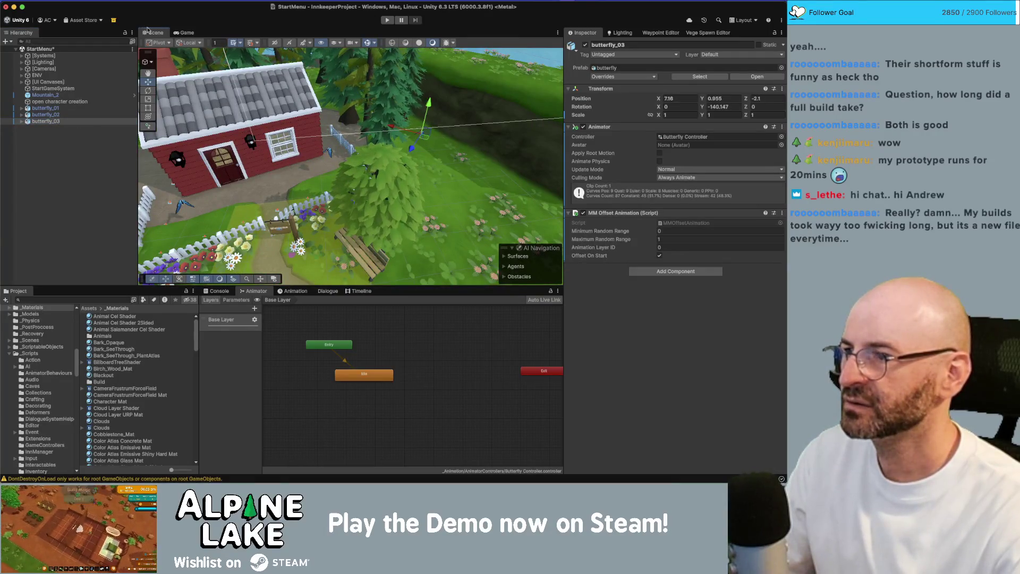
pyautogui.click(184, 33)
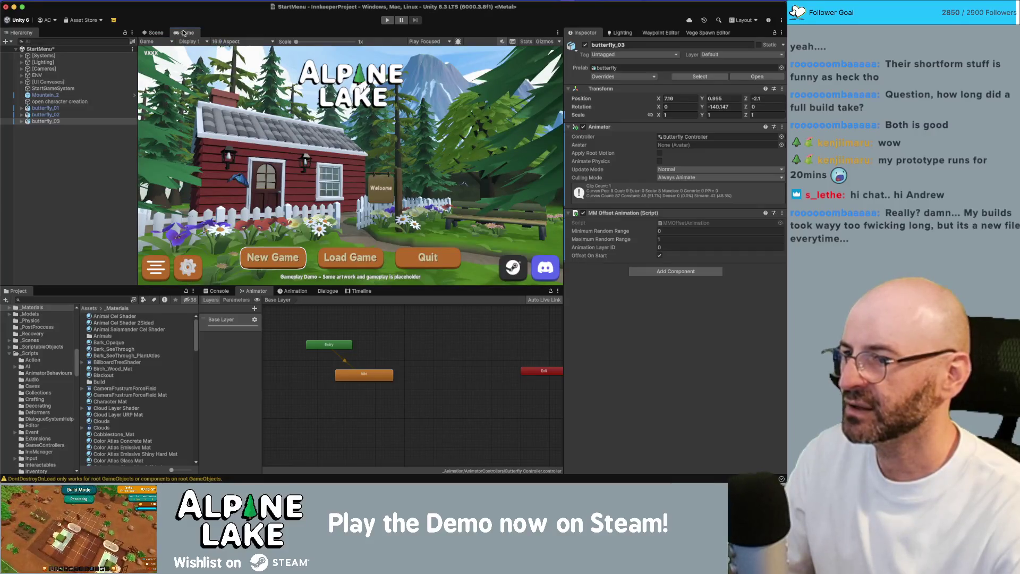
pyautogui.click(53, 115)
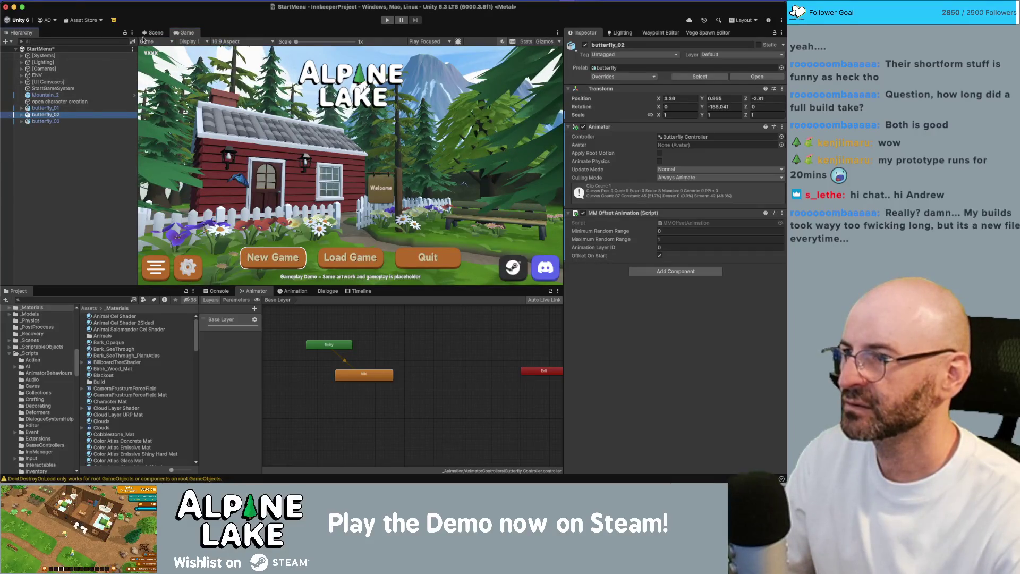
pyautogui.click(154, 33)
pyautogui.moveTo(334, 166); pyautogui.dragTo(300, 177)
pyautogui.click(195, 32)
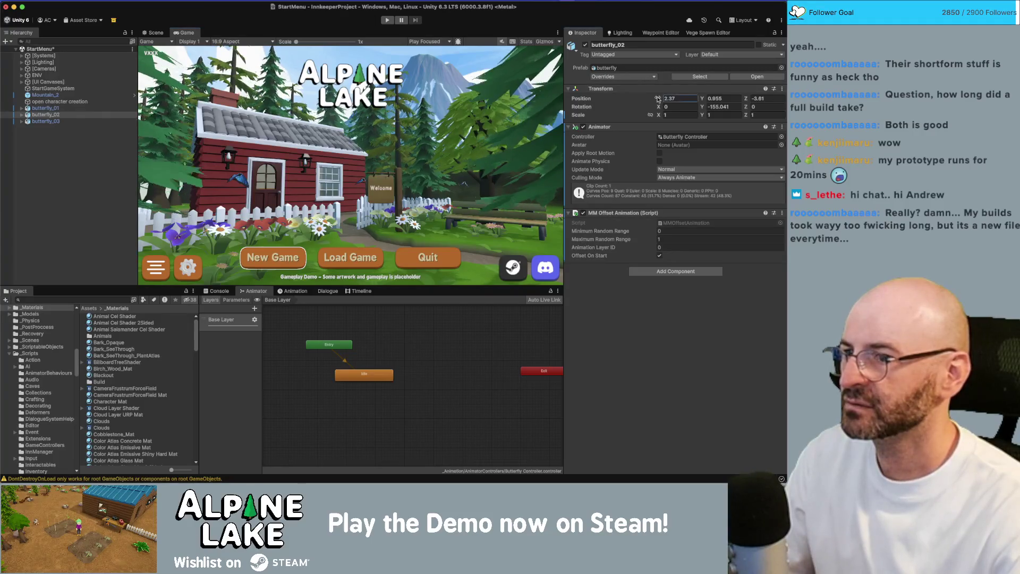
pyautogui.moveTo(653, 102); pyautogui.dragTo(659, 102)
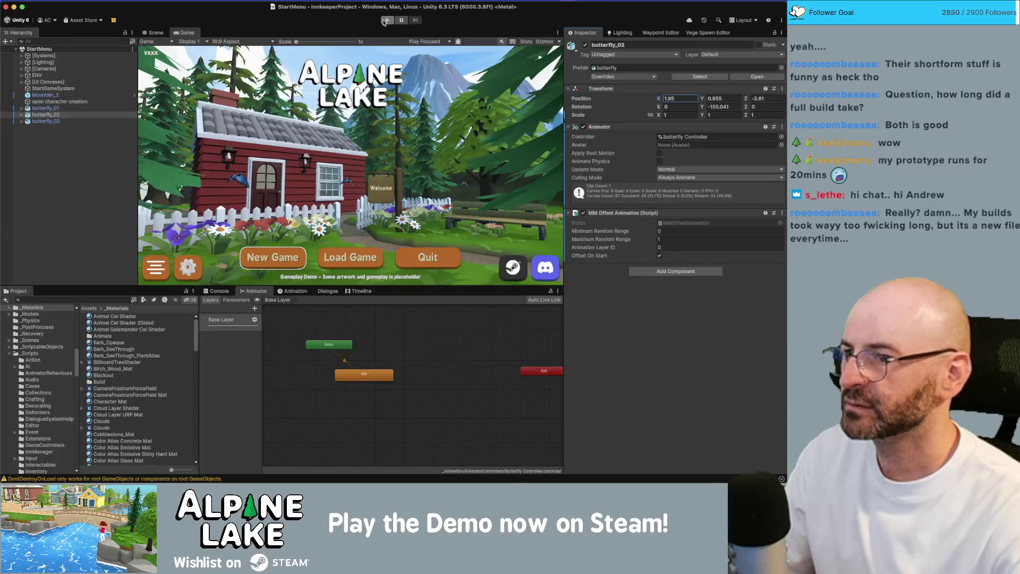
pyautogui.press('super+s')
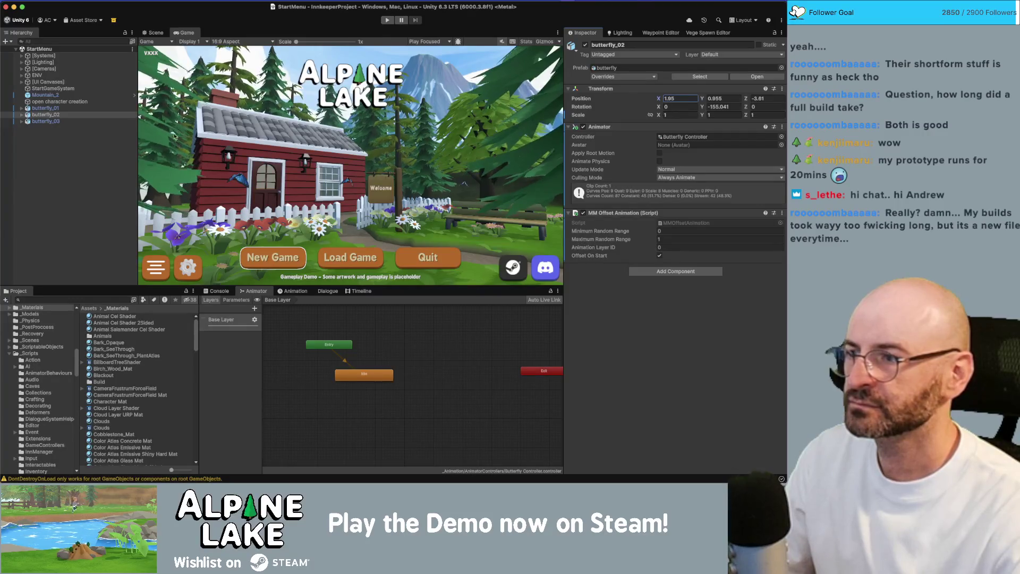
# Rotate butterfly_03 to a Y rotation of -61.76 and start play mode to check.
pyautogui.click(46, 121)
pyautogui.click(701, 106)
pyautogui.moveTo(702, 106); pyautogui.dragTo(476, 130)
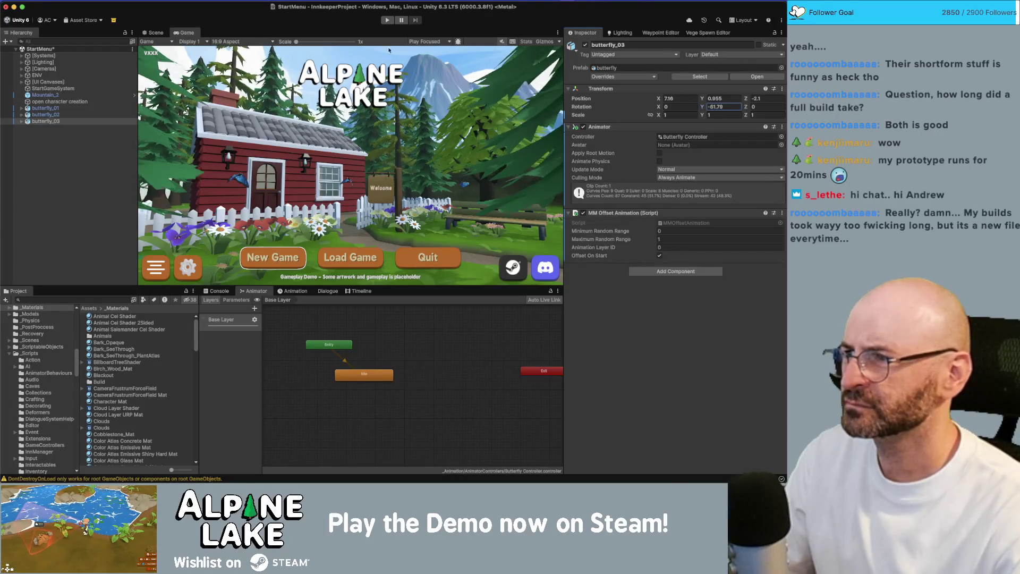
pyautogui.click(382, 21)
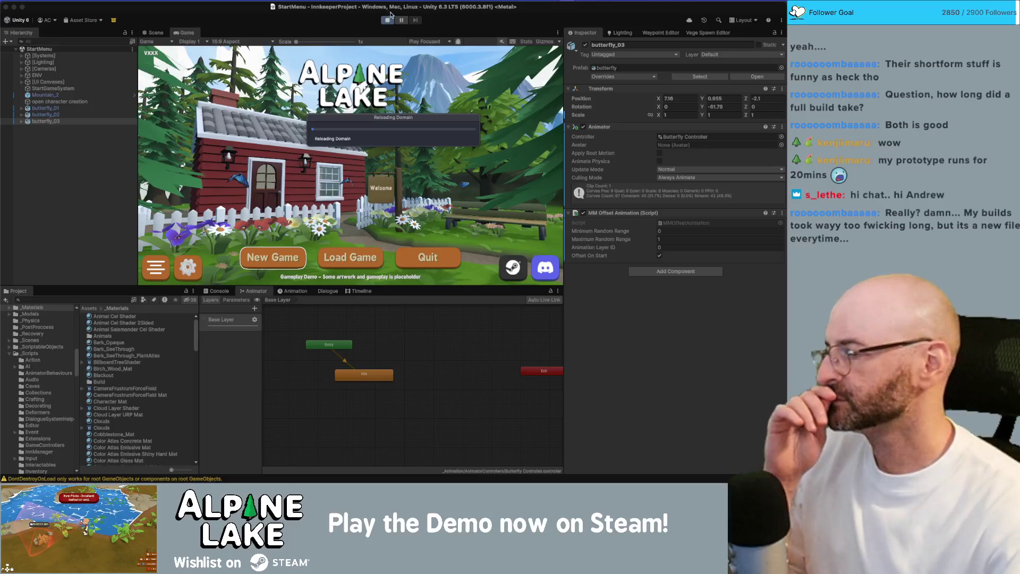
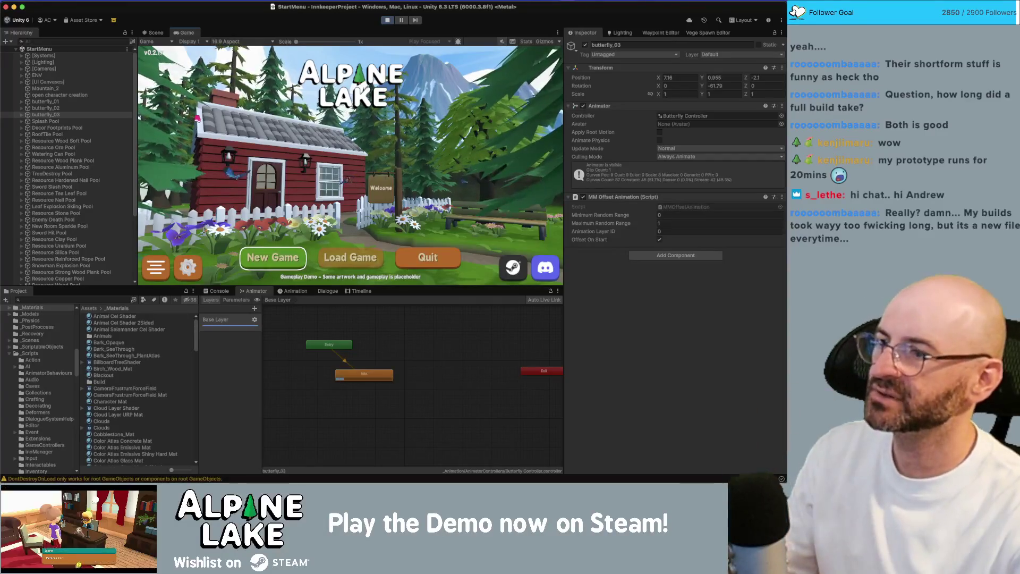
# Stop the running play test and delete butterfly_02 from the scene.
pyautogui.click(99, 108)
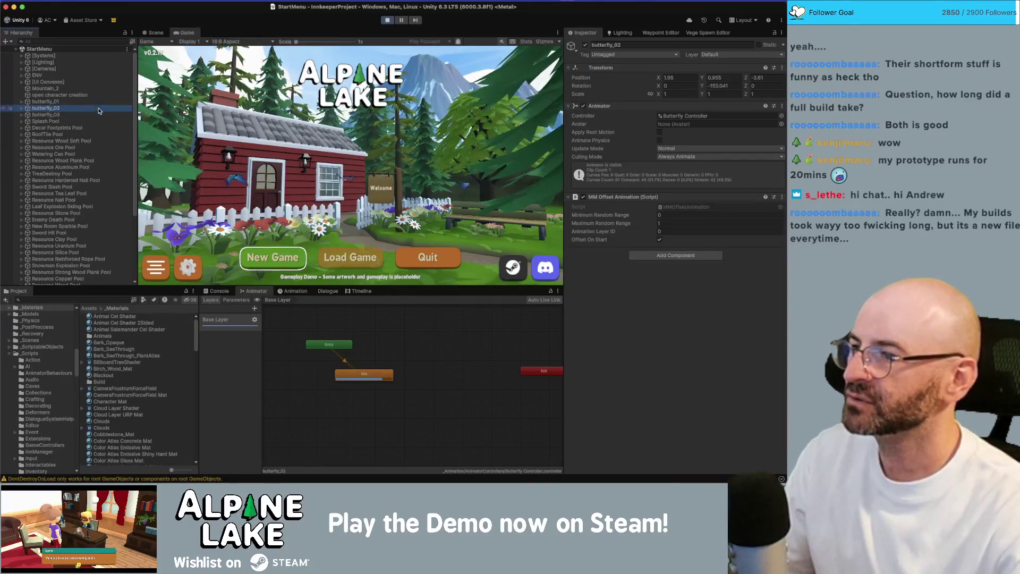
pyautogui.press('super+BackSpace')
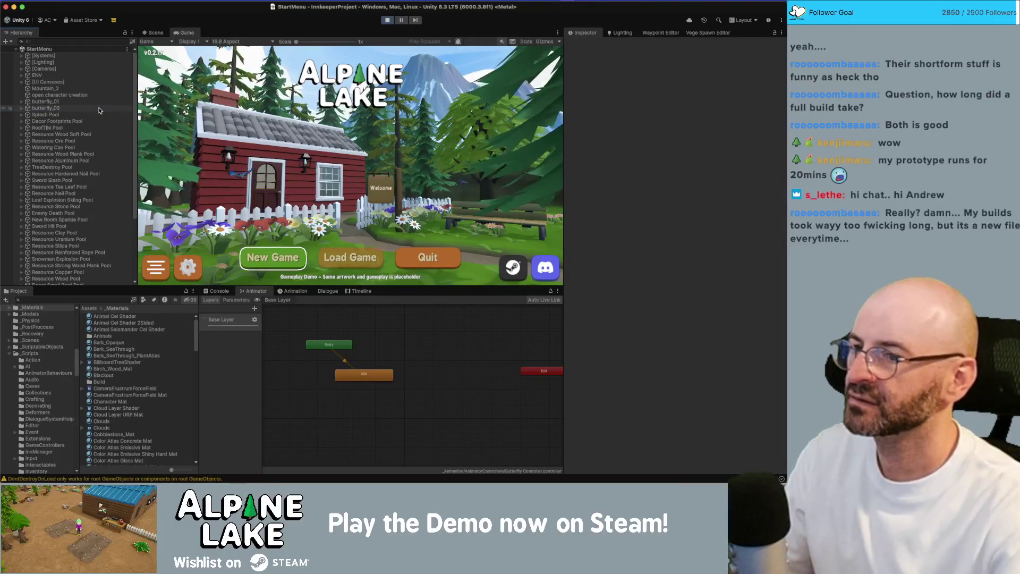
pyautogui.click(391, 21)
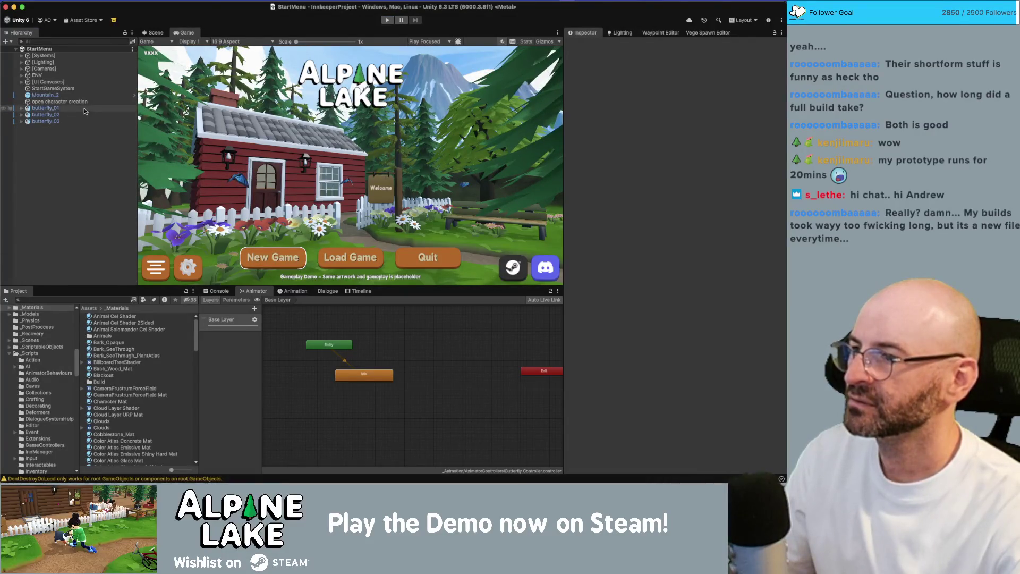
pyautogui.click(81, 115)
pyautogui.press('super+BackSpace')
# Frame butterfly_01 in the Scene view and shift it slightly across the garden.
pyautogui.click(46, 108)
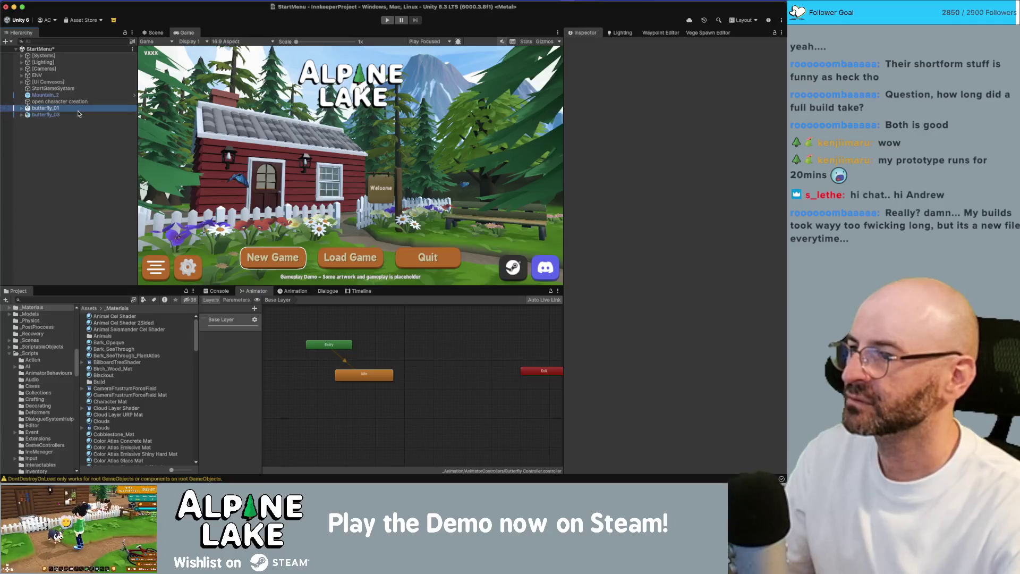
pyautogui.click(154, 33)
pyautogui.press('f')
pyautogui.scroll(-6, 288, 154)
pyautogui.scroll(2, 288, 154)
pyautogui.moveTo(349, 106); pyautogui.dragTo(352, 114)
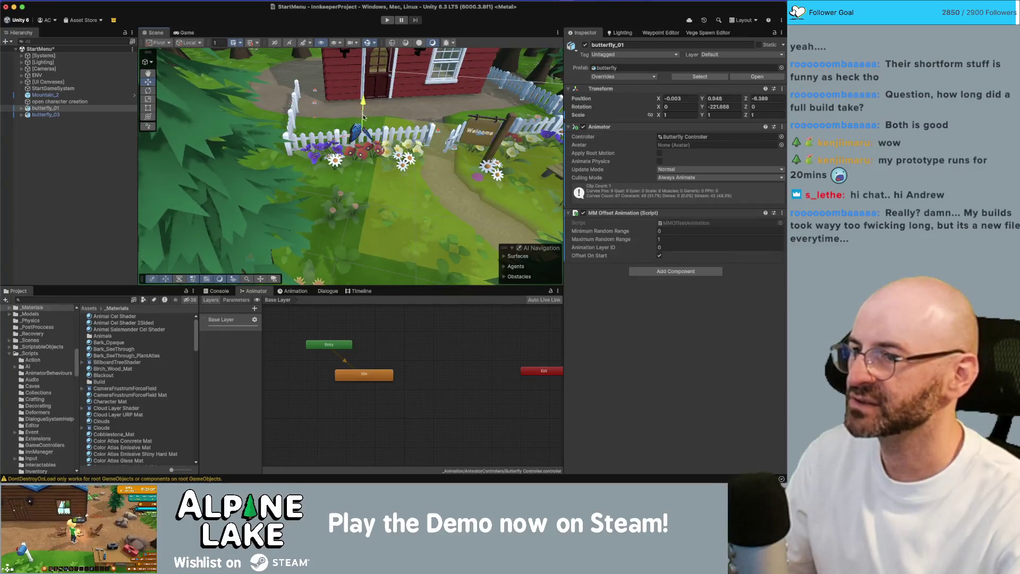
# Check butterfly_01's new spot beside the house, then start a play test.
pyautogui.moveTo(357, 124)
pyautogui.mouseDown()
pyautogui.moveTo(371, 154)
pyautogui.moveTo(328, 188)
pyautogui.moveTo(364, 202)
pyautogui.mouseUp()
pyautogui.press('w')
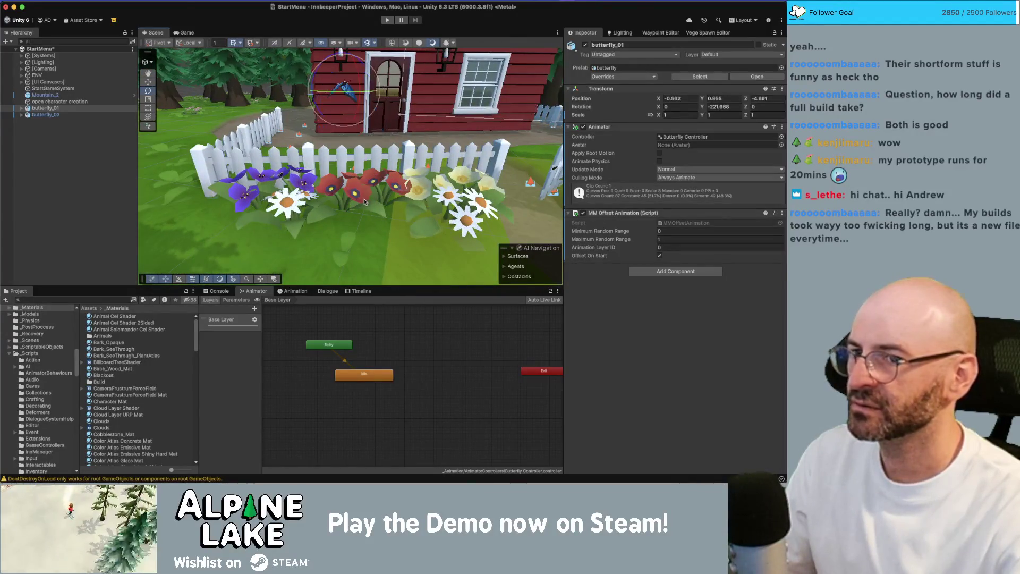
pyautogui.scroll(-3, 340, 85)
pyautogui.press('e')
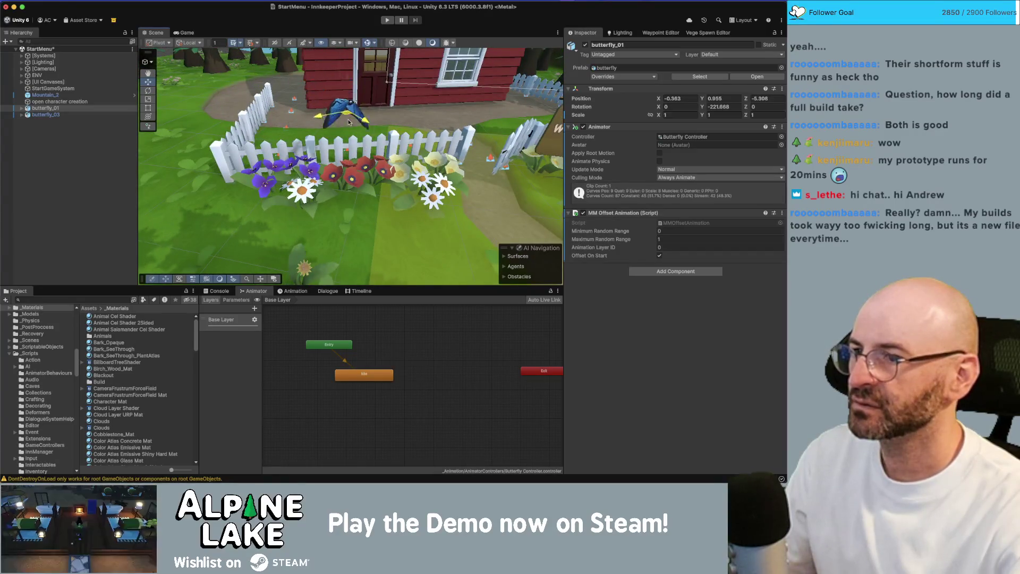
pyautogui.press('w')
pyautogui.moveTo(513, 124); pyautogui.dragTo(358, 133)
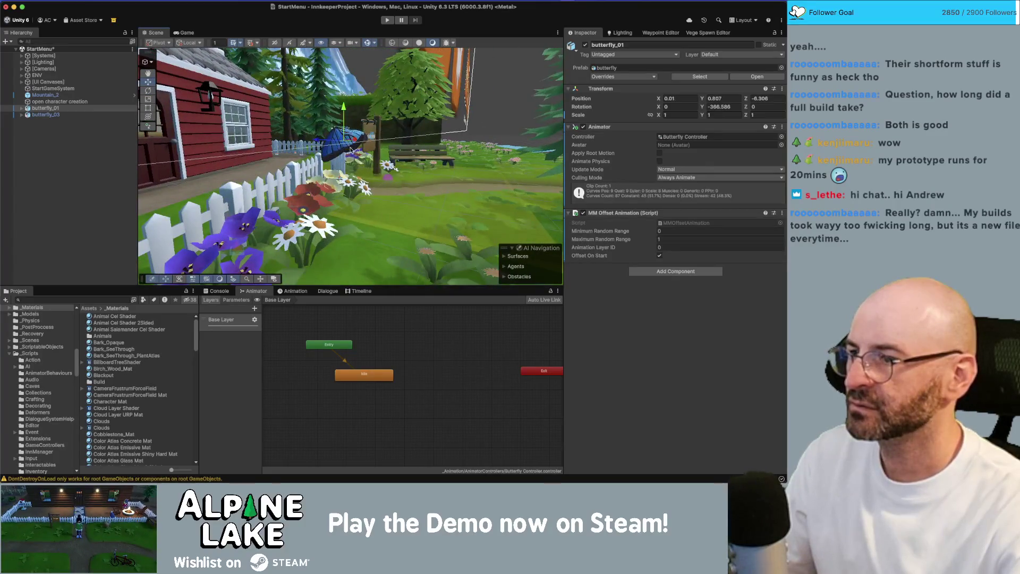
pyautogui.click(387, 20)
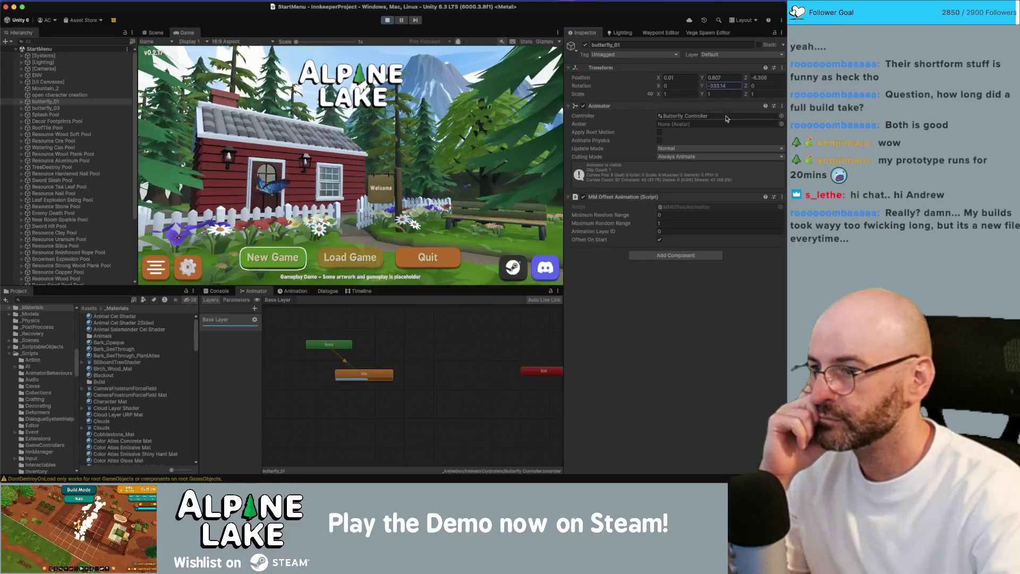
# Enter 0.5 in butterfly_01's Transform fields while still in Play mode.
pyautogui.click(687, 92)
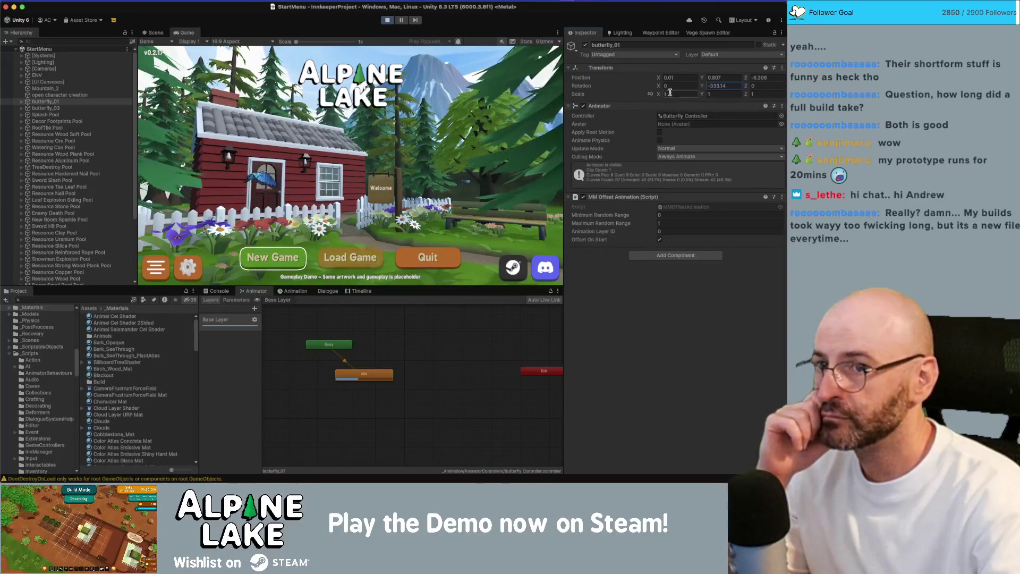
pyautogui.write('.5')
pyautogui.press('Tab')
pyautogui.write('.5')
pyautogui.press('Tab')
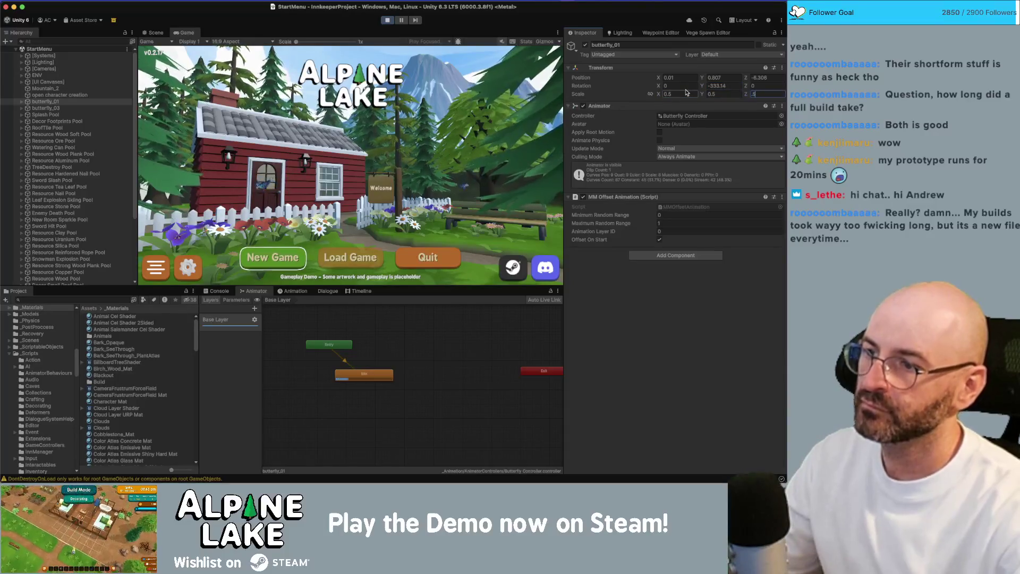
pyautogui.write('.5')
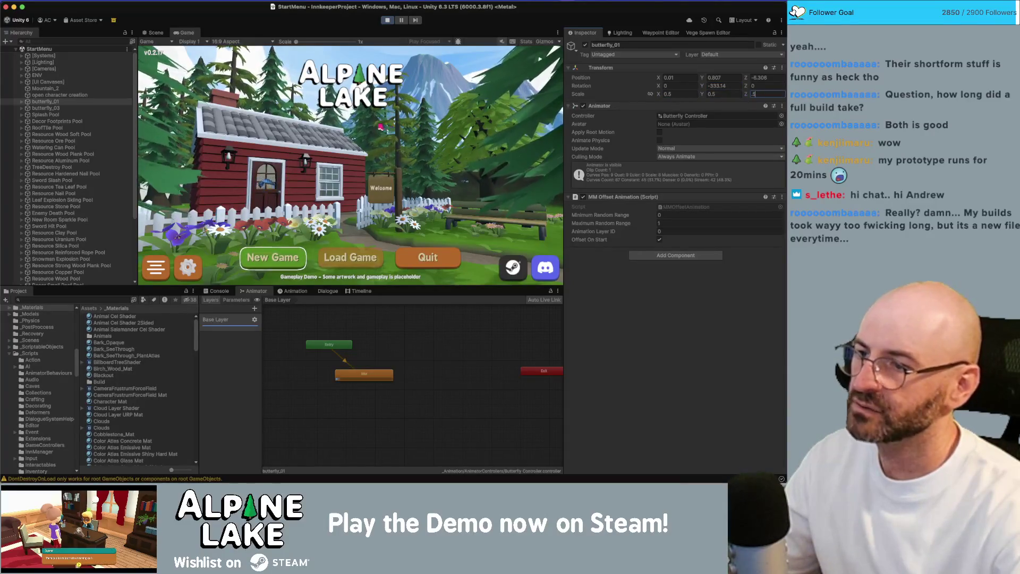
# Stop the play test and set butterfly_03's X and Y scale to 0.5.
pyautogui.click(388, 19)
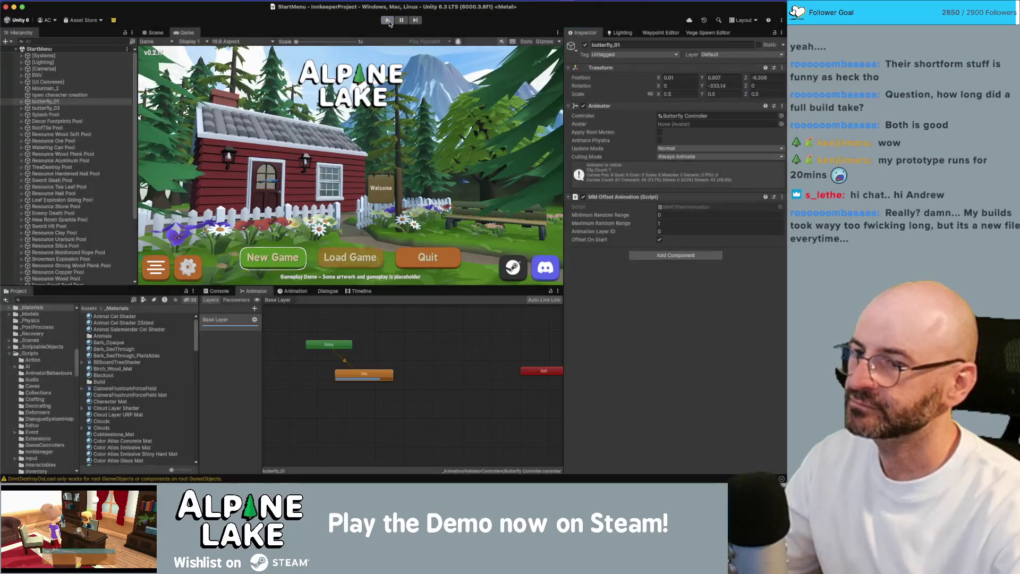
pyautogui.click(82, 109)
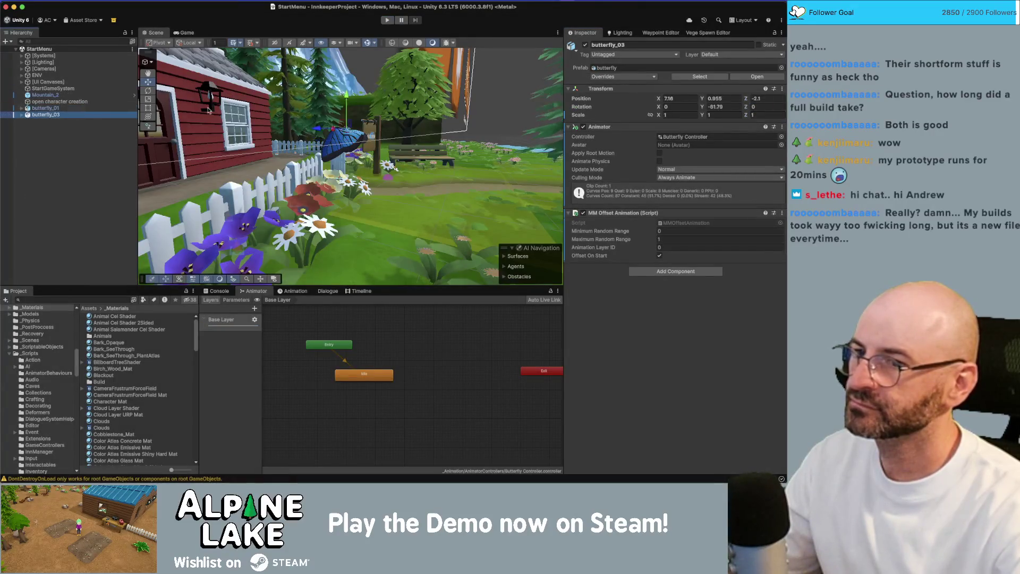
pyautogui.click(691, 114)
pyautogui.write('.5')
pyautogui.press('Tab')
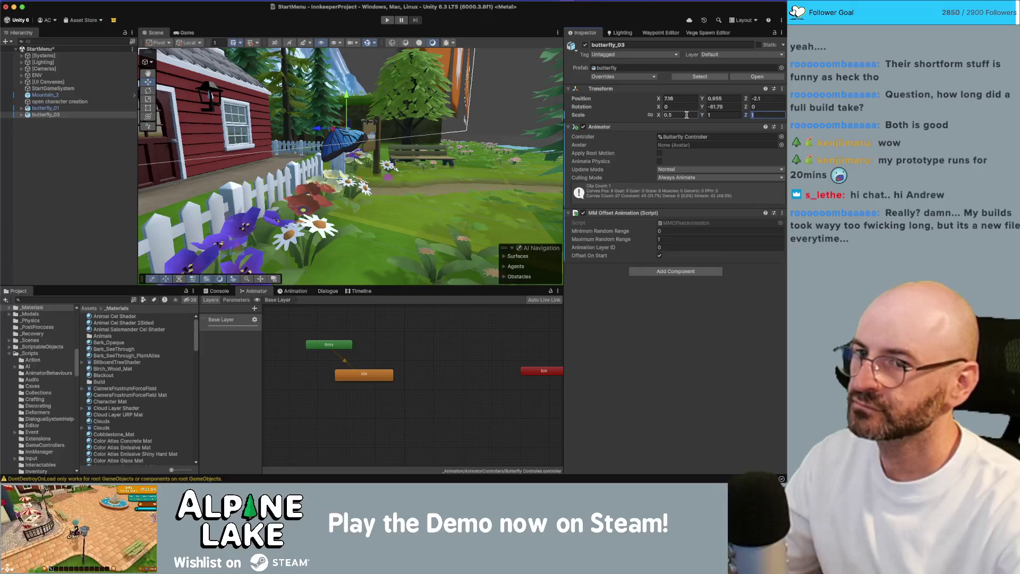
pyautogui.write('.5')
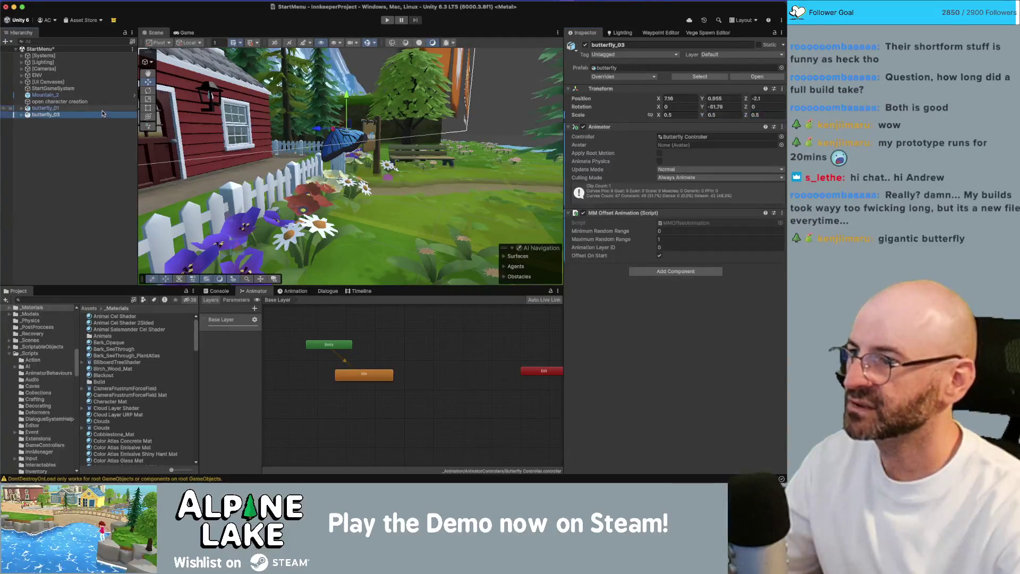
# Set butterfly_01's scale to 0.5 on X, Y and Z, then play the scene again.
pyautogui.click(45, 108)
pyautogui.click(690, 114)
pyautogui.write('.5')
pyautogui.press('Tab')
pyautogui.write('.5')
pyautogui.press('Tab')
pyautogui.write('.5')
pyautogui.moveTo(334, 219)
pyautogui.mouseDown()
pyautogui.moveTo(351, 147)
pyautogui.moveTo(327, 153)
pyautogui.moveTo(330, 134)
pyautogui.mouseUp()
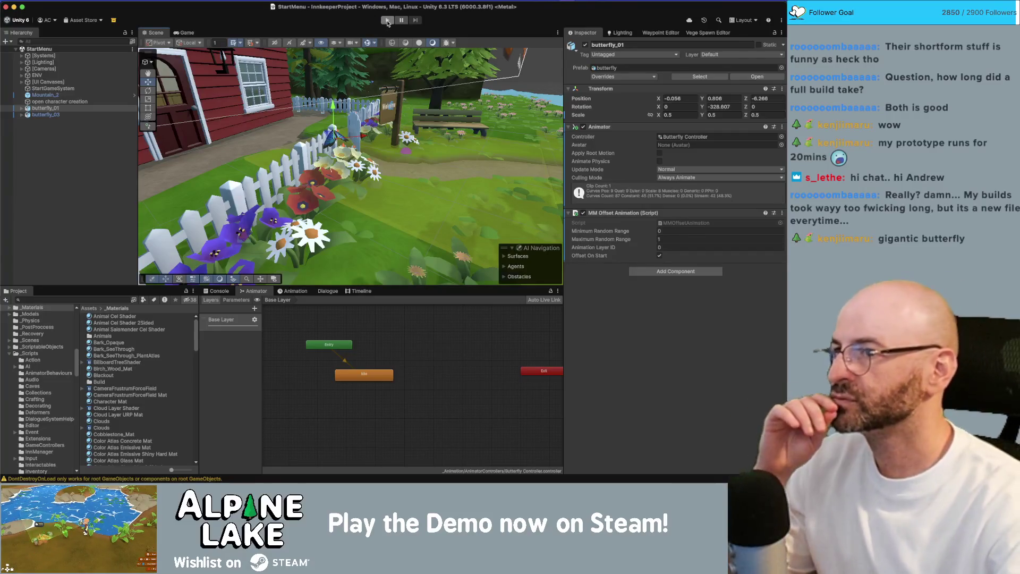
pyautogui.click(387, 20)
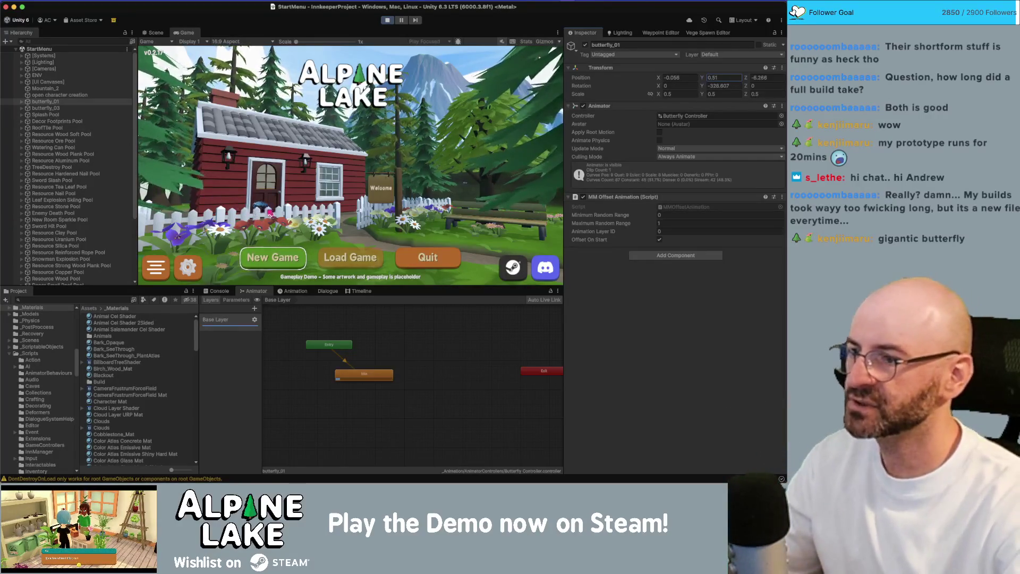
pyautogui.press('super+p')
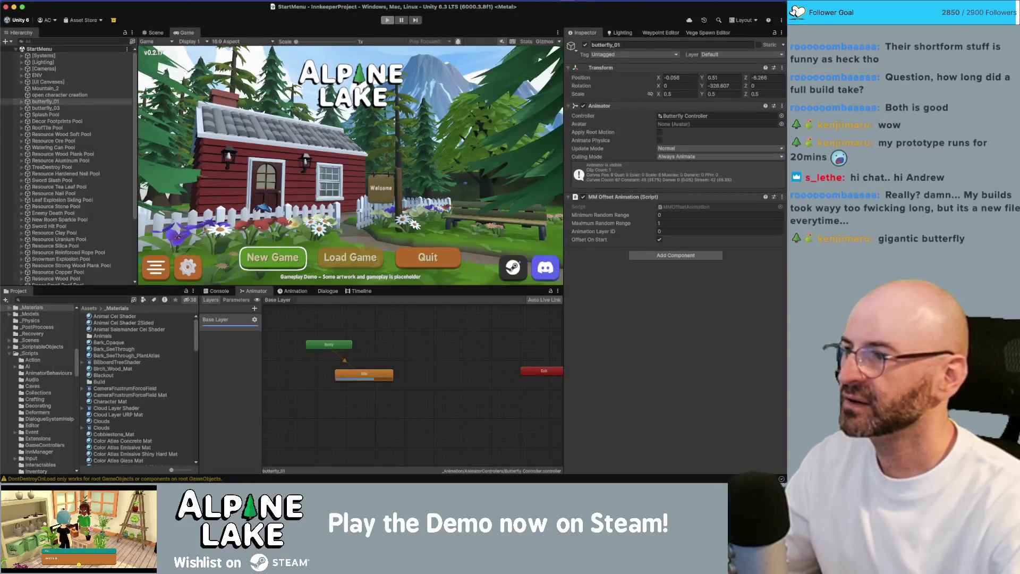
pyautogui.press('f')
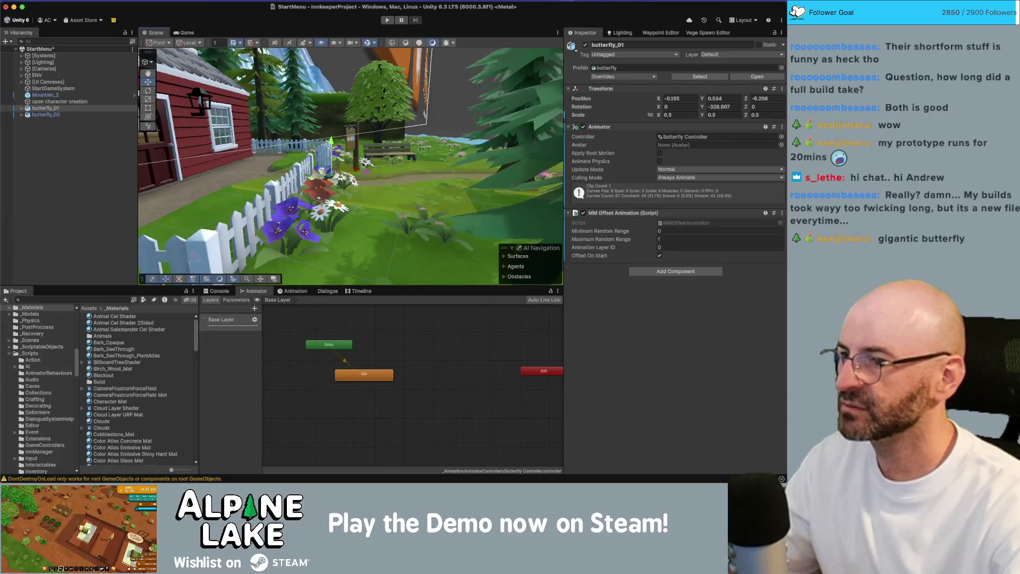
pyautogui.moveTo(159, 183); pyautogui.dragTo(194, 184)
pyautogui.click(46, 114)
pyautogui.press('f')
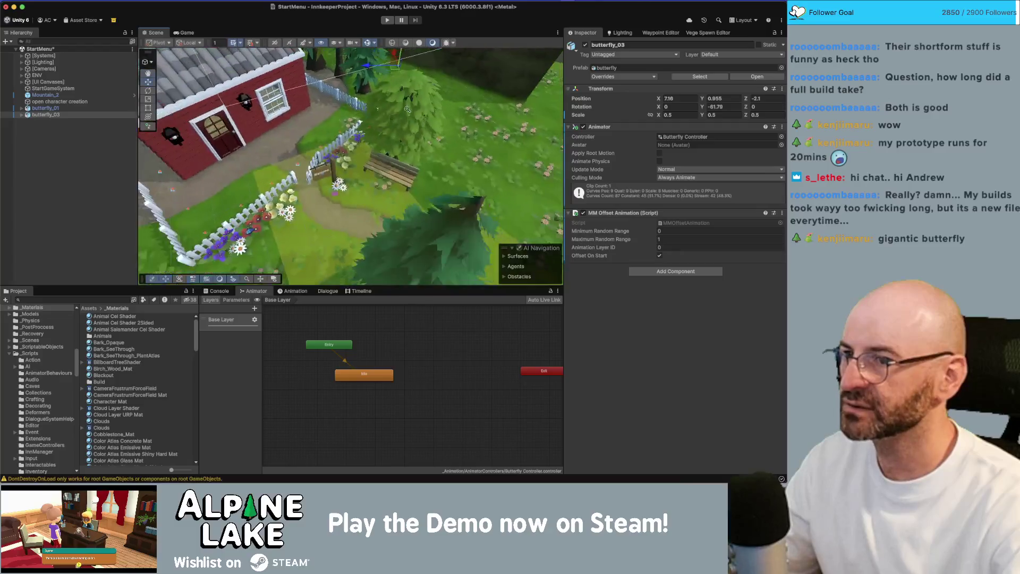
pyautogui.press('f')
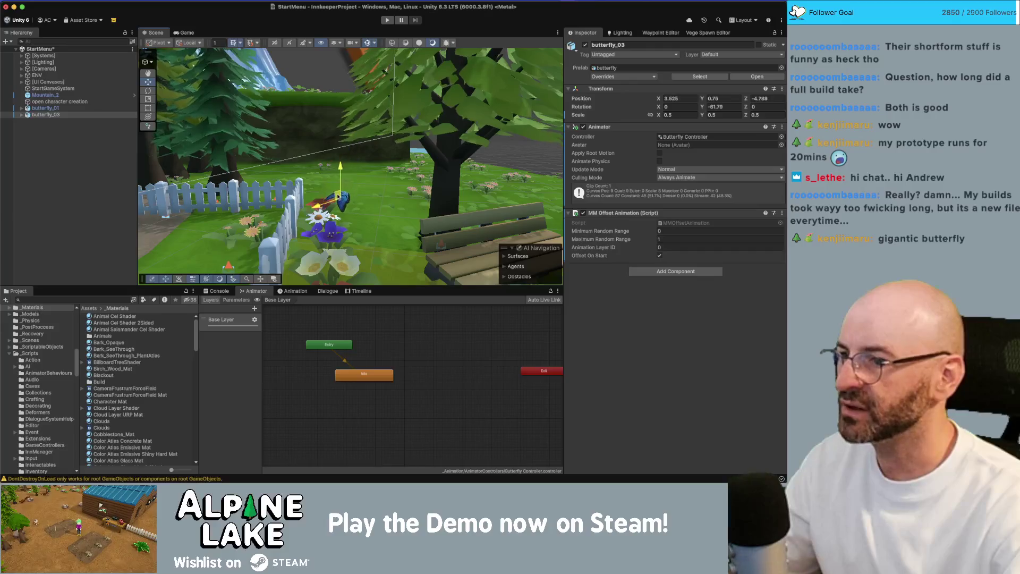
pyautogui.scroll(-5, 221, 186)
pyautogui.moveTo(221, 186)
pyautogui.mouseDown()
pyautogui.moveTo(433, 188)
pyautogui.moveTo(396, 146)
pyautogui.moveTo(378, 161)
pyautogui.mouseUp()
pyautogui.press('e')
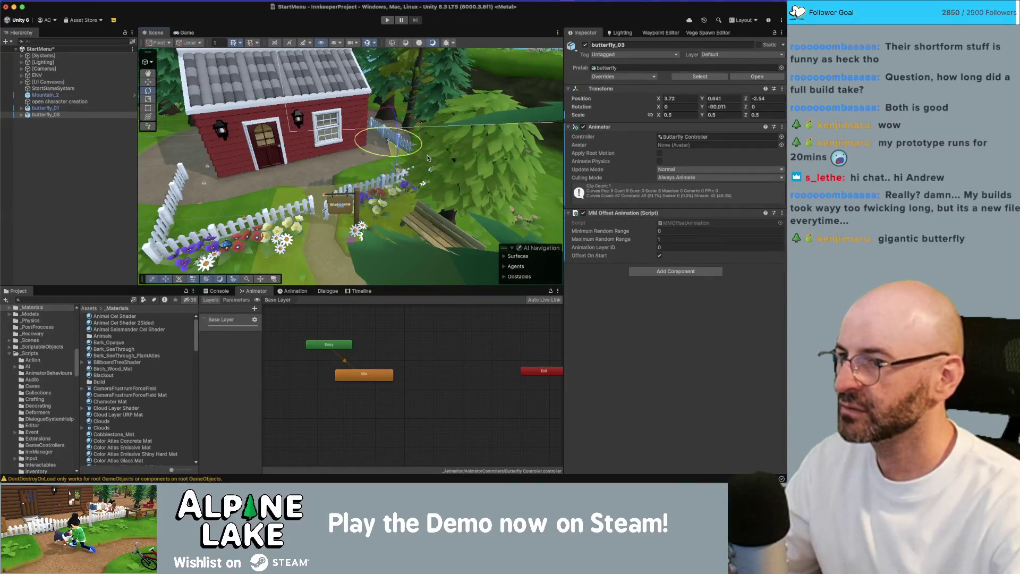
# Search the project for 'bee Insect' and place the Insect Bee prefab in the scene.
pyautogui.click(84, 301)
pyautogui.write('bee')
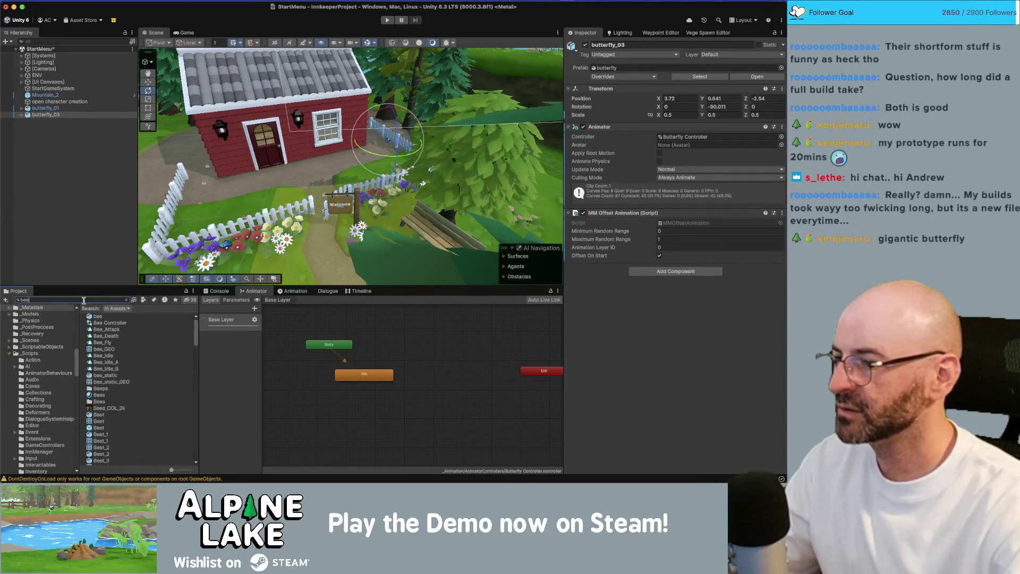
pyautogui.write(' Insect')
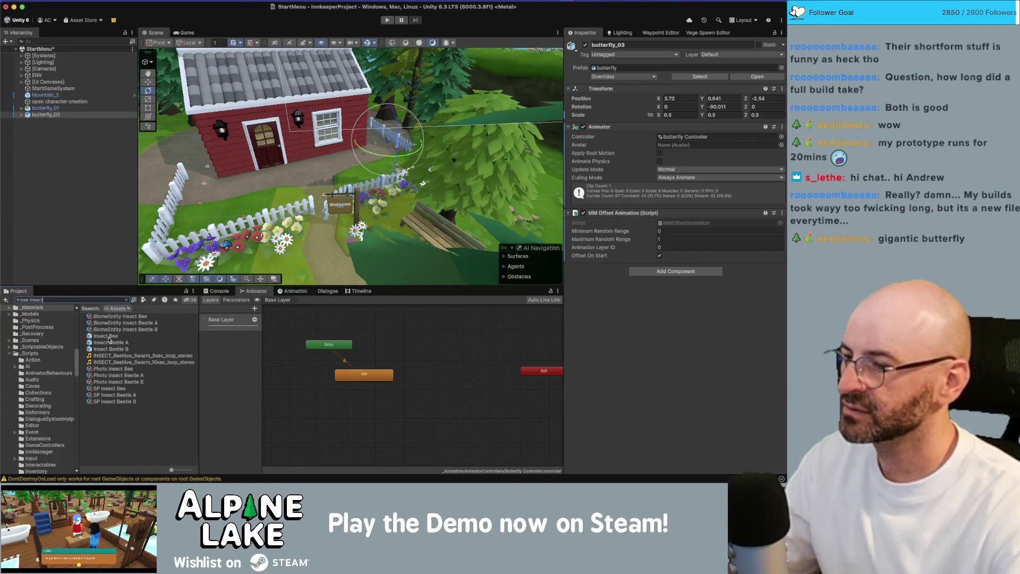
pyautogui.moveTo(108, 340); pyautogui.dragTo(58, 151)
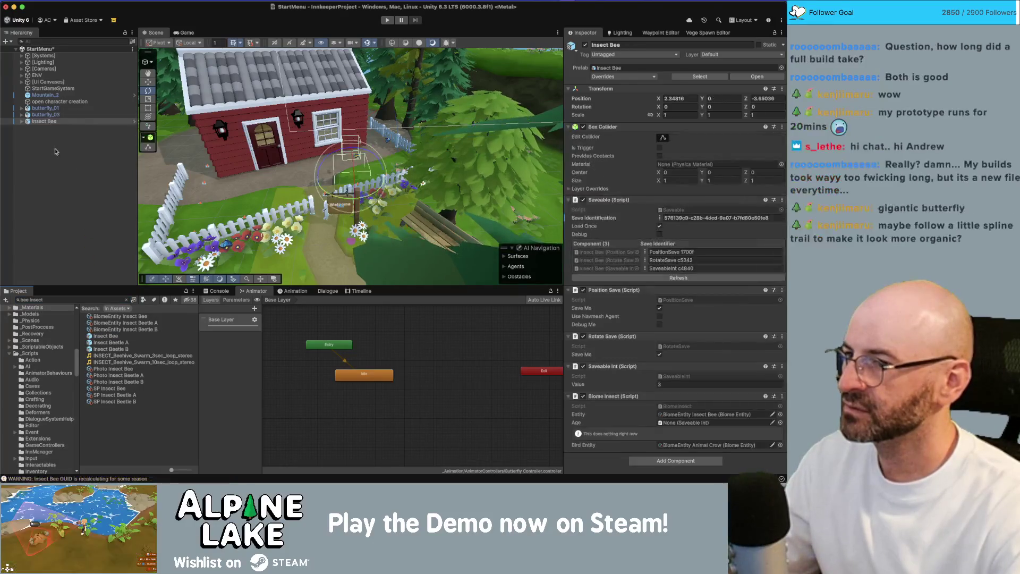
pyautogui.press('f')
pyautogui.moveTo(318, 154); pyautogui.dragTo(285, 154)
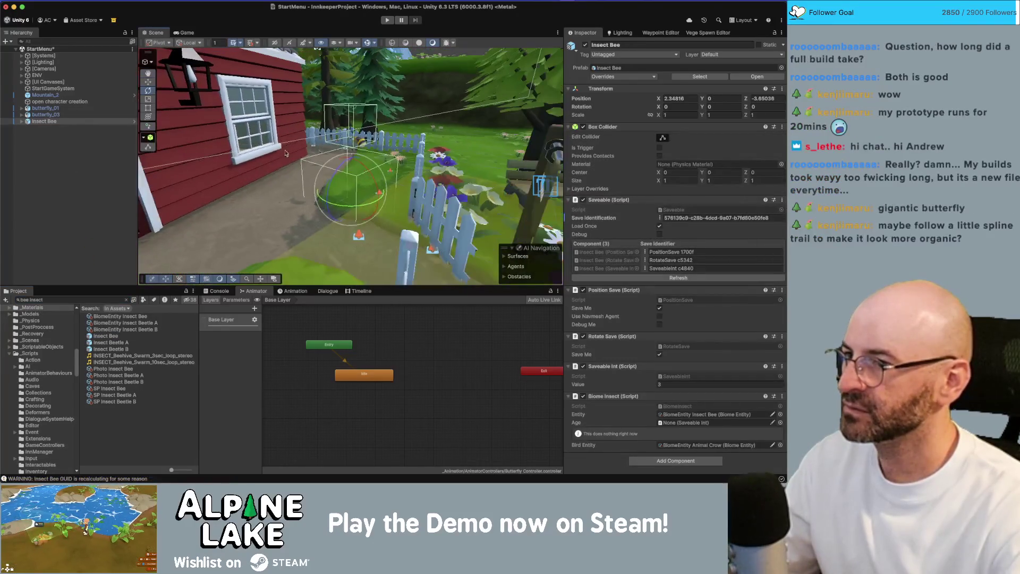
# Move the bee model out of VisualsRoot to the scene root and delete the Insect Bee wrapper.
pyautogui.click(21, 122)
pyautogui.click(28, 128)
pyautogui.moveTo(47, 141)
pyautogui.mouseDown()
pyautogui.moveTo(49, 178)
pyautogui.moveTo(51, 159)
pyautogui.mouseUp()
pyautogui.click(384, 209)
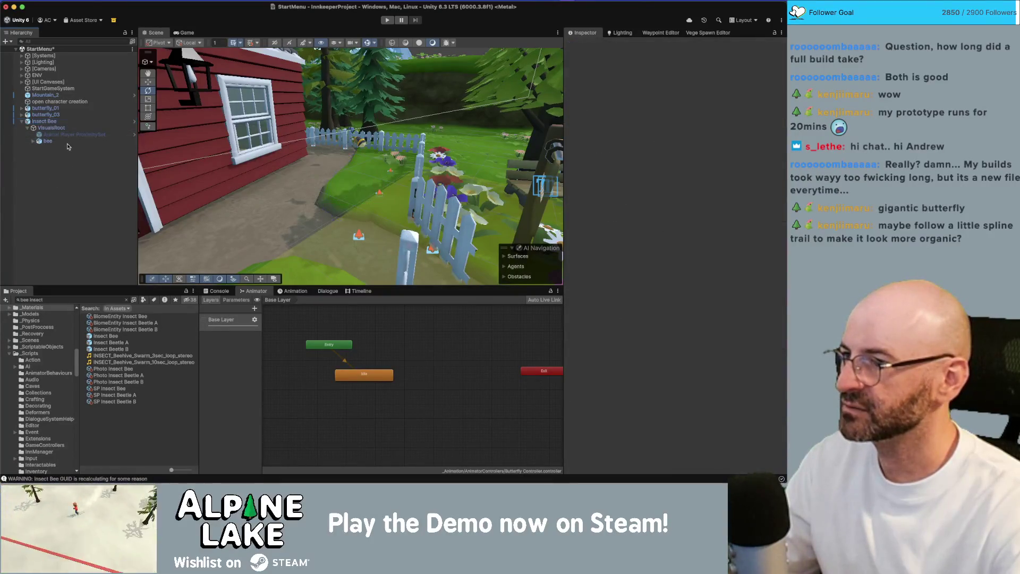
pyautogui.click(44, 121)
pyautogui.press('super+BackSpace')
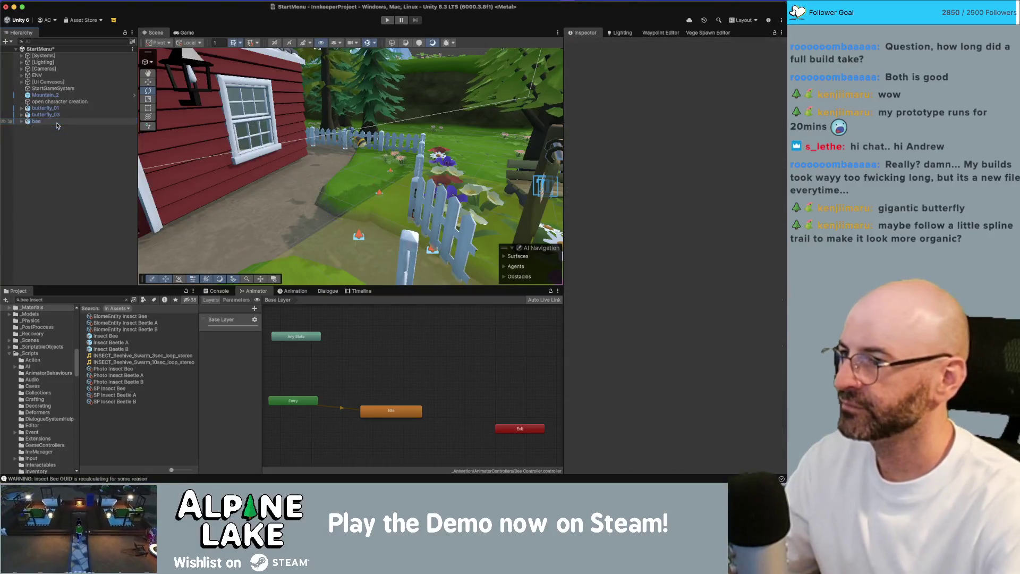
pyautogui.click(361, 143)
# Frame the standalone bee from the house front and pick the Rotate tool.
pyautogui.press('w')
pyautogui.moveTo(366, 147); pyautogui.dragTo(385, 143)
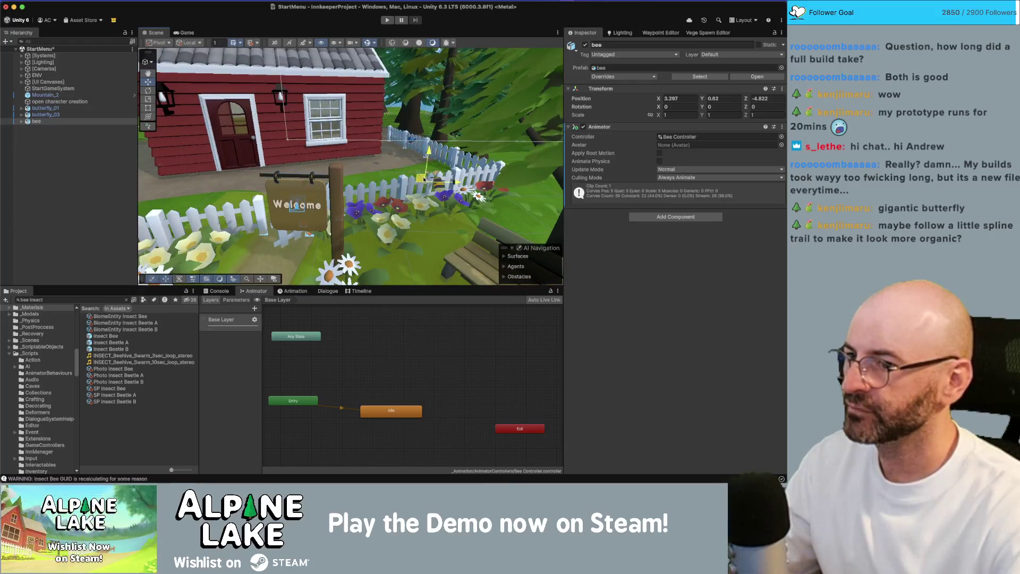
pyautogui.press('f')
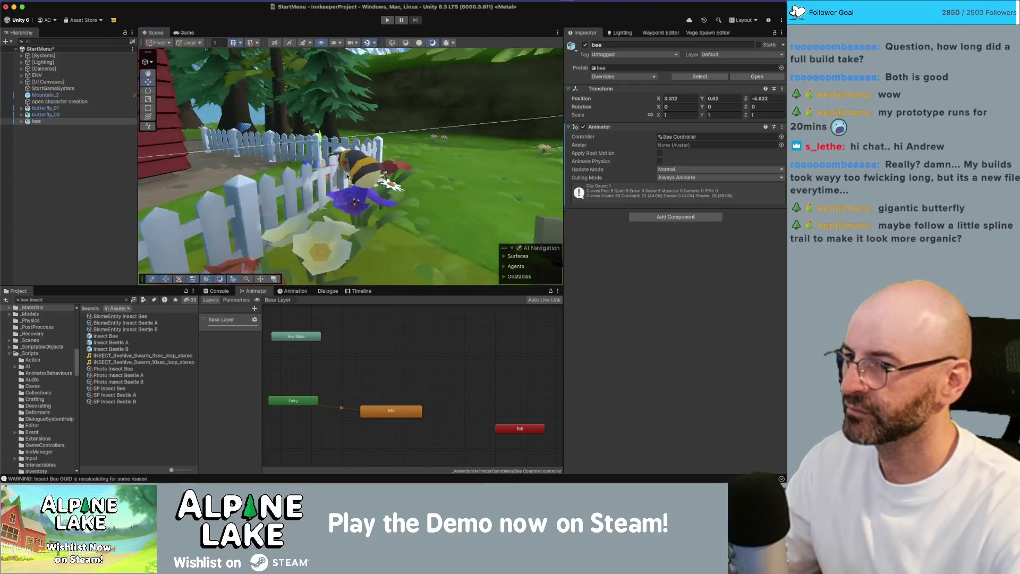
pyautogui.moveTo(348, 177)
pyautogui.mouseDown()
pyautogui.moveTo(335, 197)
pyautogui.moveTo(348, 212)
pyautogui.mouseUp()
pyautogui.press('e')
# Set the bee's scale to 0.5 and preview the start menu in the Game view.
pyautogui.click(689, 112)
pyautogui.write('.5')
pyautogui.press('Tab')
pyautogui.write('.5')
pyautogui.press('Tab')
pyautogui.write('.5')
pyautogui.press('Return')
pyautogui.moveTo(312, 105)
pyautogui.mouseDown()
pyautogui.moveTo(330, 196)
pyautogui.moveTo(287, 143)
pyautogui.mouseUp()
pyautogui.press('w')
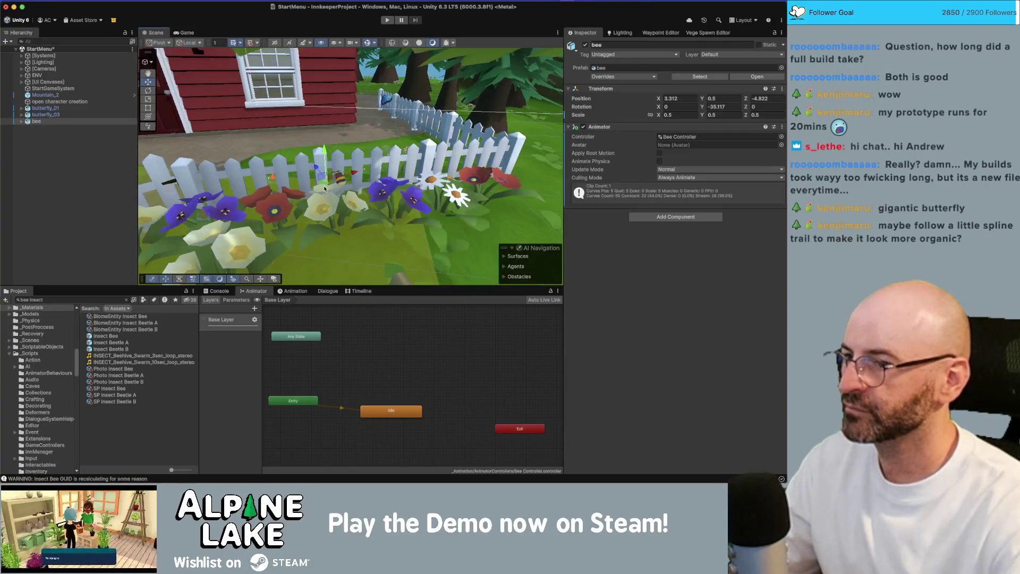
pyautogui.click(184, 33)
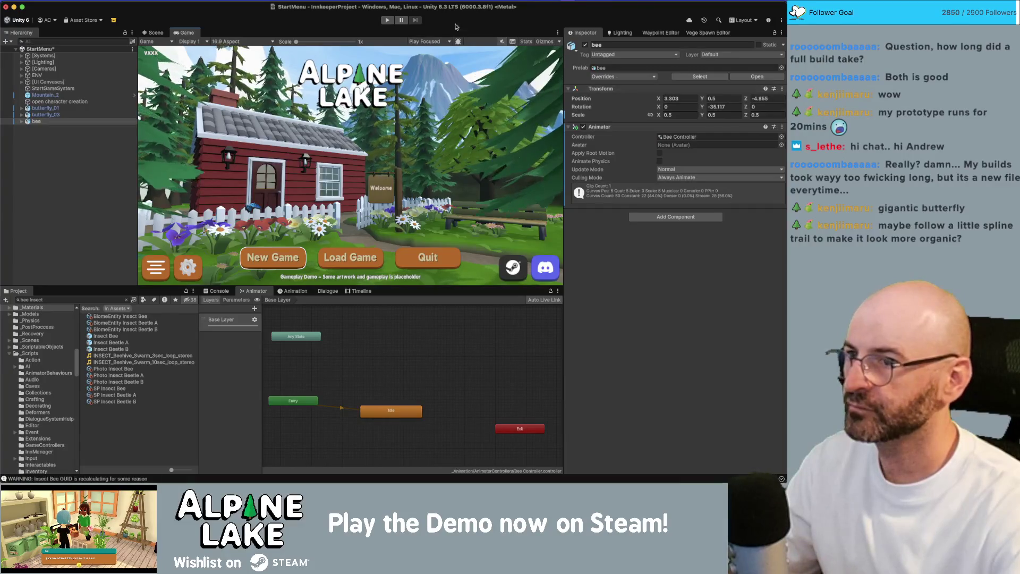
# Play-test the start menu, stop it, and clear the Project asset search.
pyautogui.click(386, 20)
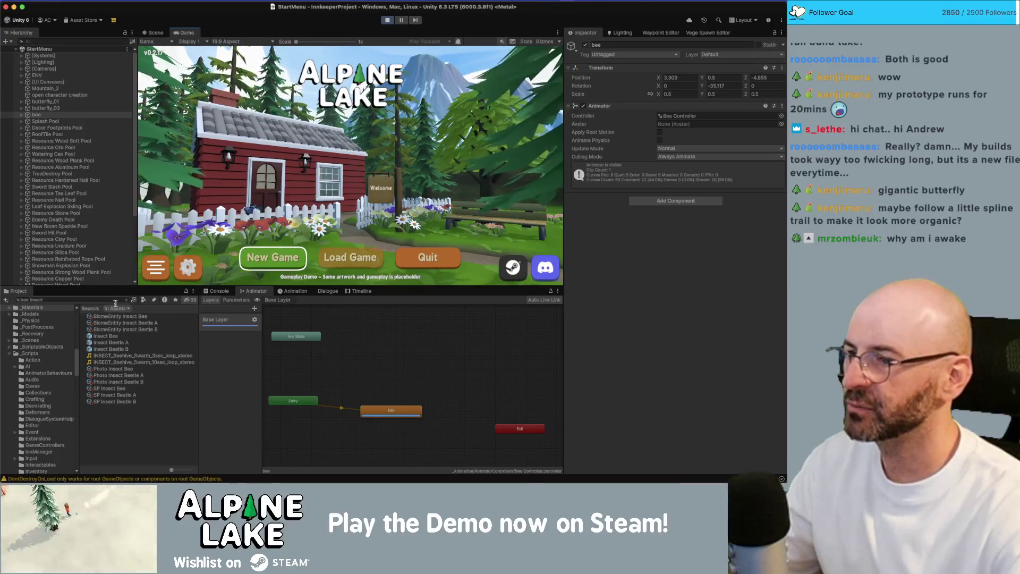
pyautogui.click(386, 21)
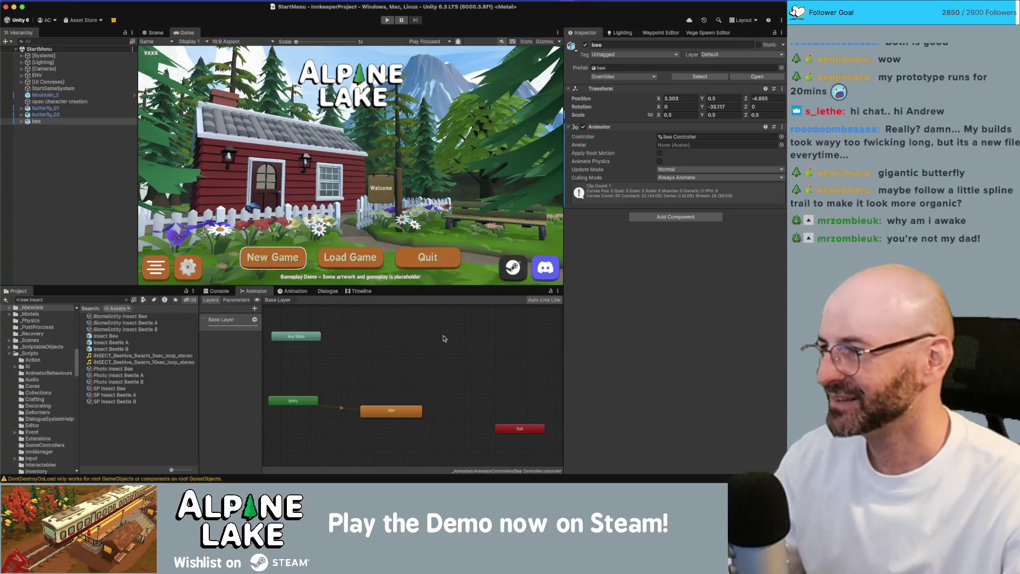
pyautogui.click(126, 300)
pyautogui.write('animal crow')
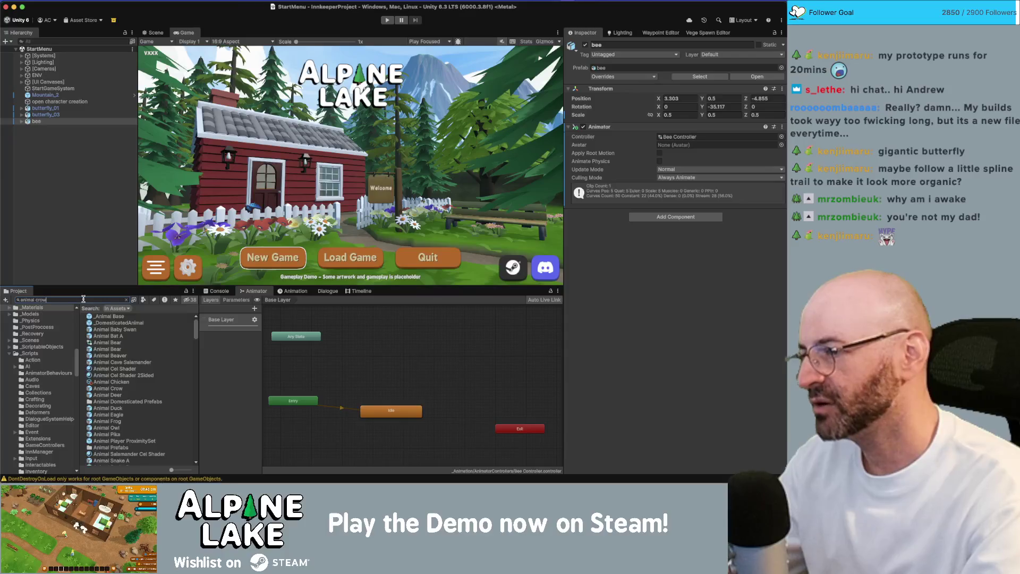
# Browse the Animal Crow, Beaver, Duck and Owl prefabs, then pick Insect Leafcutter Ant.
pyautogui.click(112, 316)
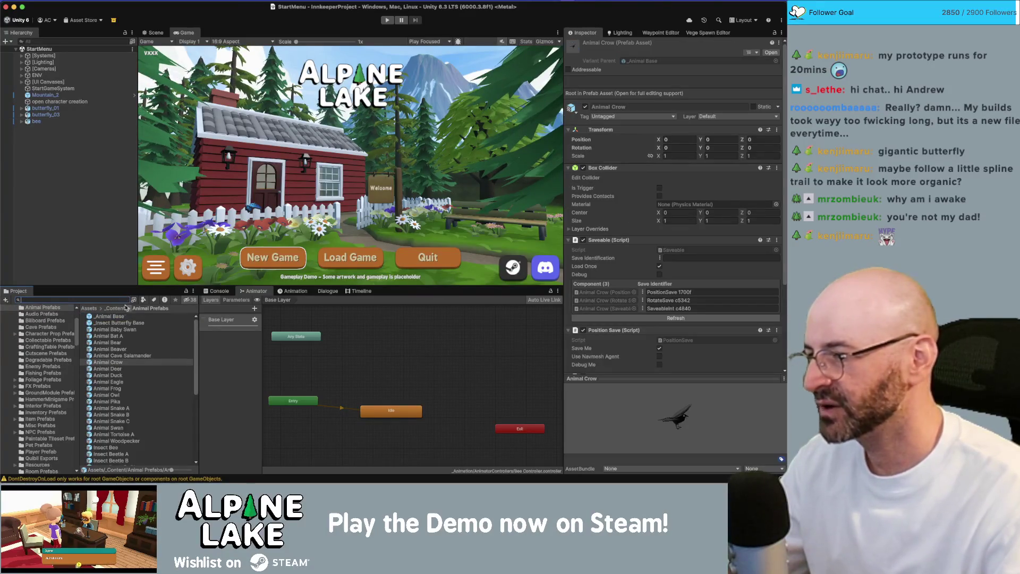
pyautogui.click(121, 349)
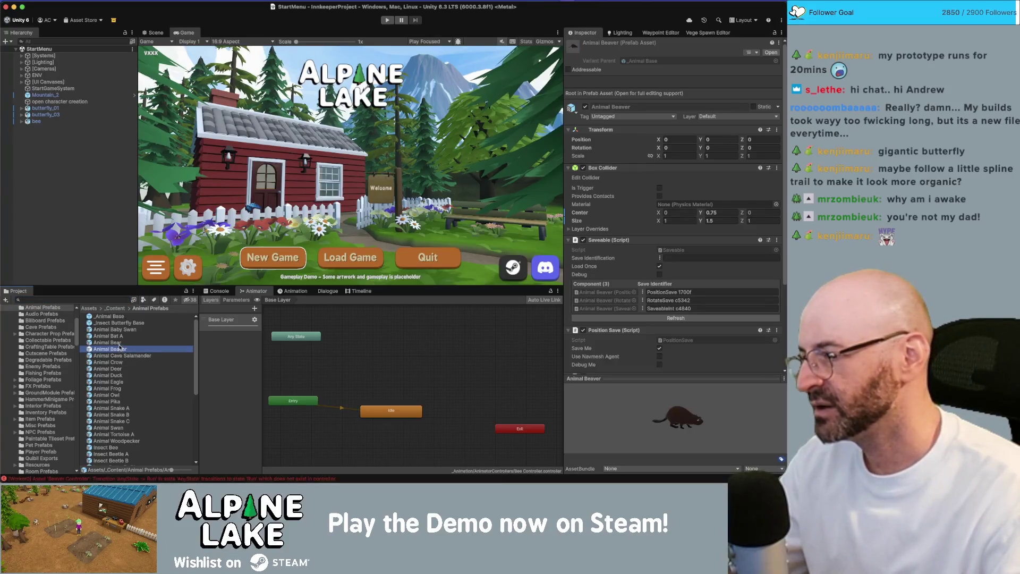
pyautogui.click(129, 375)
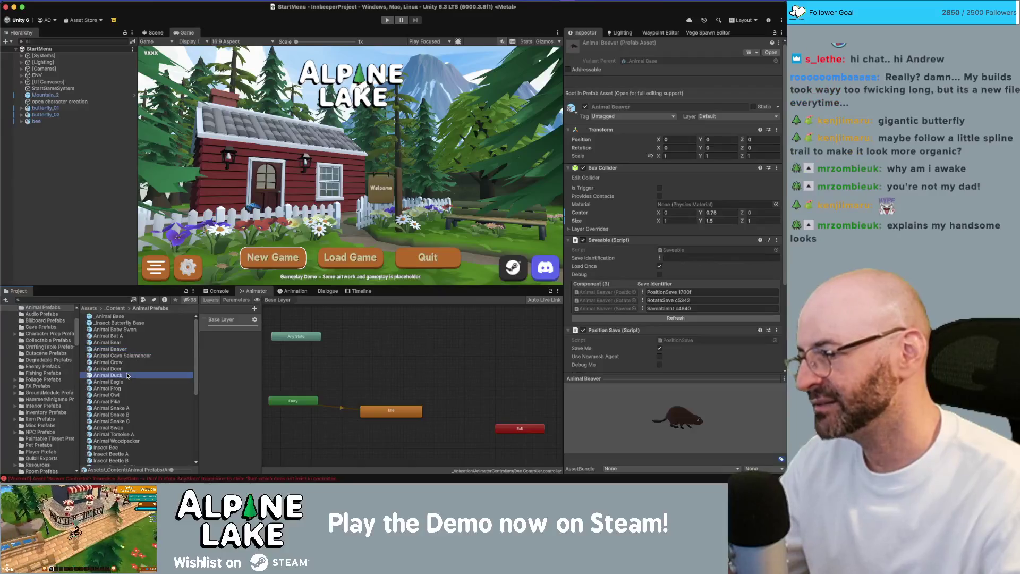
pyautogui.click(118, 394)
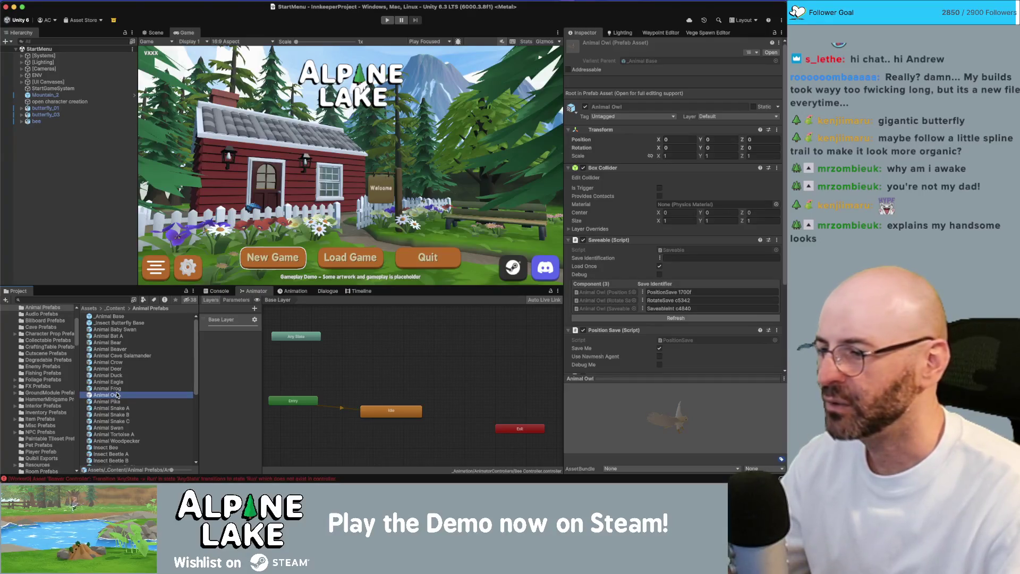
pyautogui.scroll(-1, 122, 390)
pyautogui.scroll(-1, 122, 390)
pyautogui.scroll(-1, 116, 406)
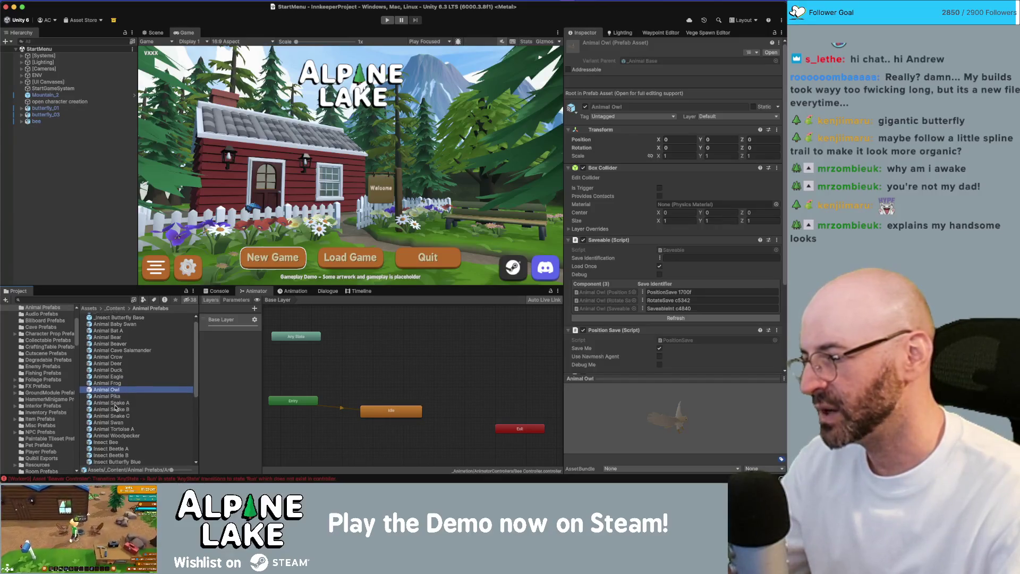
pyautogui.scroll(-3, 116, 407)
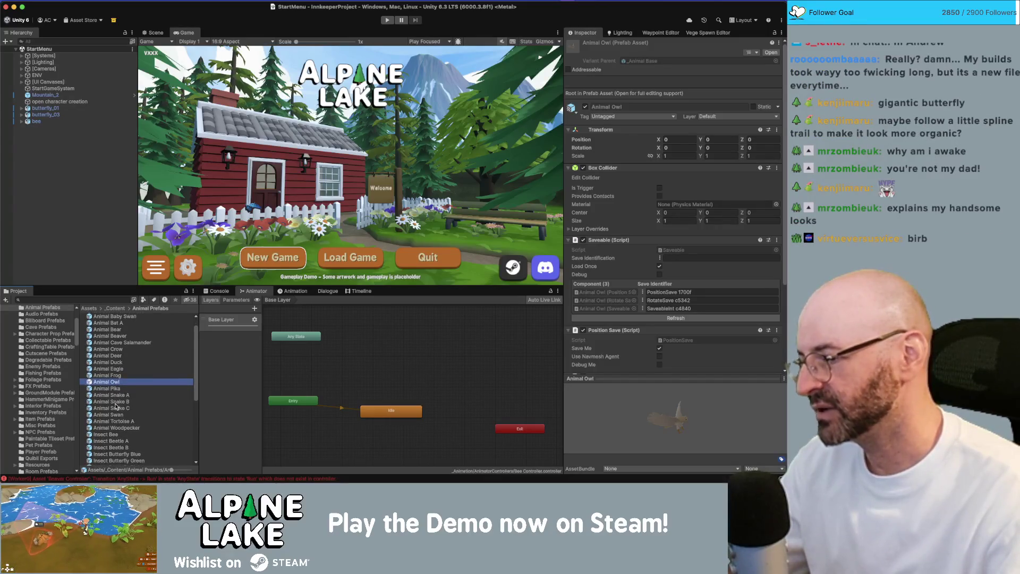
pyautogui.scroll(-10, 116, 406)
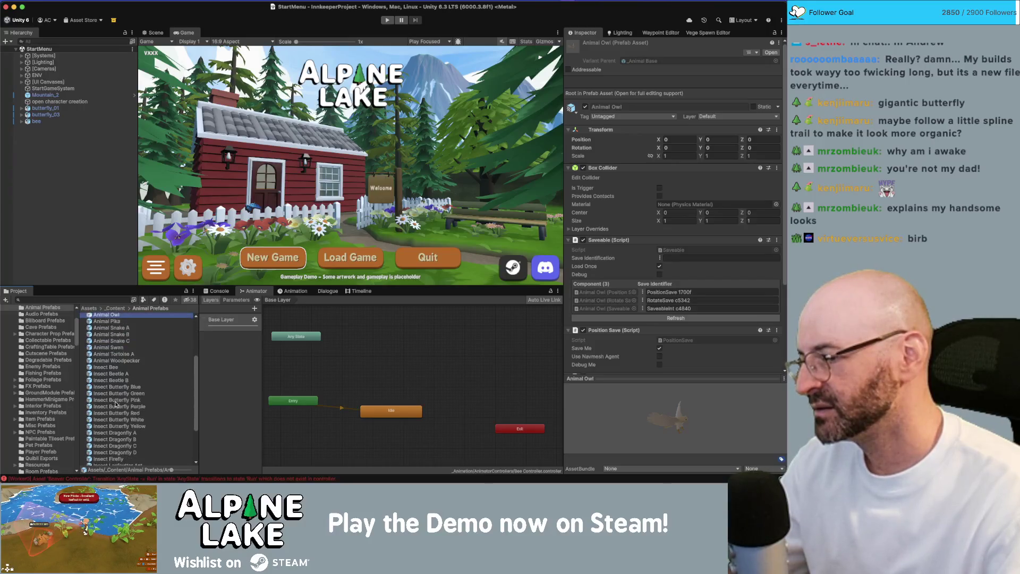
pyautogui.scroll(-5, 116, 405)
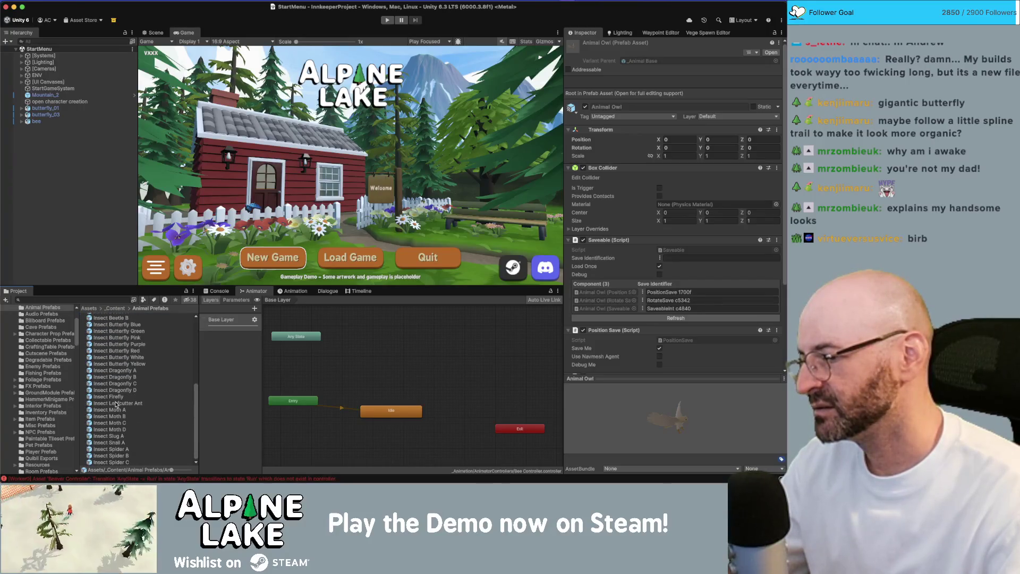
pyautogui.click(117, 404)
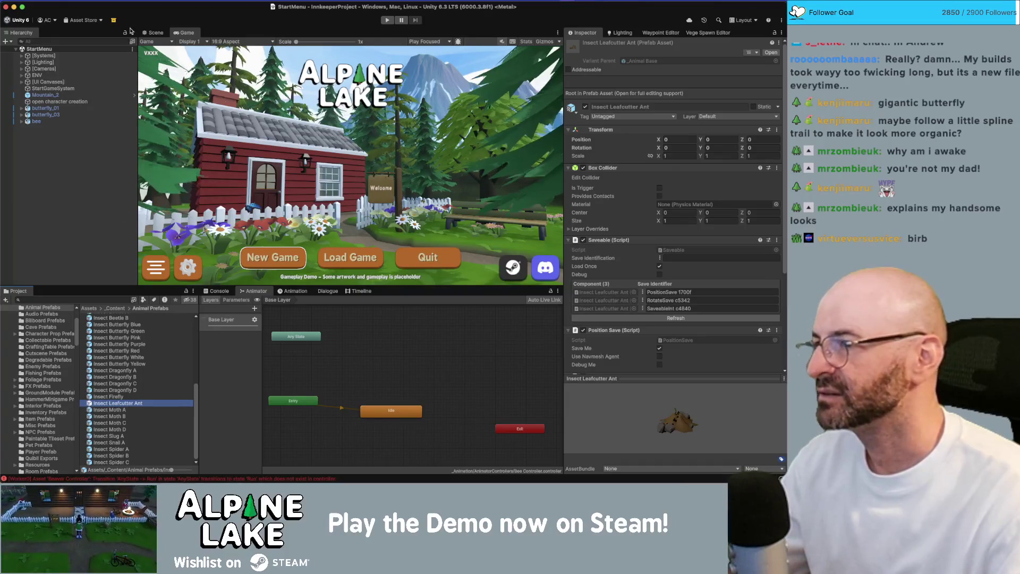
# Place the Insect Leafcutter Ant prefab beside the house and frame it.
pyautogui.click(154, 33)
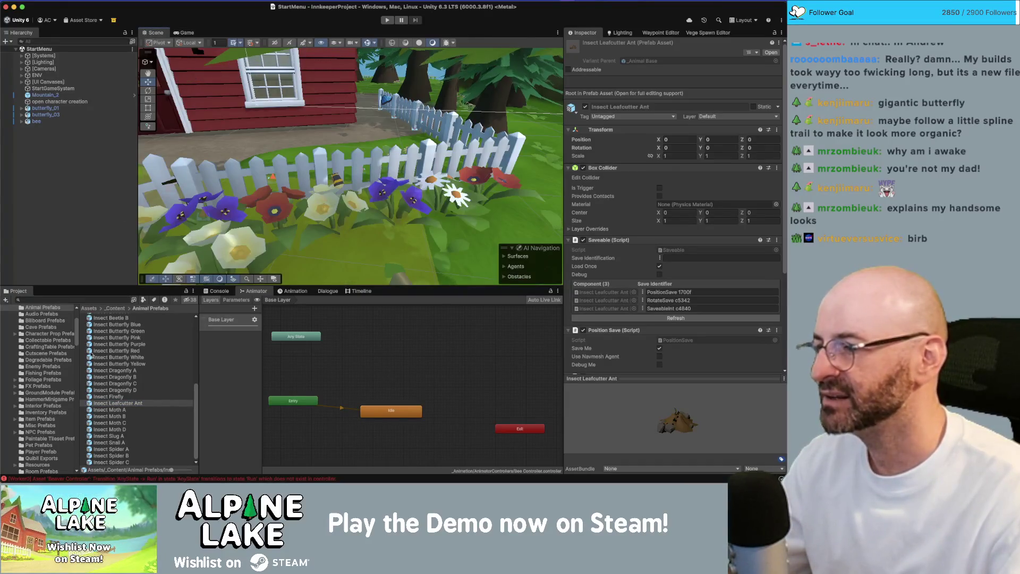
pyautogui.scroll(3, 262, 200)
pyautogui.scroll(-2, 262, 201)
pyautogui.moveTo(116, 403)
pyautogui.mouseDown()
pyautogui.moveTo(479, 138)
pyautogui.moveTo(291, 138)
pyautogui.moveTo(287, 149)
pyautogui.mouseUp()
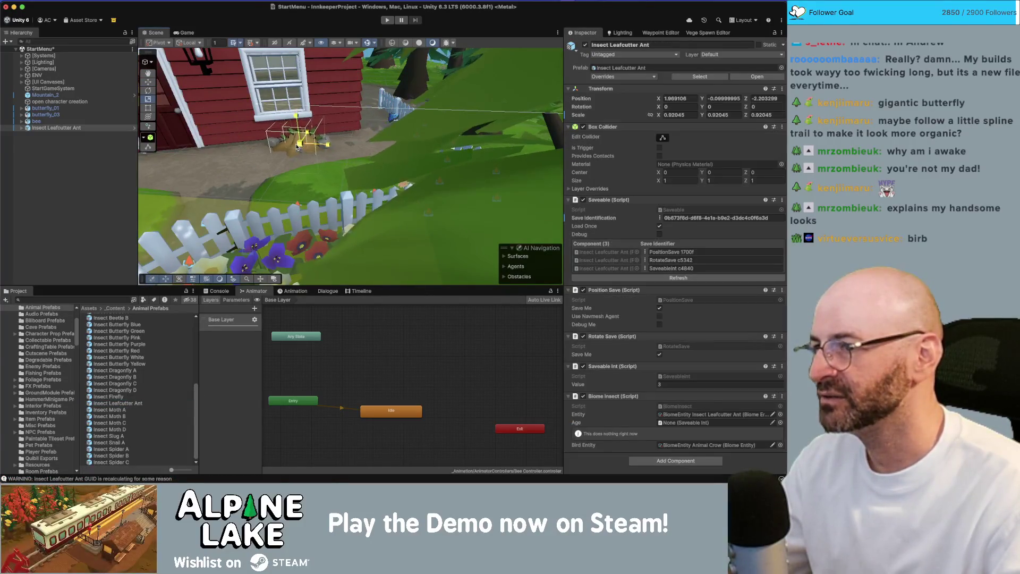
pyautogui.press('f')
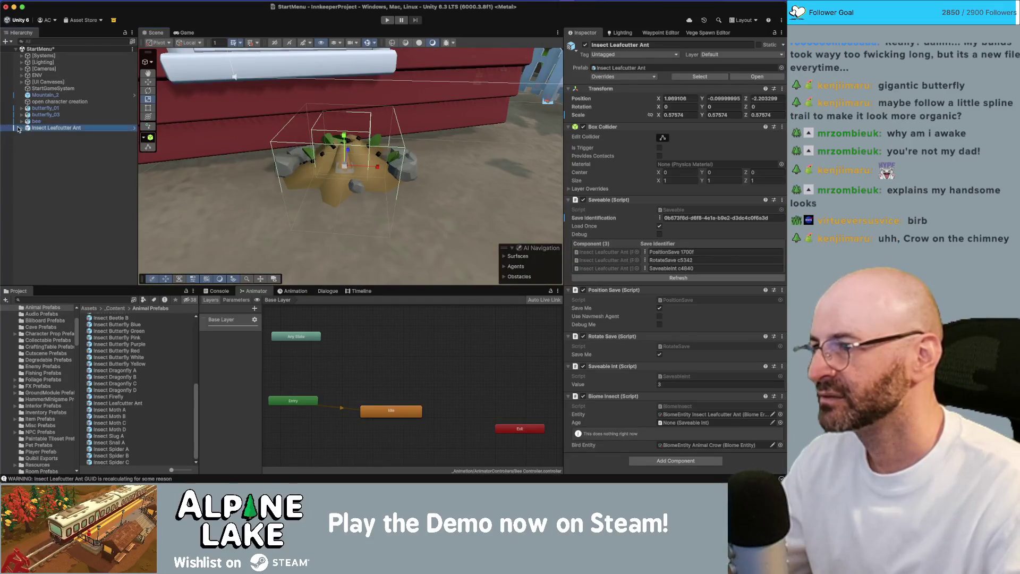
# Pull anthill_a out to the top level and delete the remaining leafcutter ant object.
pyautogui.click(21, 128)
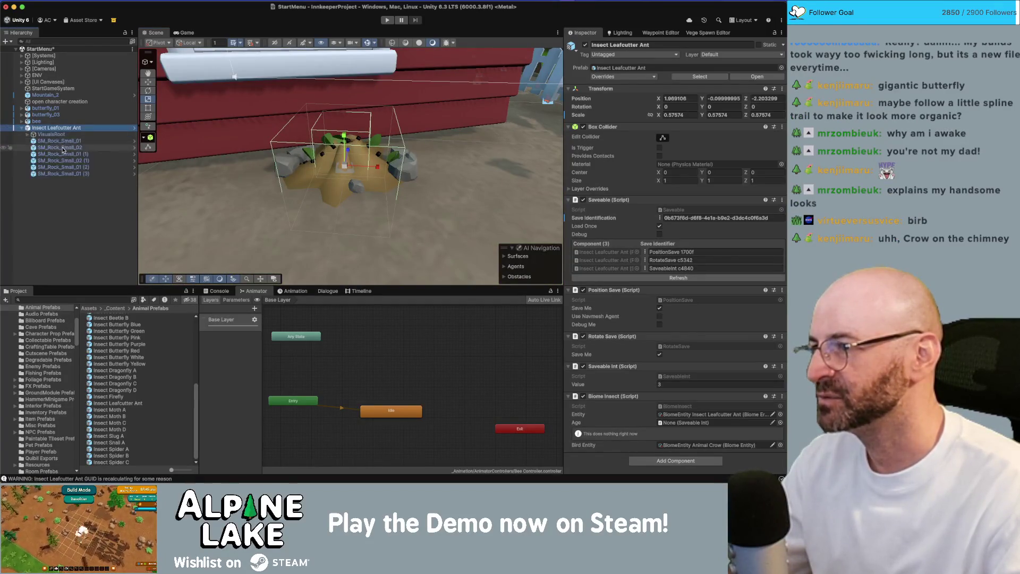
pyautogui.click(51, 134)
pyautogui.click(27, 135)
pyautogui.click(52, 148)
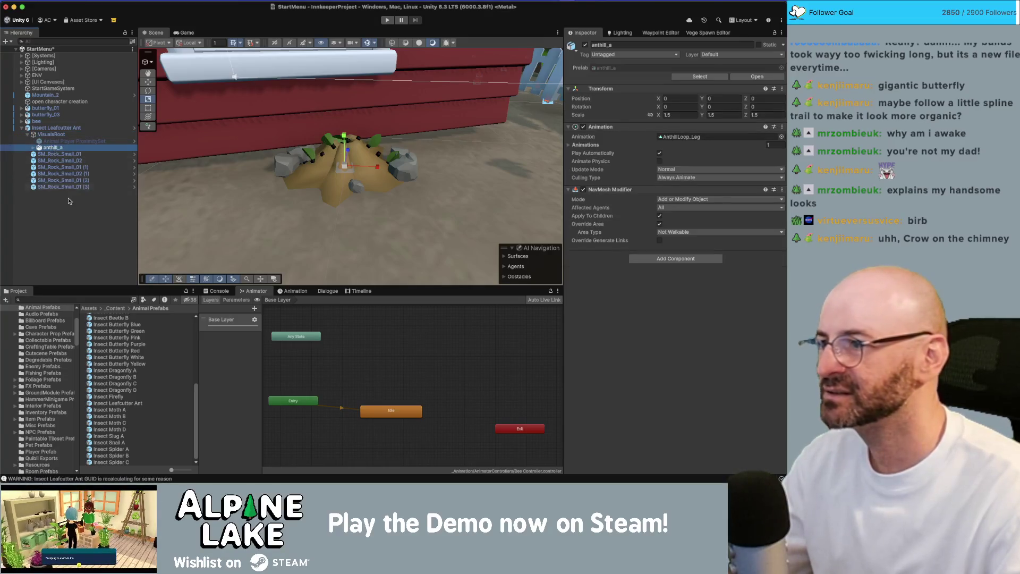
pyautogui.moveTo(68, 201); pyautogui.dragTo(58, 160)
pyautogui.click(51, 129)
pyautogui.press('super+BackSpace')
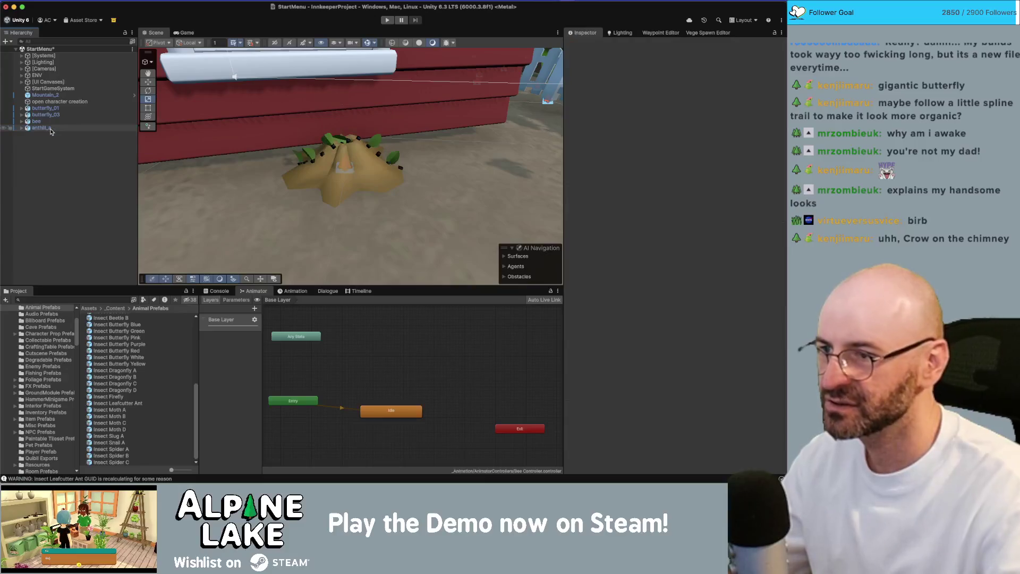
# Shrink anthill_a slightly, to about 0.85, and preview it in the Game view.
pyautogui.click(51, 129)
pyautogui.press('f')
pyautogui.moveTo(348, 174)
pyautogui.mouseDown()
pyautogui.moveTo(340, 170)
pyautogui.moveTo(366, 162)
pyautogui.mouseUp()
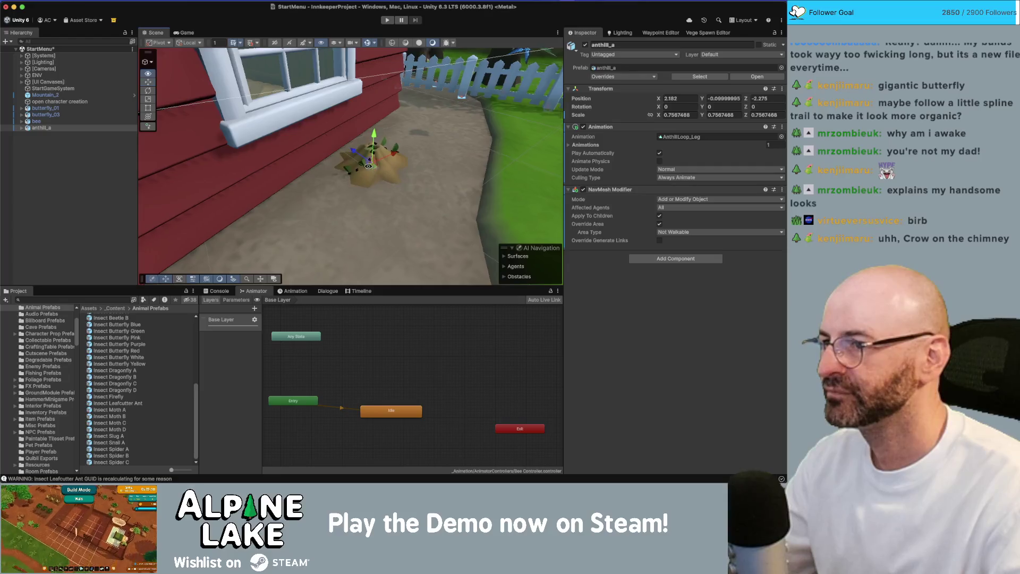
pyautogui.click(188, 34)
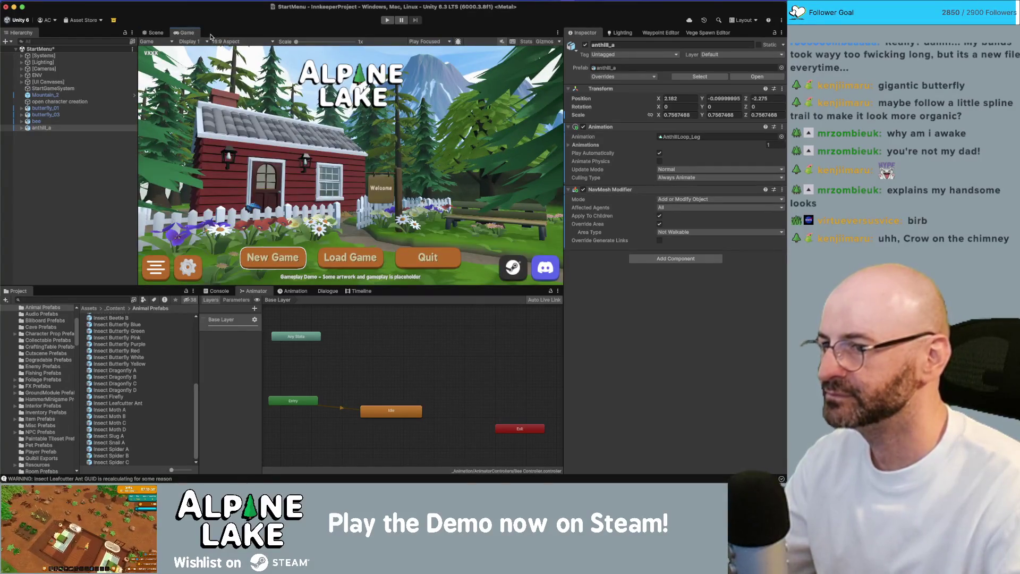
pyautogui.click(156, 33)
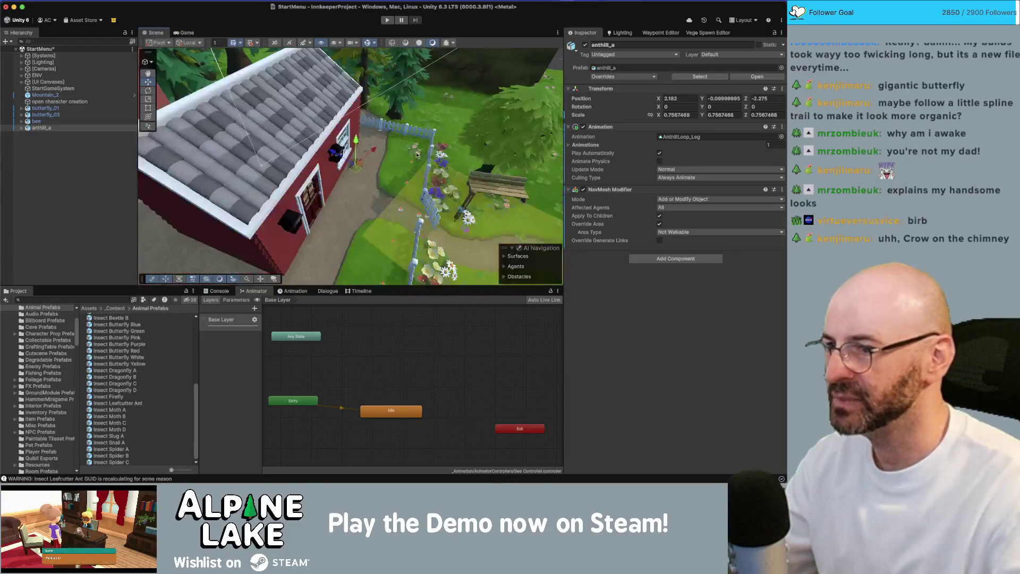
# Move anthill_a beside the bench at Position Y 0 and check it in the Game view.
pyautogui.moveTo(260, 126)
pyautogui.mouseDown()
pyautogui.moveTo(399, 166)
pyautogui.moveTo(348, 151)
pyautogui.mouseUp()
pyautogui.press('f')
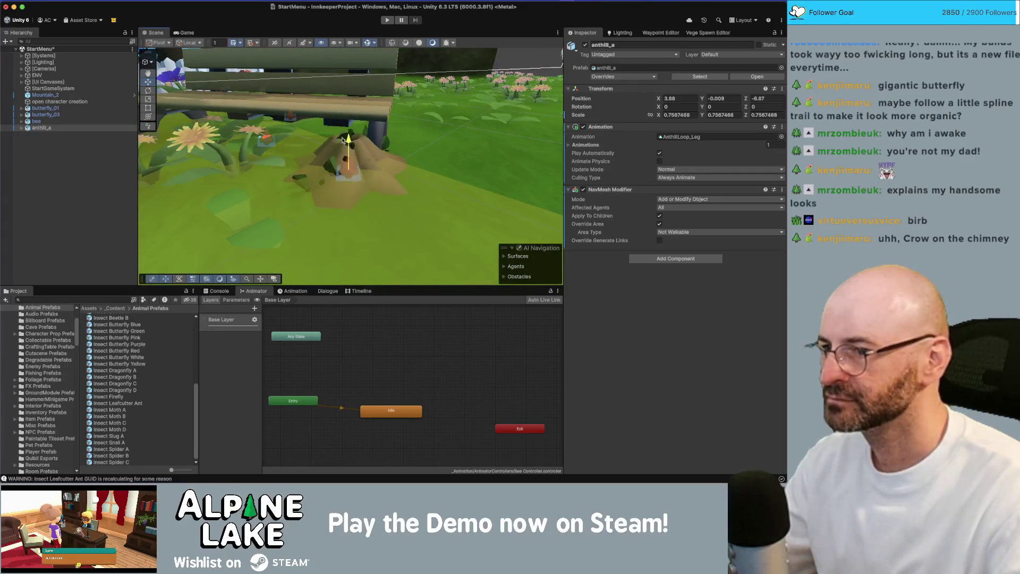
pyautogui.click(713, 99)
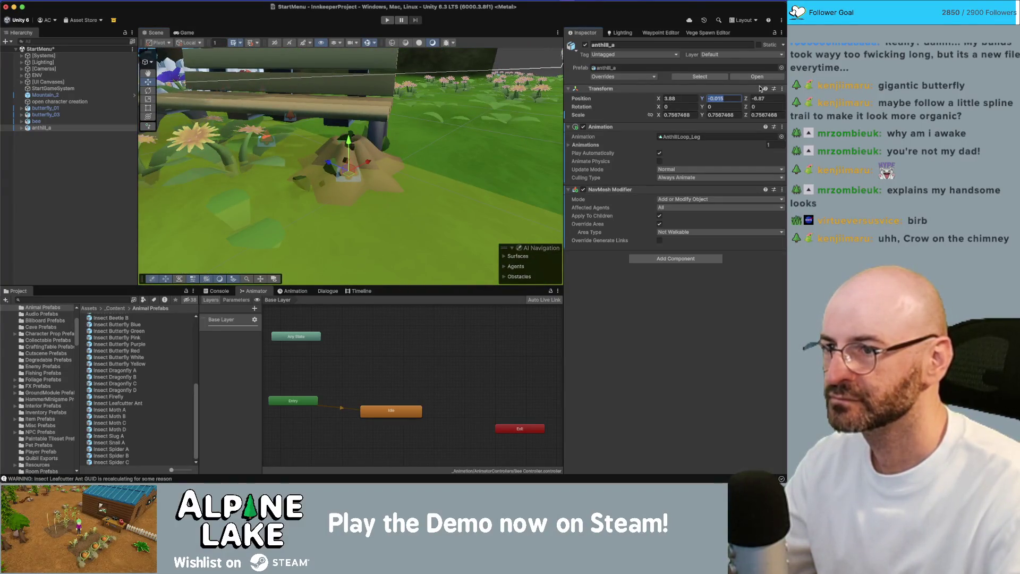
pyautogui.write('0')
pyautogui.press('Return')
pyautogui.moveTo(340, 133)
pyautogui.mouseDown()
pyautogui.moveTo(345, 115)
pyautogui.moveTo(340, 154)
pyautogui.moveTo(409, 157)
pyautogui.moveTo(175, 136)
pyautogui.mouseUp()
pyautogui.press('f')
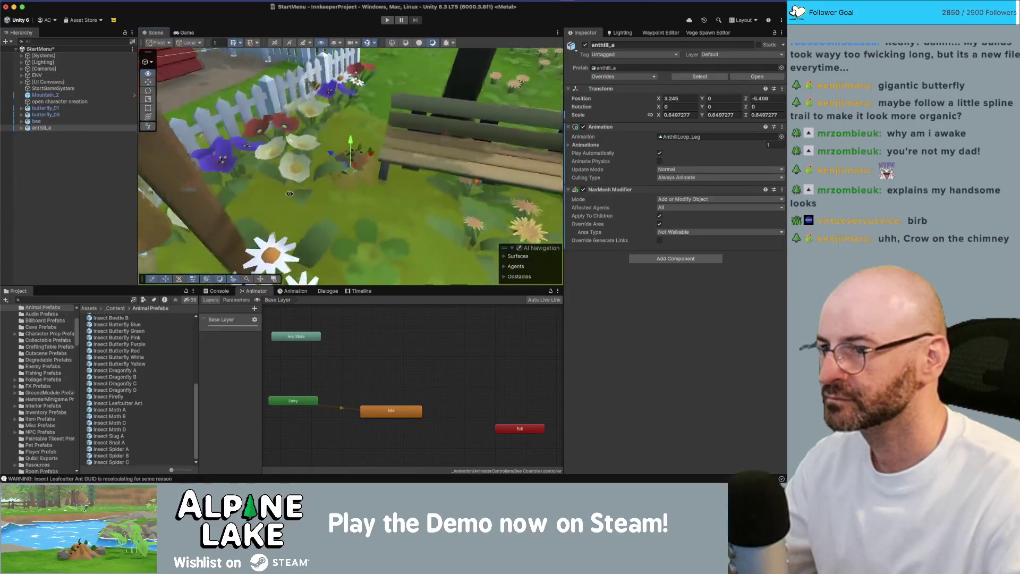
pyautogui.moveTo(346, 177); pyautogui.dragTo(352, 178)
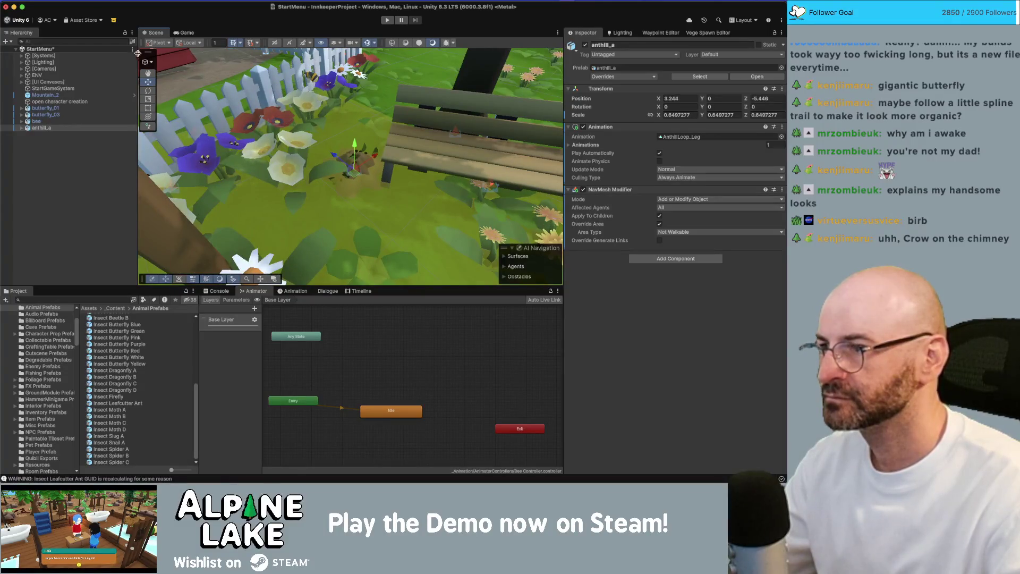
pyautogui.click(180, 33)
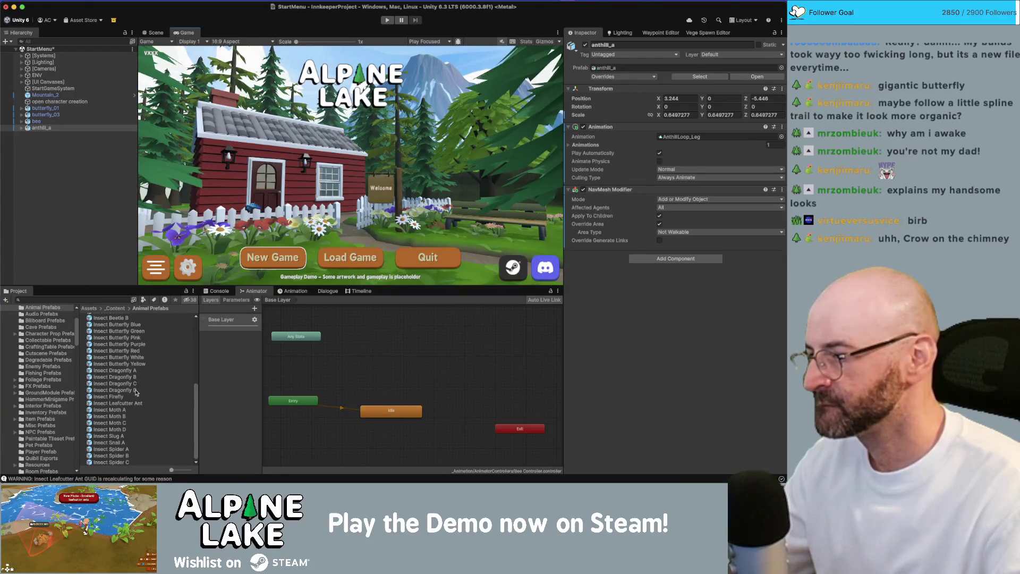
# Add the Insect Snail A prefab to the scene and detach its snail model from VisualsRoot.
pyautogui.click(124, 435)
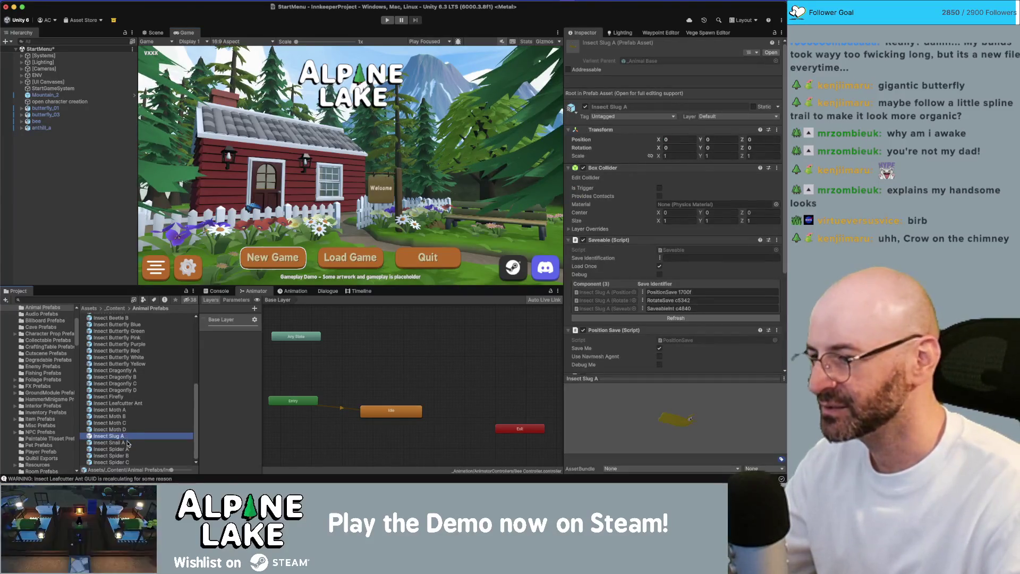
pyautogui.click(127, 443)
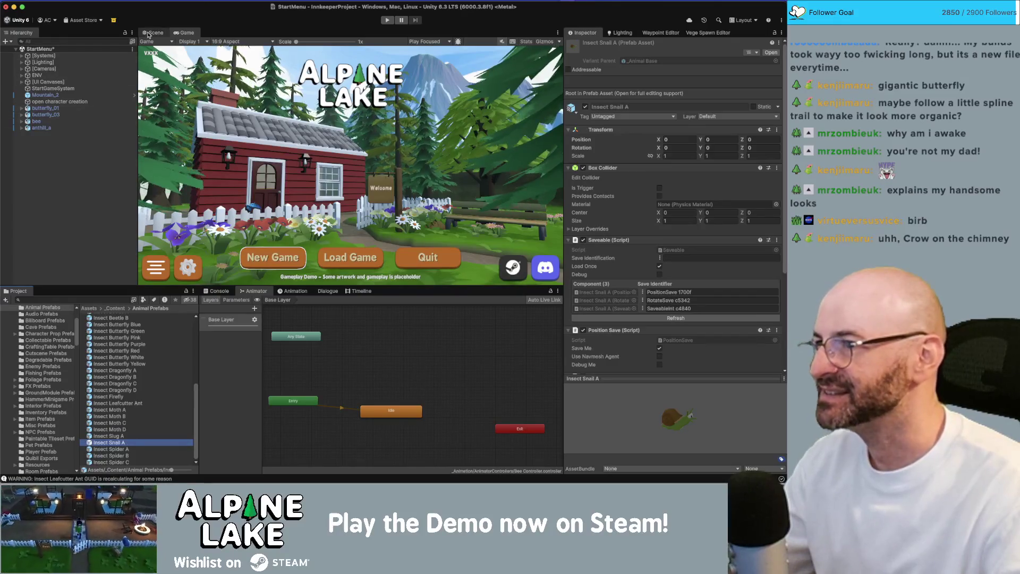
pyautogui.moveTo(105, 444); pyautogui.dragTo(72, 231)
pyautogui.click(22, 134)
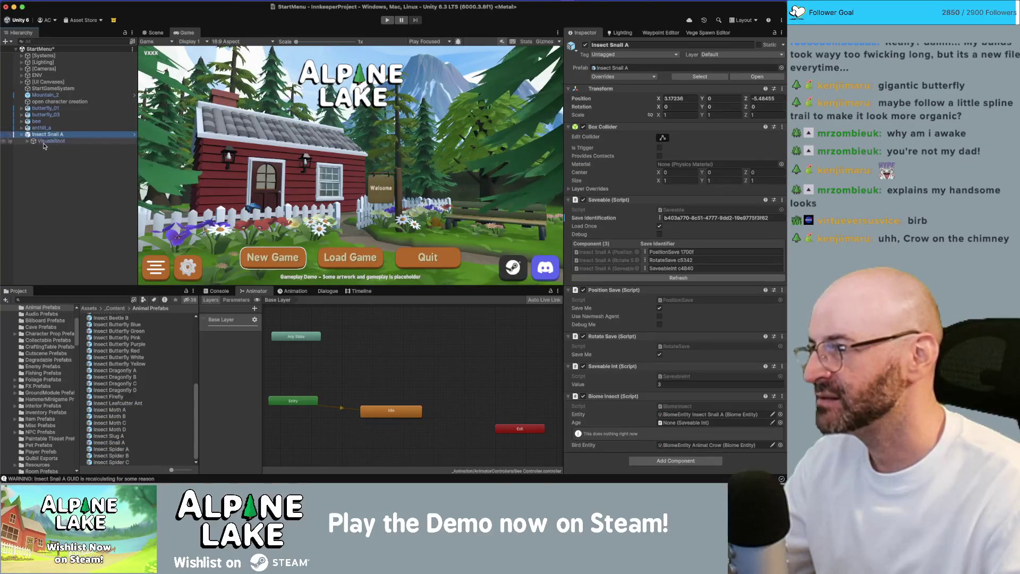
pyautogui.click(47, 141)
pyautogui.click(28, 140)
pyautogui.click(48, 154)
pyautogui.moveTo(48, 154); pyautogui.dragTo(32, 160)
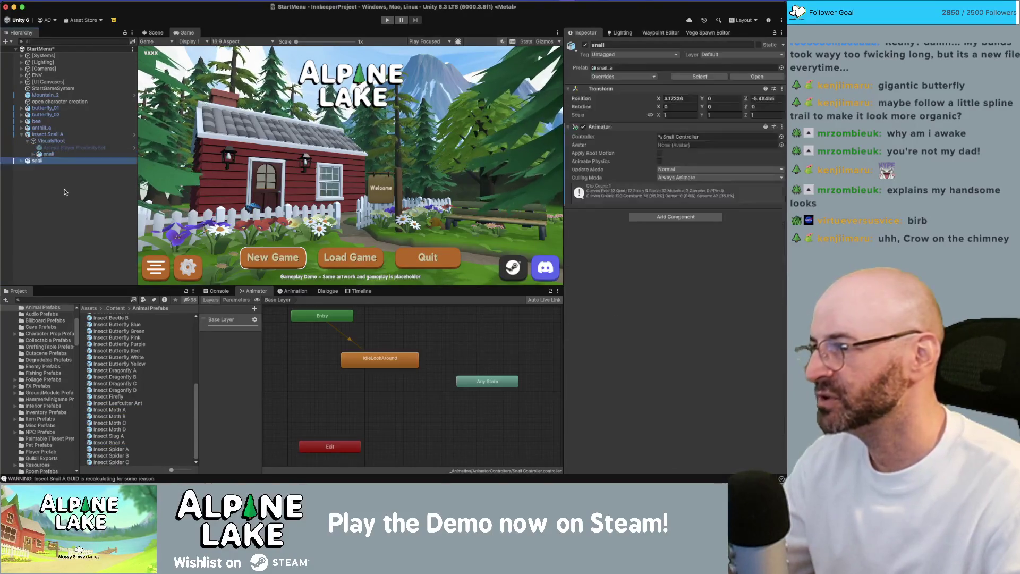
# Move the snail across the garden ground and delete the leftover Insect Snail A wrapper.
pyautogui.click(155, 32)
pyautogui.press('f')
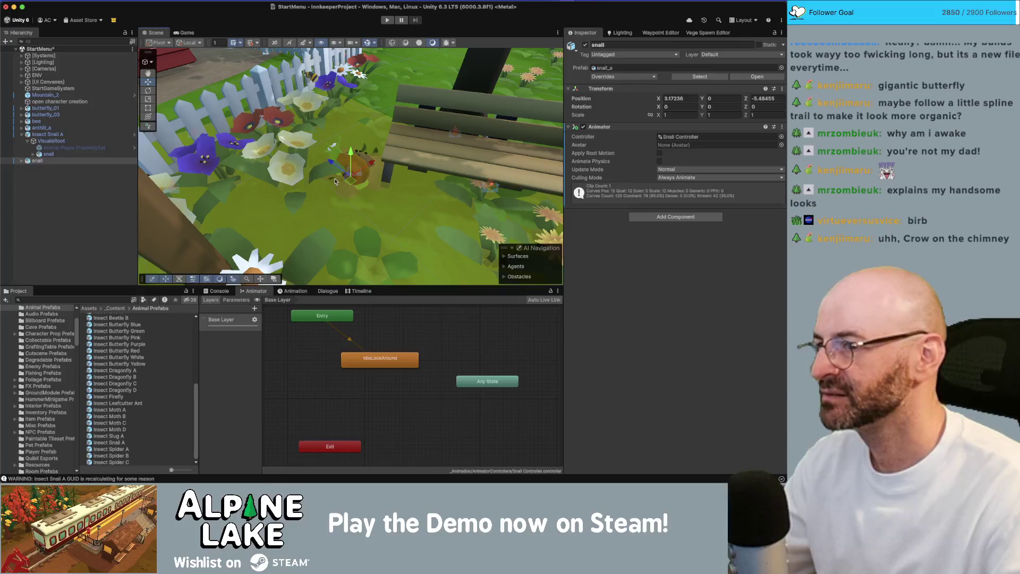
pyautogui.moveTo(350, 174); pyautogui.dragTo(362, 129)
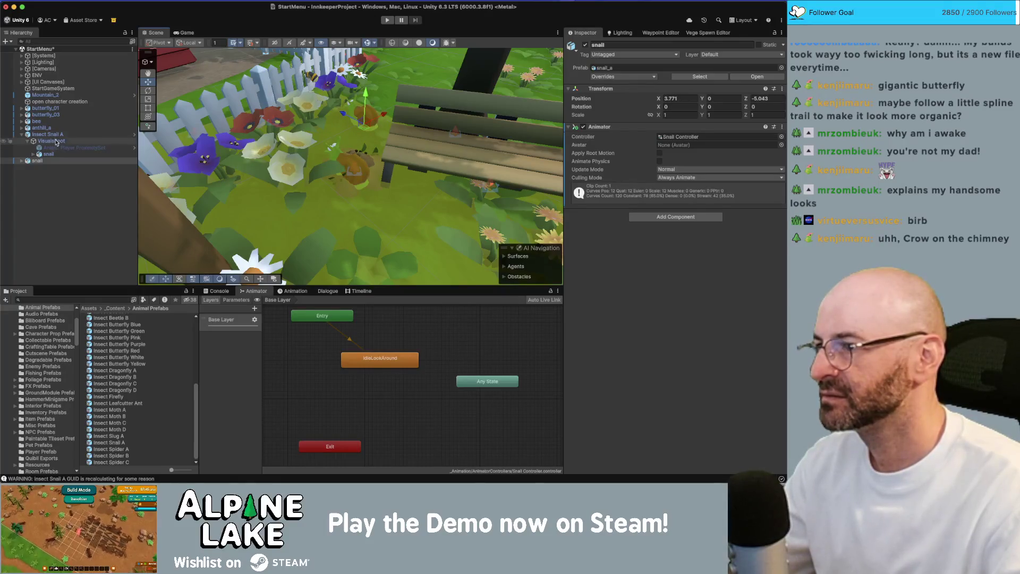
pyautogui.click(122, 134)
pyautogui.press('super+BackSpace')
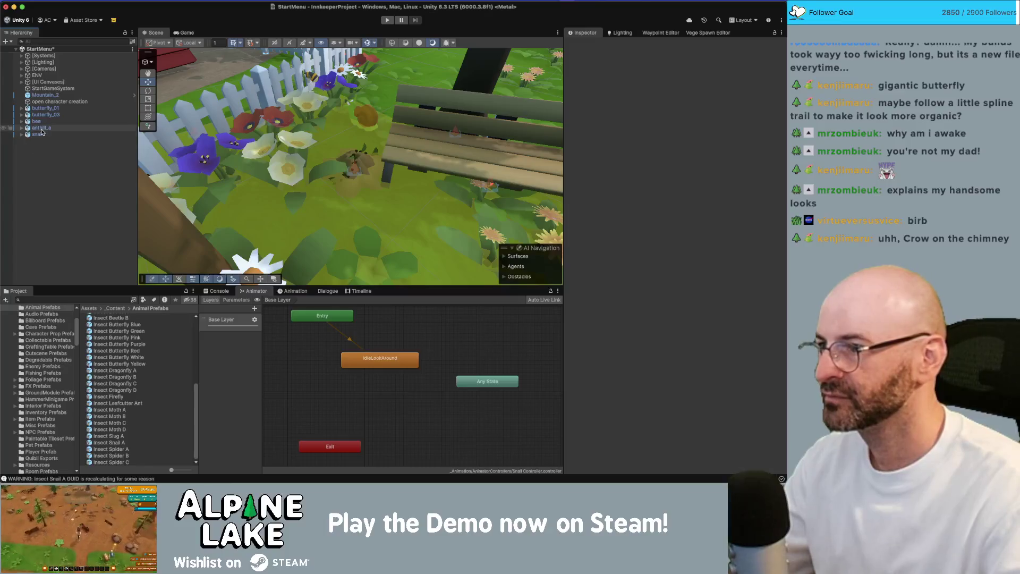
# Move the snail toward the fence, tilt it upright and shrink it to about half size.
pyautogui.click(39, 134)
pyautogui.press('f')
pyautogui.moveTo(377, 157); pyautogui.dragTo(232, 177)
pyautogui.press('e')
pyautogui.press('f')
pyautogui.press('w')
pyautogui.moveTo(352, 180)
pyautogui.mouseDown()
pyautogui.moveTo(364, 160)
pyautogui.moveTo(337, 187)
pyautogui.moveTo(371, 167)
pyautogui.moveTo(372, 124)
pyautogui.mouseUp()
pyautogui.press('e')
pyautogui.press('r')
pyautogui.press('f')
# Rotate the snail -90 on X and nudge it into place.
pyautogui.press('e')
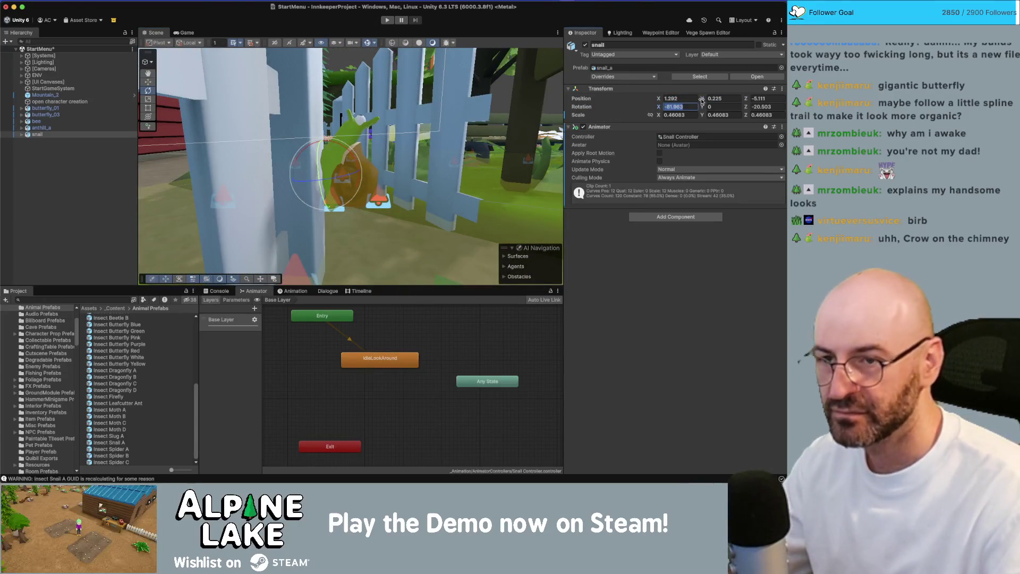
pyautogui.write('-90')
pyautogui.press('Return')
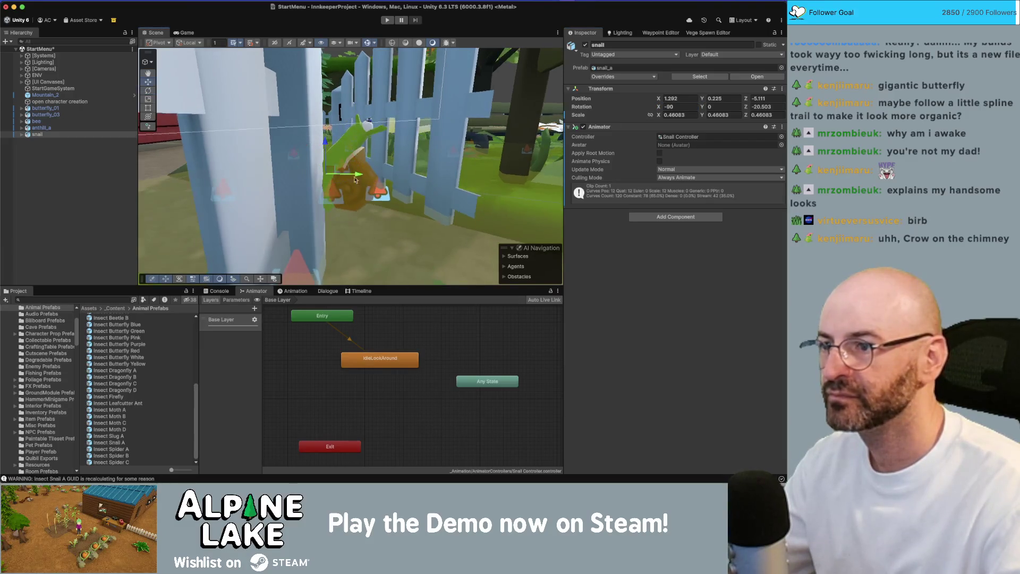
pyautogui.press('w')
pyautogui.moveTo(343, 174); pyautogui.dragTo(328, 149)
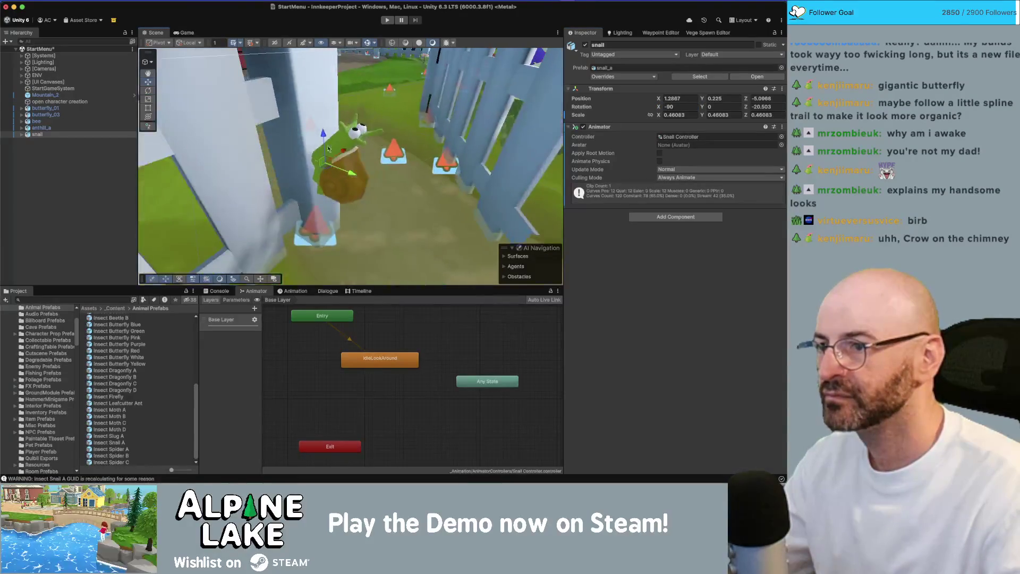
# Raise the snail to height 0.48 and rotate it onto the fence post, checking the menu camera.
pyautogui.click(187, 33)
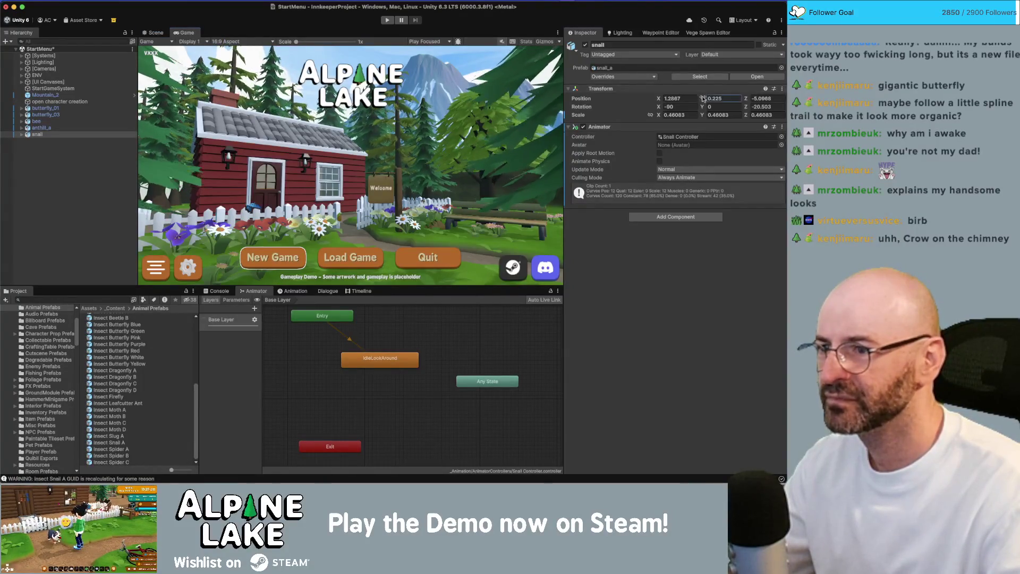
pyautogui.moveTo(703, 99); pyautogui.dragTo(708, 100)
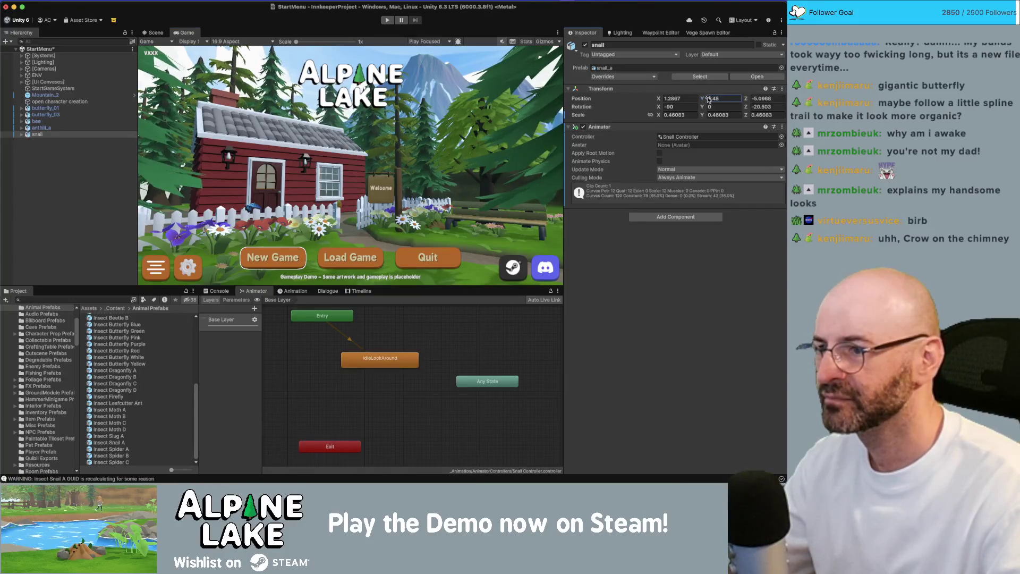
pyautogui.click(156, 33)
pyautogui.press('f')
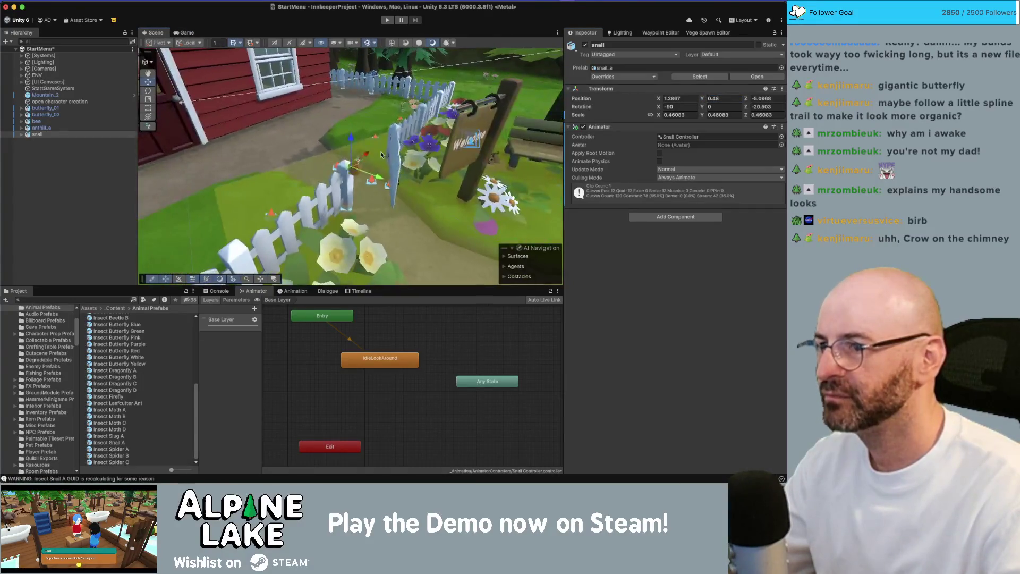
pyautogui.moveTo(378, 159); pyautogui.dragTo(363, 164)
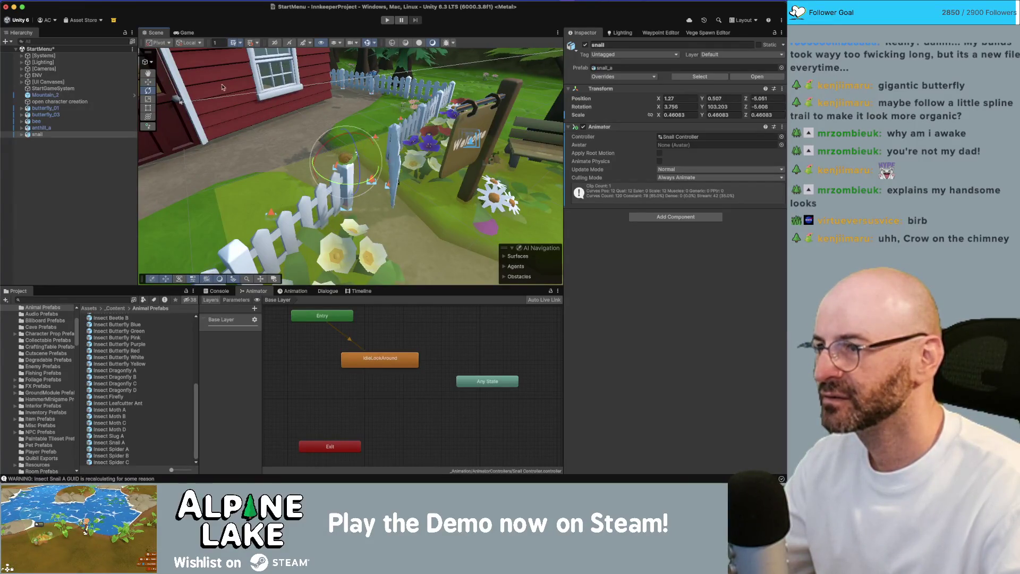
pyautogui.click(183, 33)
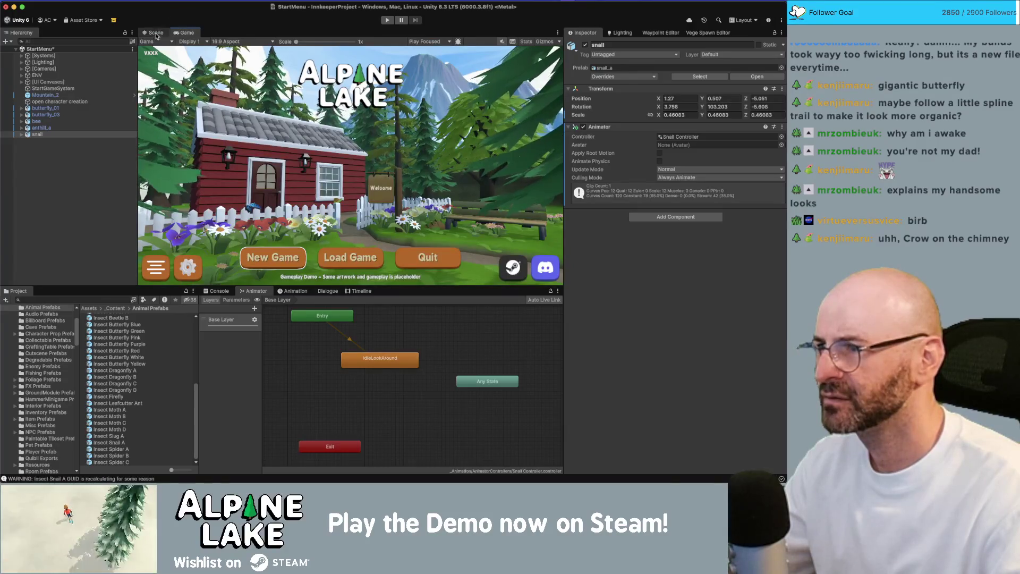
pyautogui.click(156, 33)
# Shrink the snail to about 0.39, fine-tune it on the post, and preview the menu full-size.
pyautogui.moveTo(414, 157); pyautogui.dragTo(345, 163)
pyautogui.press('f')
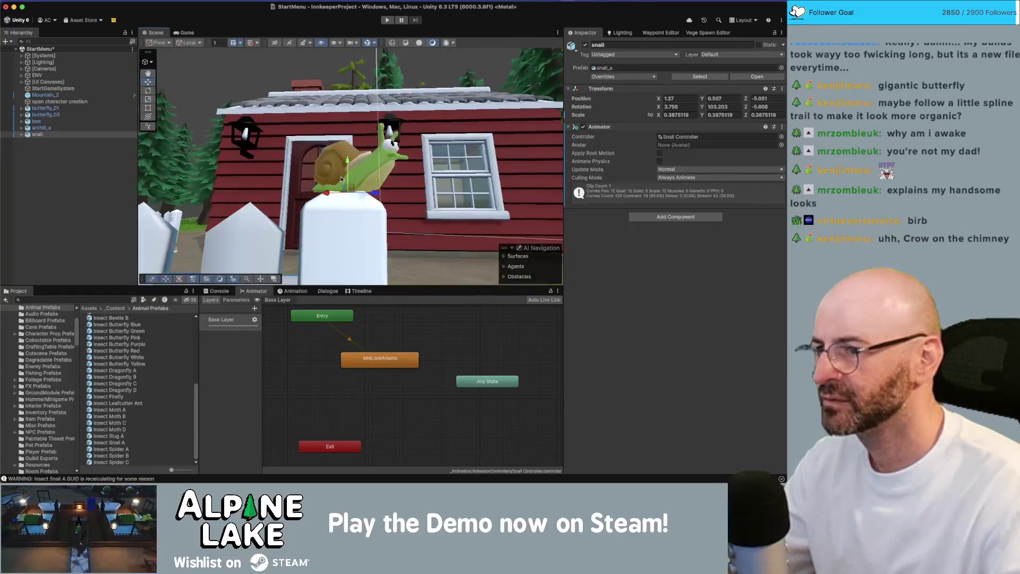
pyautogui.moveTo(348, 188)
pyautogui.mouseDown()
pyautogui.moveTo(324, 195)
pyautogui.moveTo(337, 189)
pyautogui.moveTo(321, 174)
pyautogui.moveTo(341, 194)
pyautogui.mouseUp()
pyautogui.press('e')
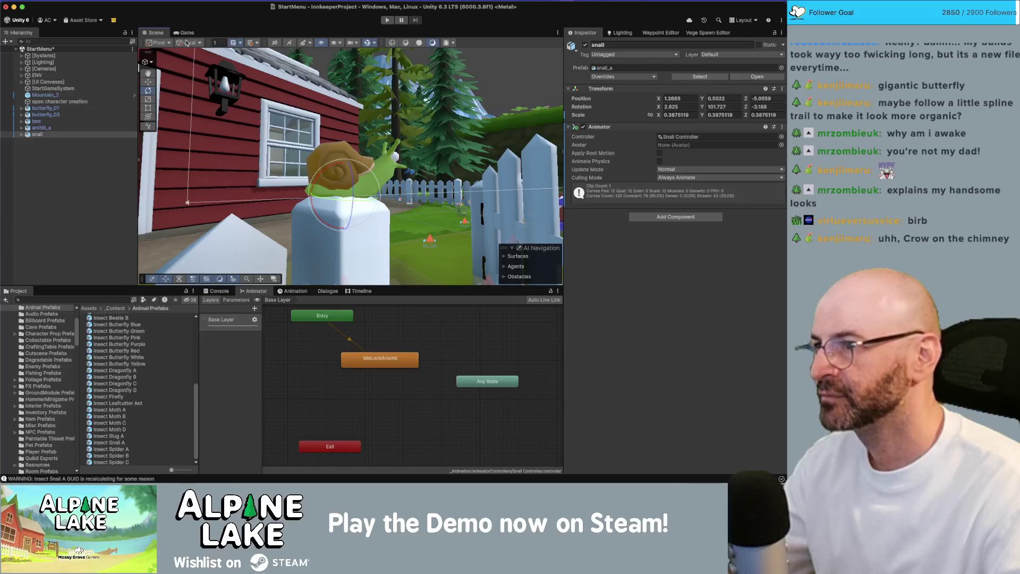
pyautogui.click(185, 32)
pyautogui.doubleClick(185, 33)
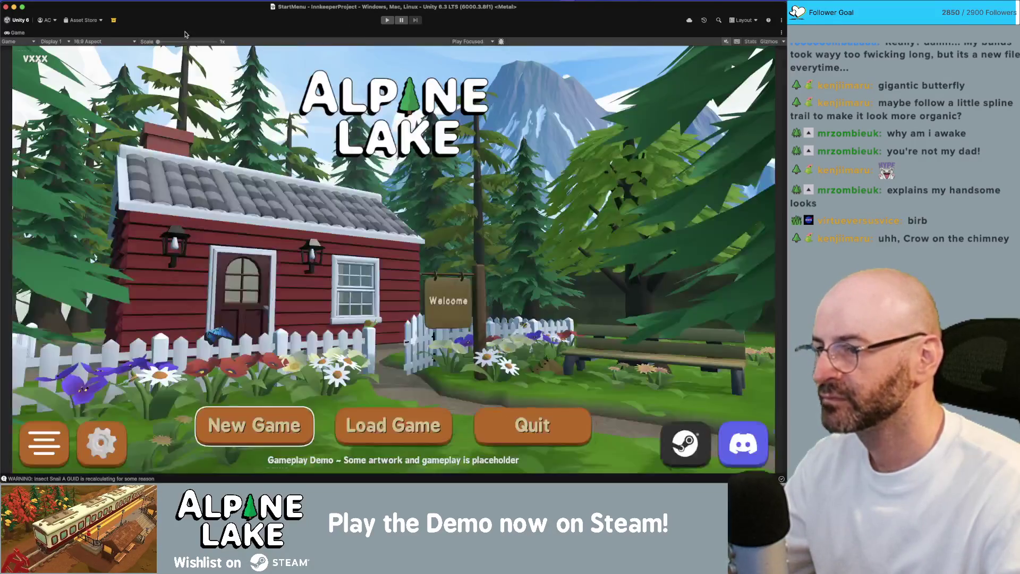
# Play-test the maximized start menu, stop it, and restore the full editor layout.
pyautogui.click(388, 21)
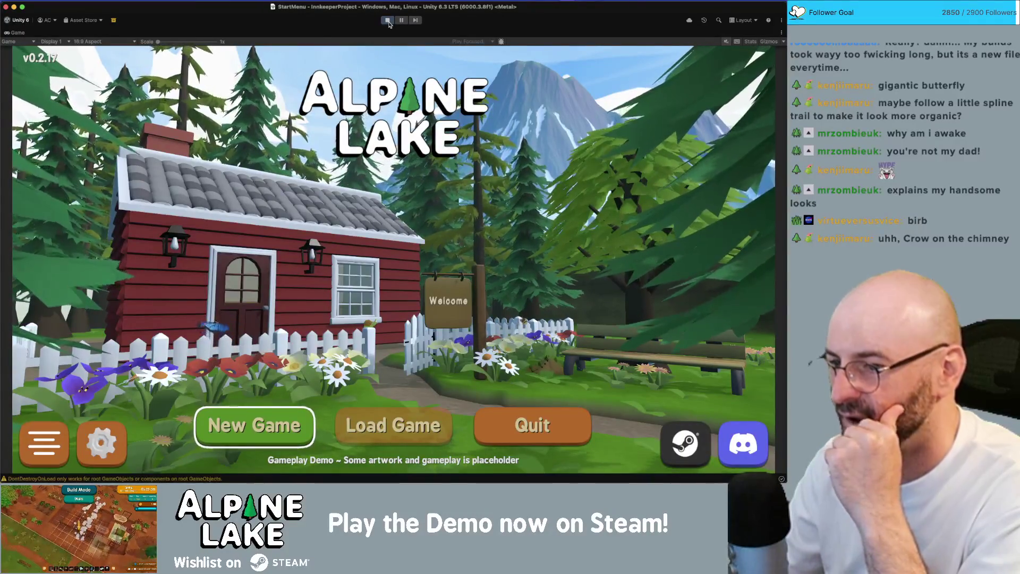
pyautogui.click(388, 20)
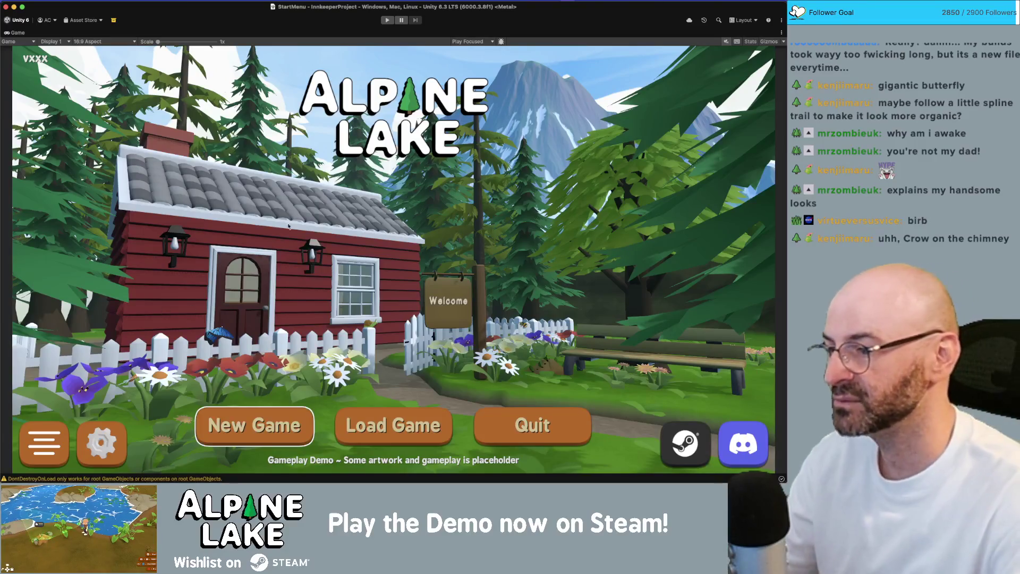
pyautogui.doubleClick(17, 33)
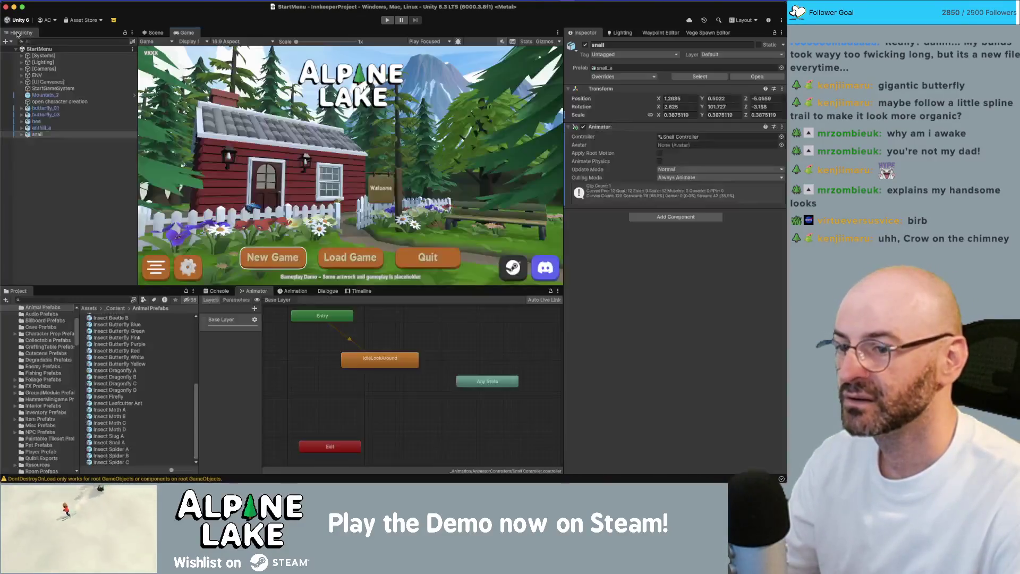
# Search the Project for 'crow' and select Animal Crow in its prefab folder.
pyautogui.click(98, 299)
pyautogui.write('crow')
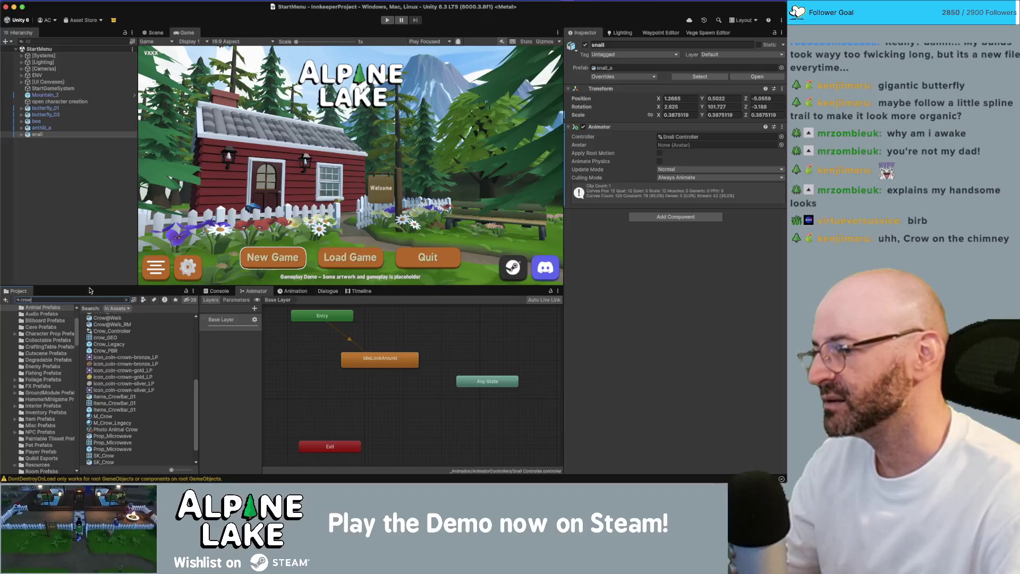
pyautogui.scroll(-2, 103, 398)
pyautogui.scroll(5, 105, 420)
pyautogui.click(116, 318)
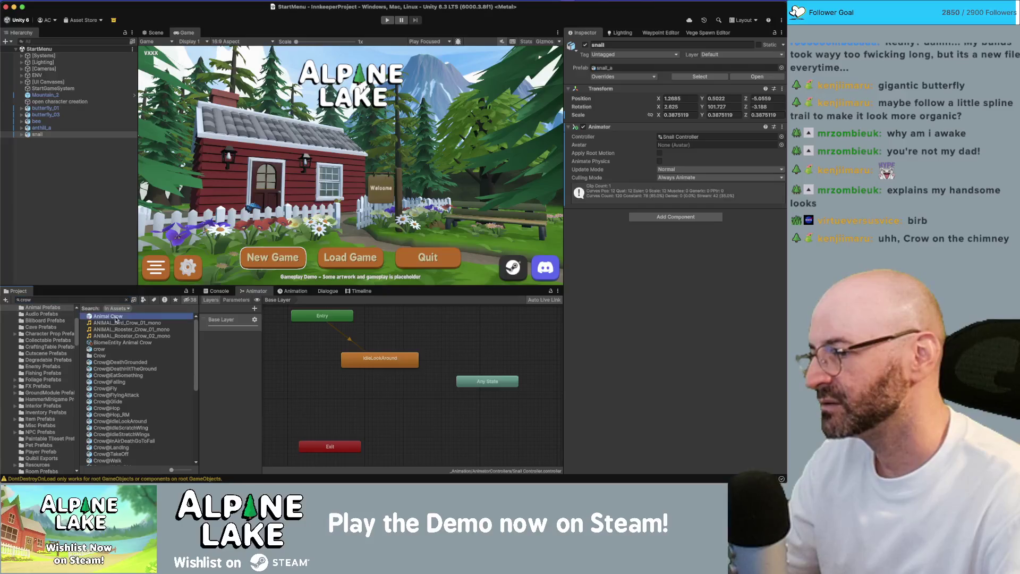
pyautogui.click(125, 300)
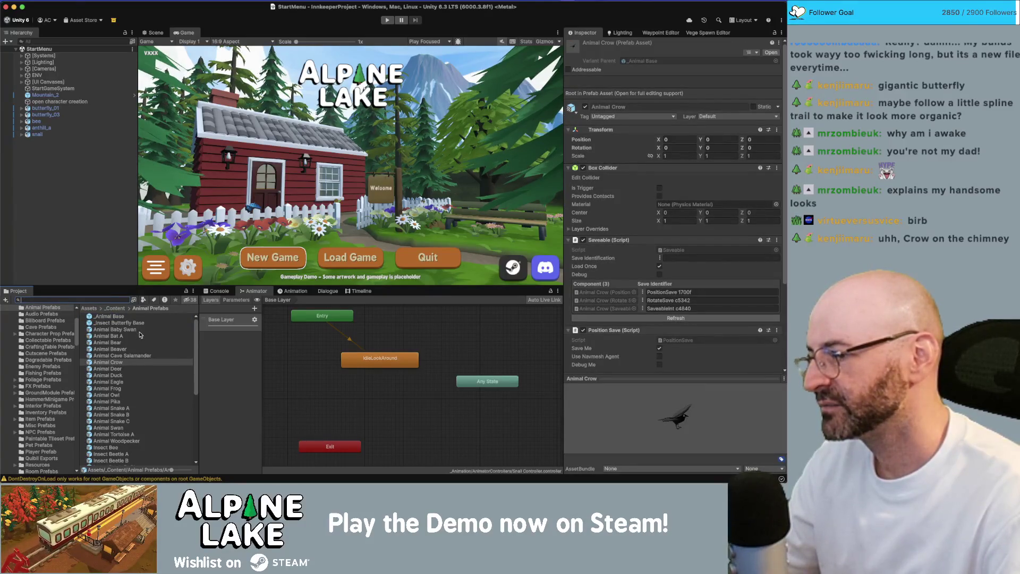
pyautogui.click(125, 361)
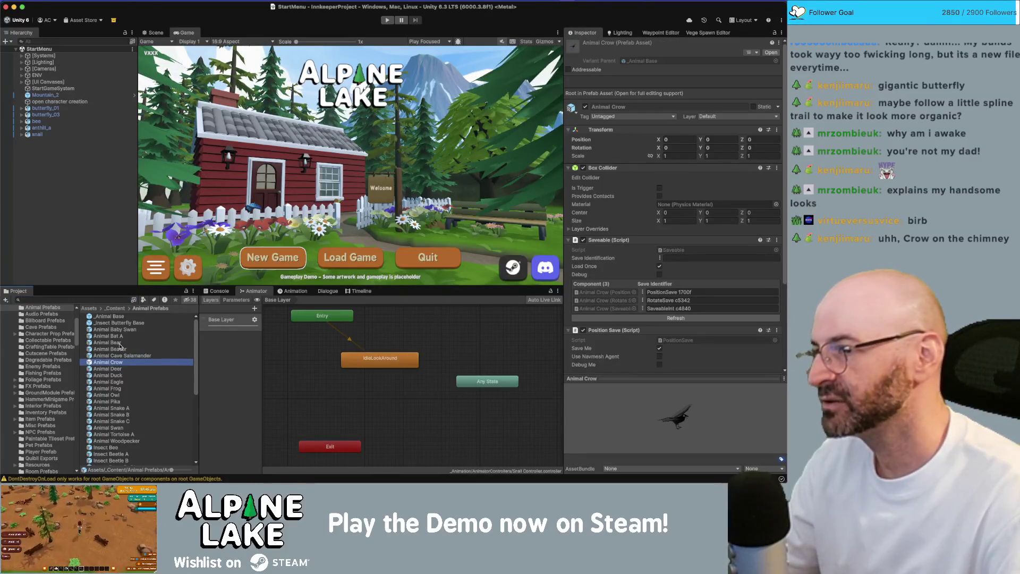
# View the cabin from above, inspect the Animal Eagle prefab and place it by the roof.
pyautogui.click(156, 32)
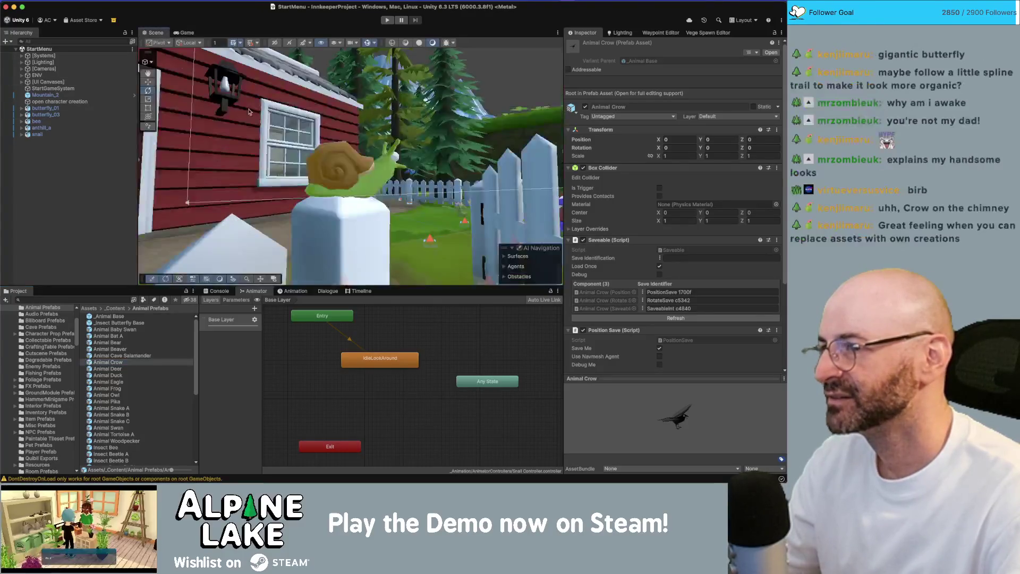
pyautogui.scroll(-10, 270, 148)
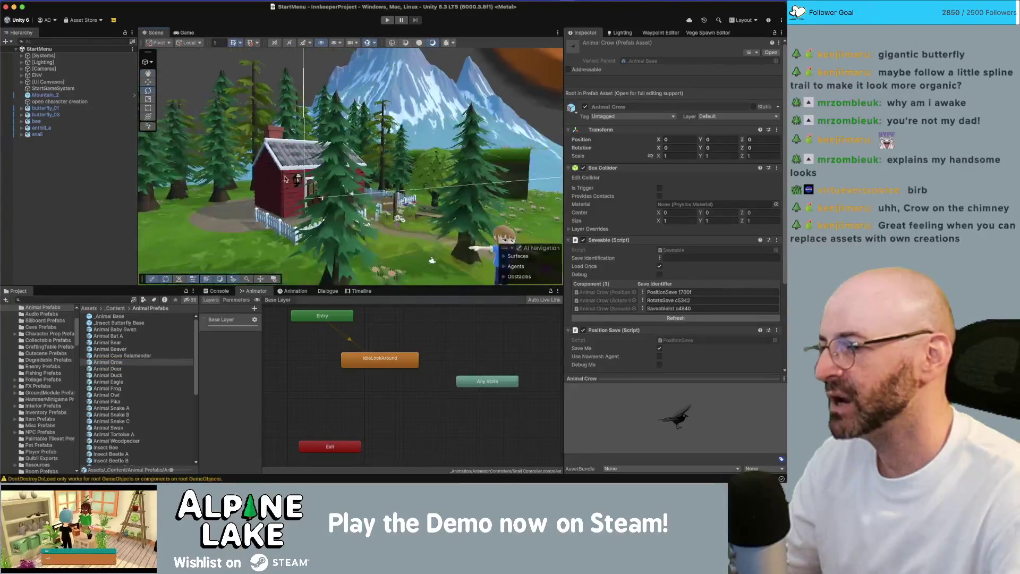
pyautogui.moveTo(228, 195); pyautogui.dragTo(223, 294)
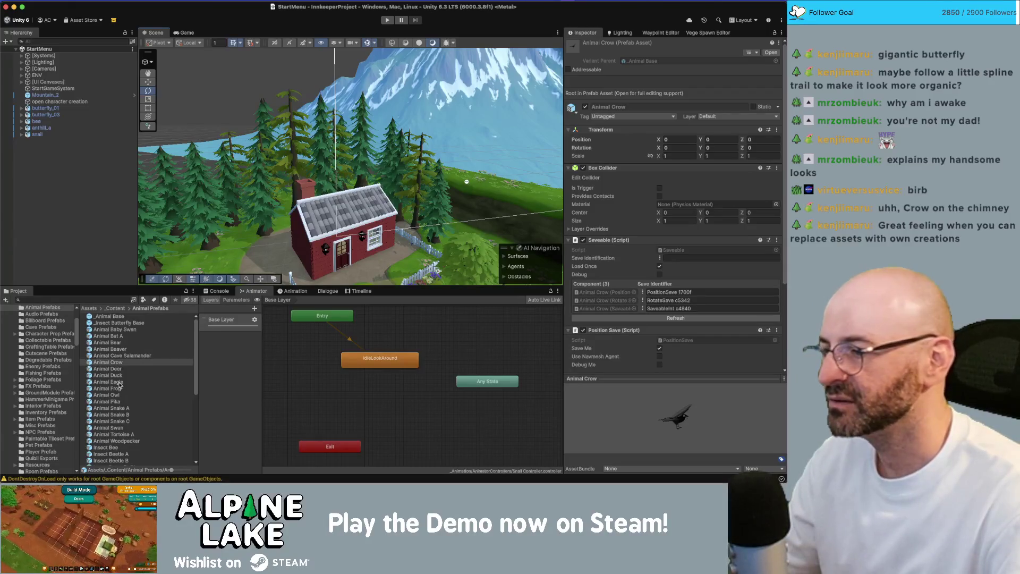
pyautogui.click(108, 382)
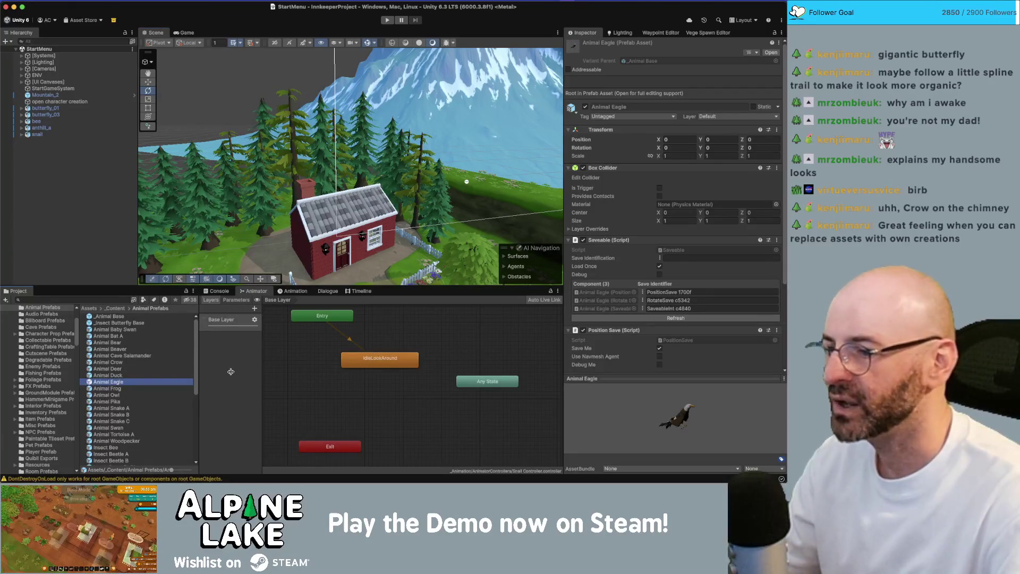
pyautogui.moveTo(701, 410); pyautogui.dragTo(637, 400)
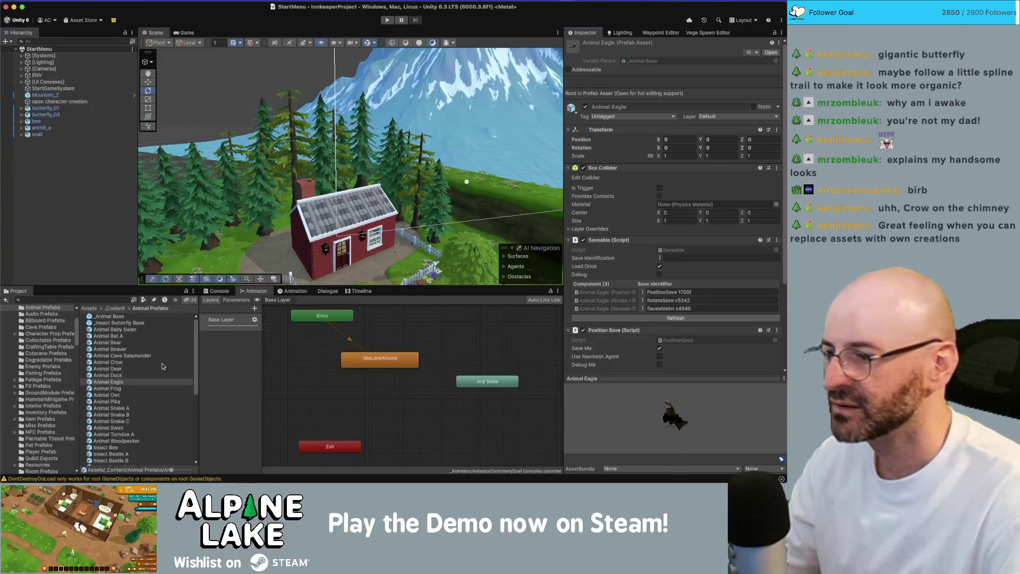
pyautogui.moveTo(116, 384)
pyautogui.mouseDown()
pyautogui.moveTo(223, 276)
pyautogui.moveTo(317, 212)
pyautogui.mouseUp()
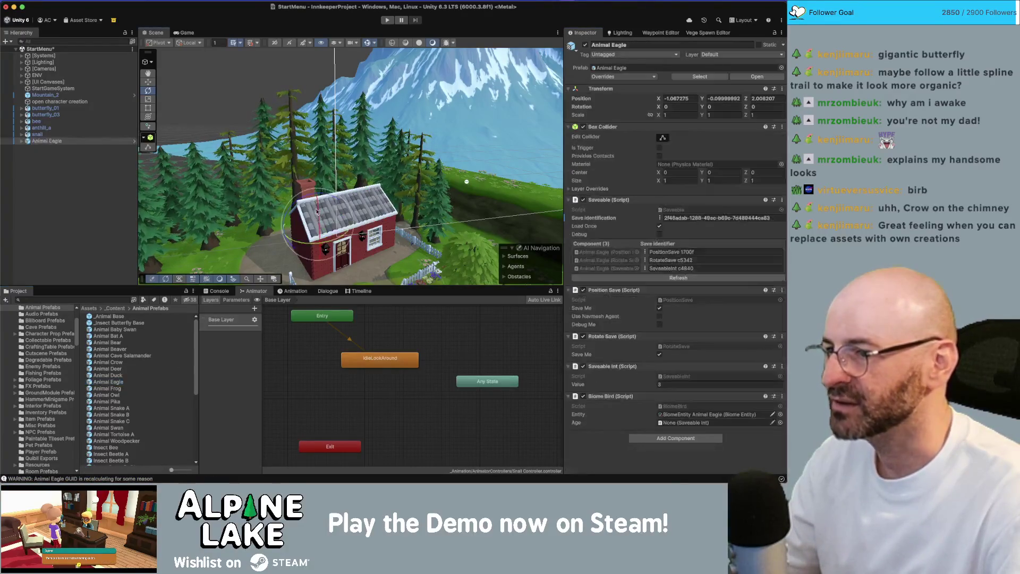
# Orbit the Scene view around the eagle on the chimney.
pyautogui.press('f')
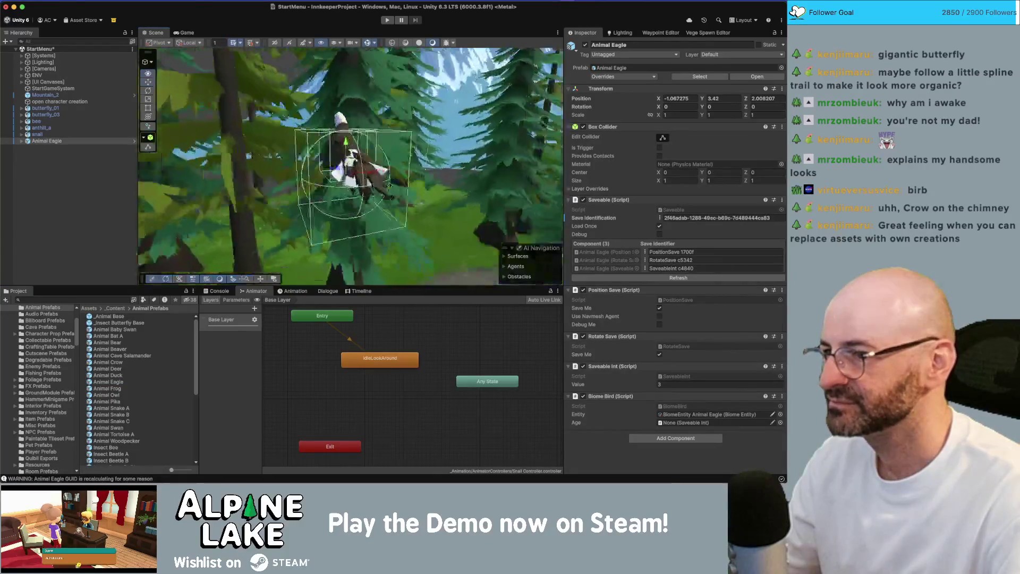
pyautogui.moveTo(323, 154); pyautogui.dragTo(357, 169)
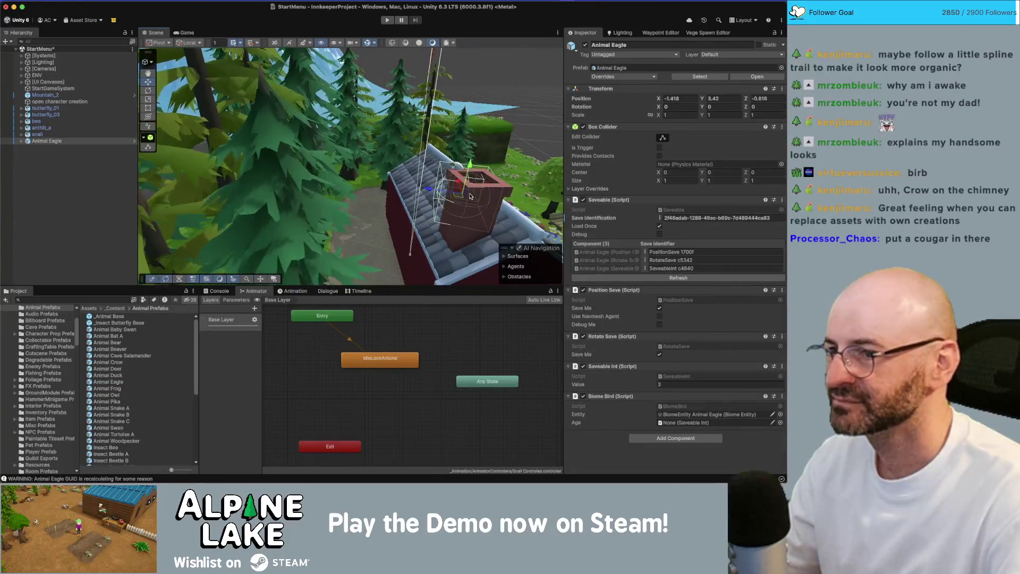
pyautogui.press('f')
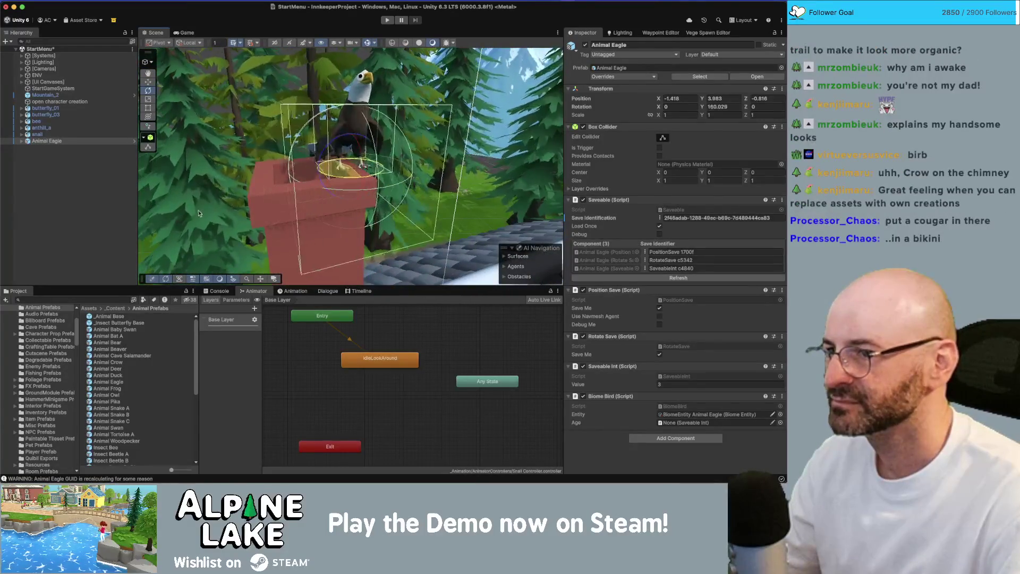
pyautogui.moveTo(301, 169); pyautogui.dragTo(324, 165)
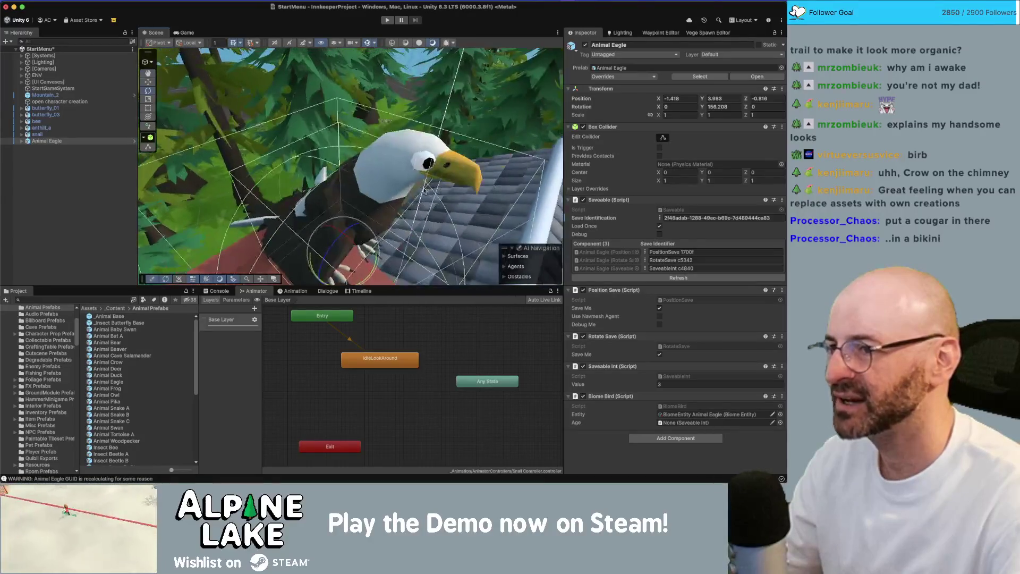
# Select the Eagle model holding the animator and delete the Animal Eagle wrapper.
pyautogui.click(402, 152)
pyautogui.scroll(-2, 377, 159)
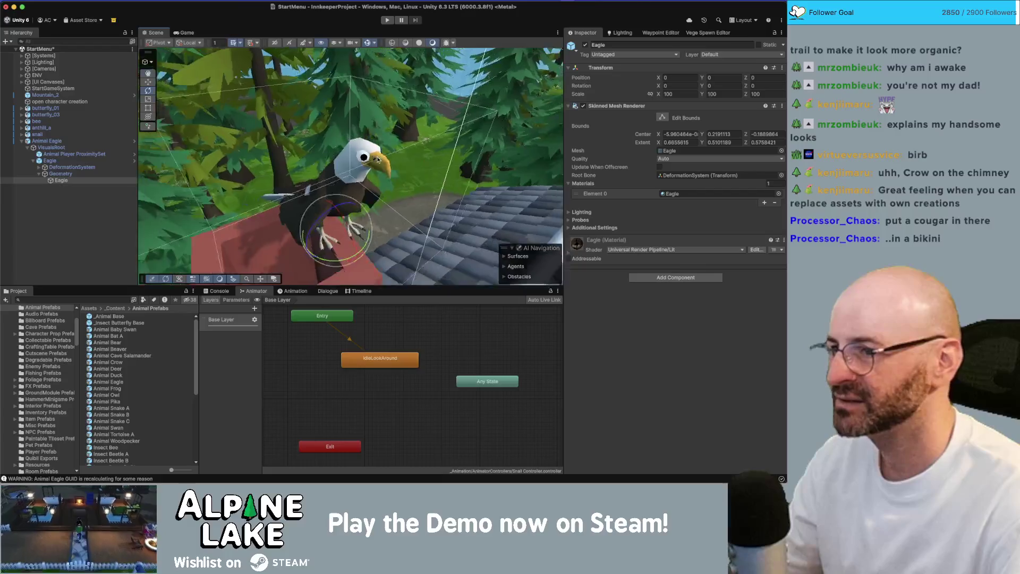
pyautogui.click(87, 161)
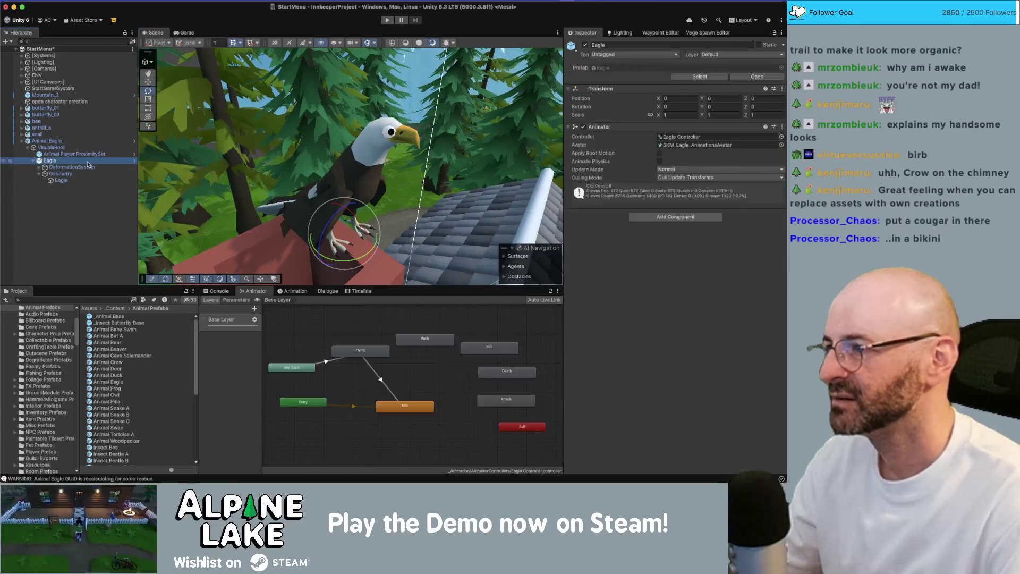
pyautogui.press('Down')
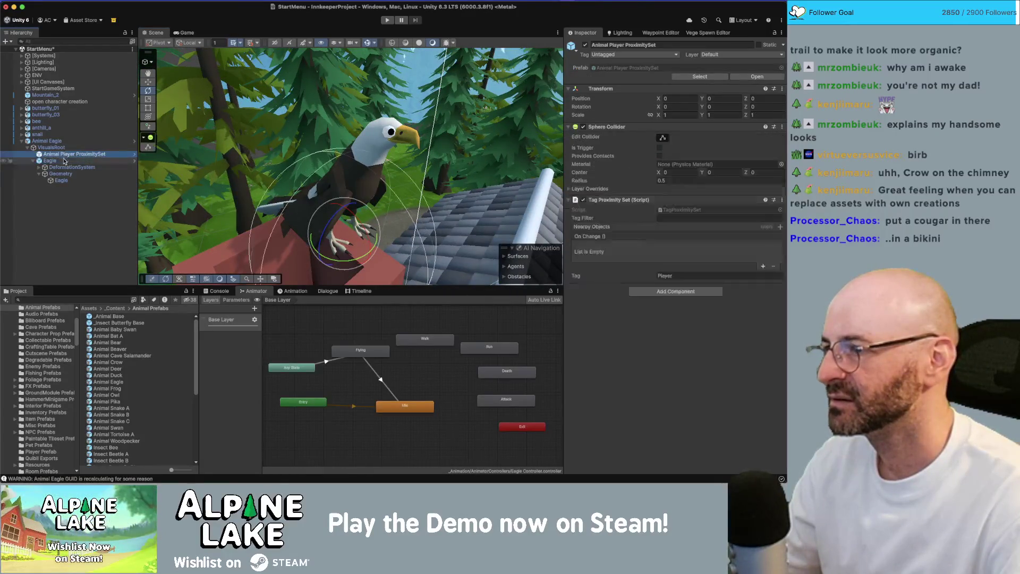
pyautogui.press('Down')
pyautogui.click(63, 162)
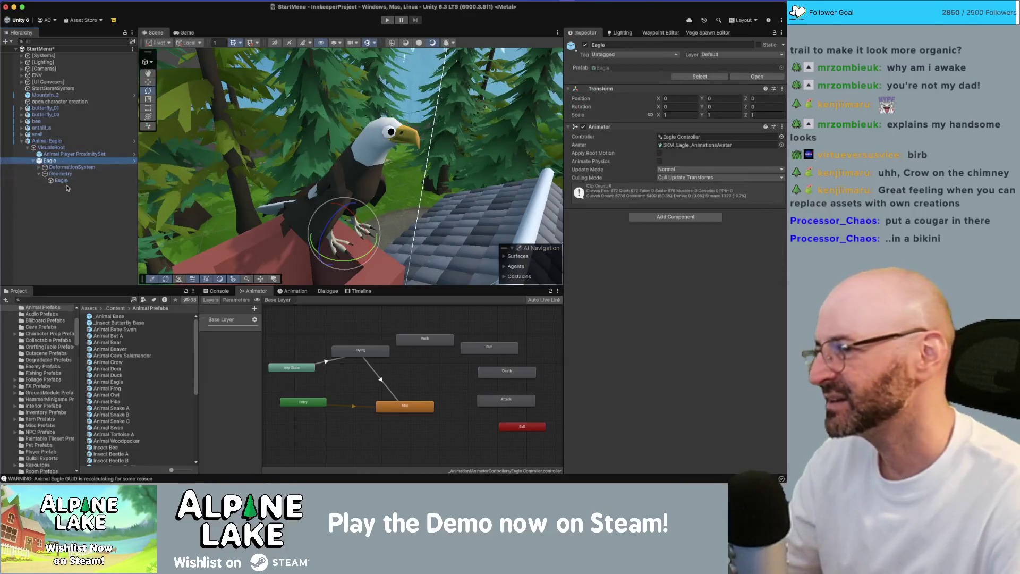
pyautogui.click(58, 141)
pyautogui.press('super+BackSpace')
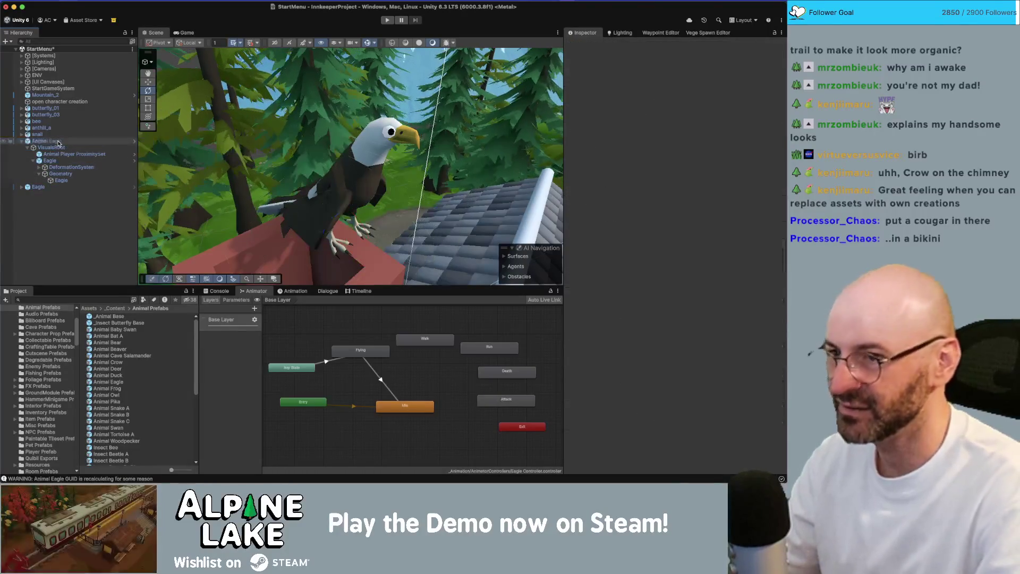
# Slide the eagle left along the chimney top to -1.795, 3.883, -0.543 and preview the shot.
pyautogui.press('f')
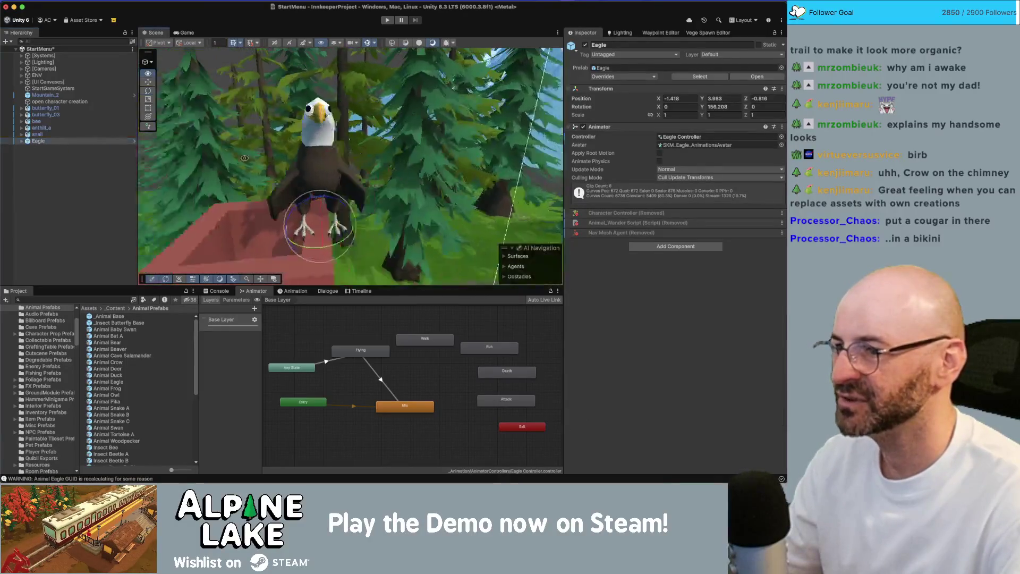
pyautogui.press('w')
pyautogui.moveTo(316, 199); pyautogui.dragTo(276, 205)
pyautogui.click(187, 33)
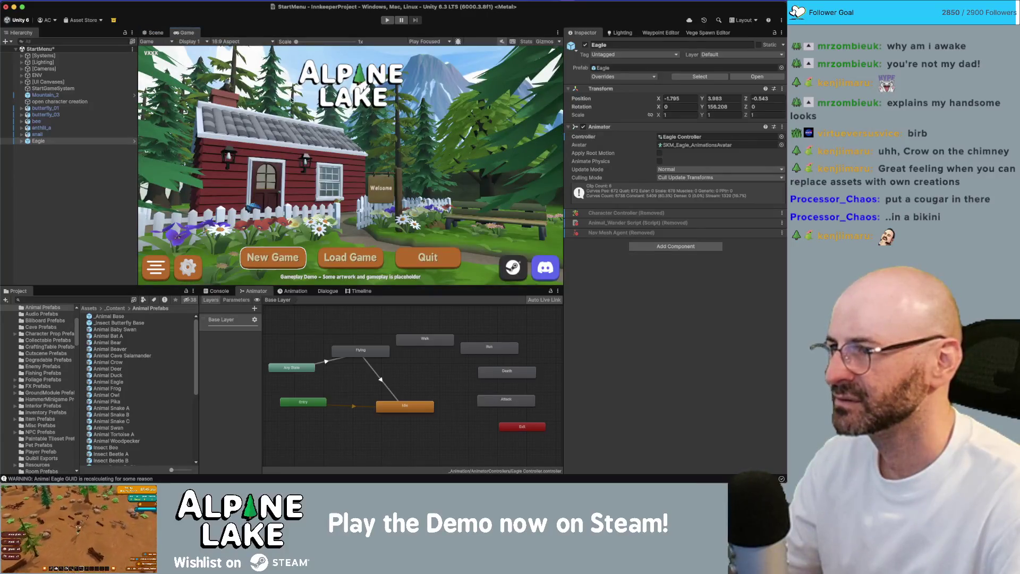
# Move the eagle to -1.481, 3.883, -1.128 near the roof and check the menu shot.
pyautogui.click(156, 33)
pyautogui.moveTo(328, 234); pyautogui.dragTo(412, 265)
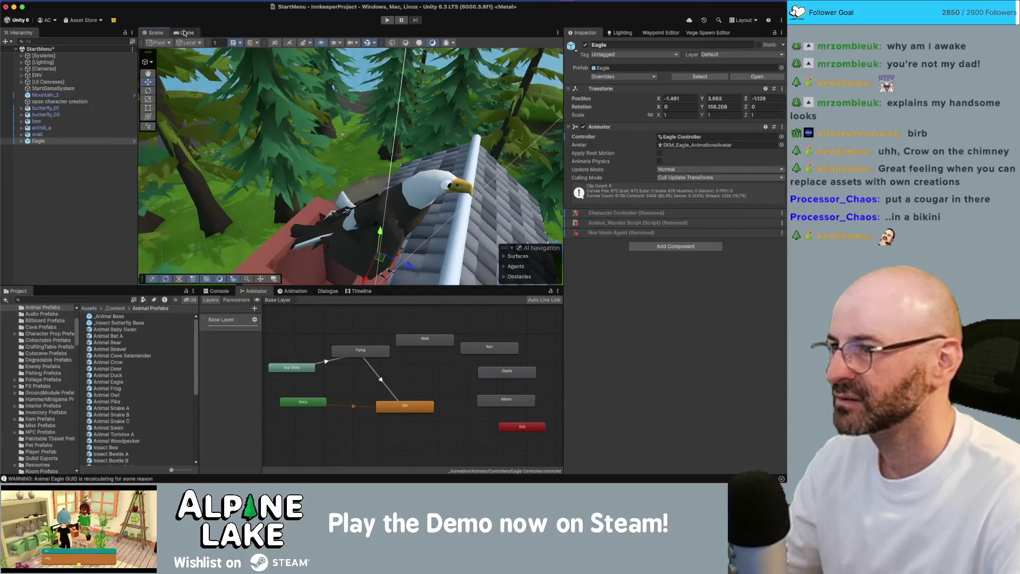
pyautogui.click(184, 33)
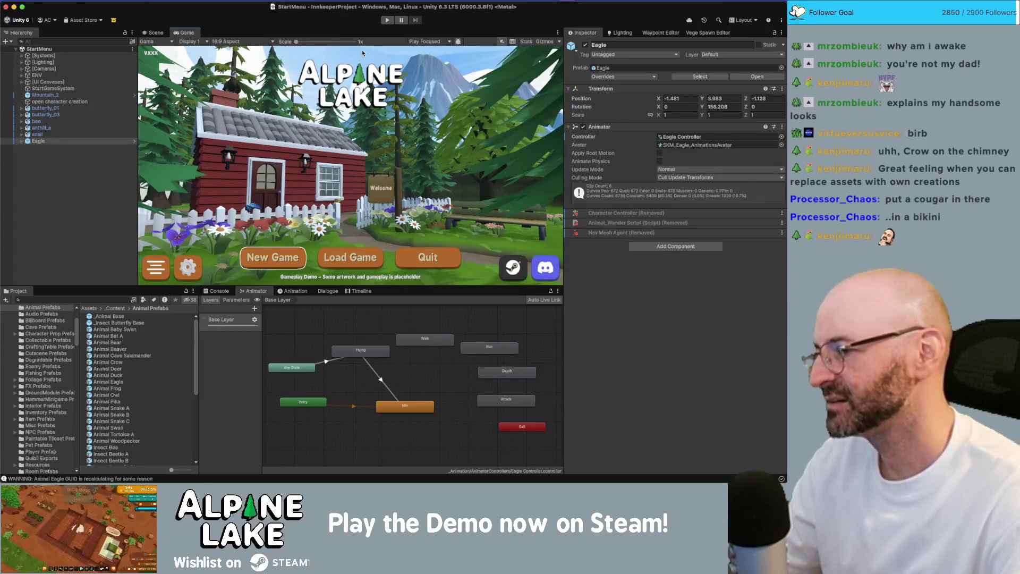
# Play-test the start menu maximized, stop it, and return to the Scene view.
pyautogui.click(385, 21)
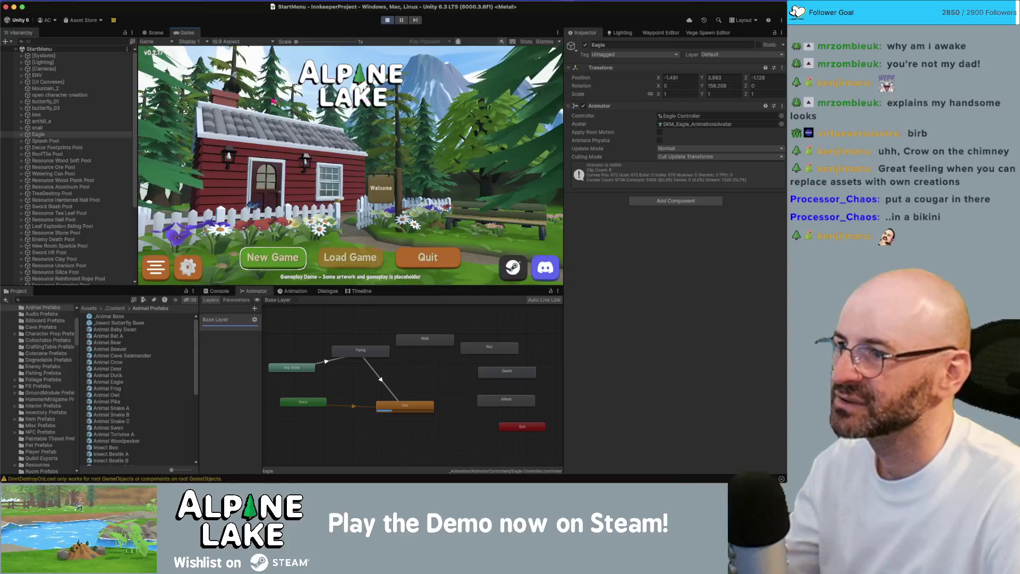
pyautogui.hotkey('shift', 'space')
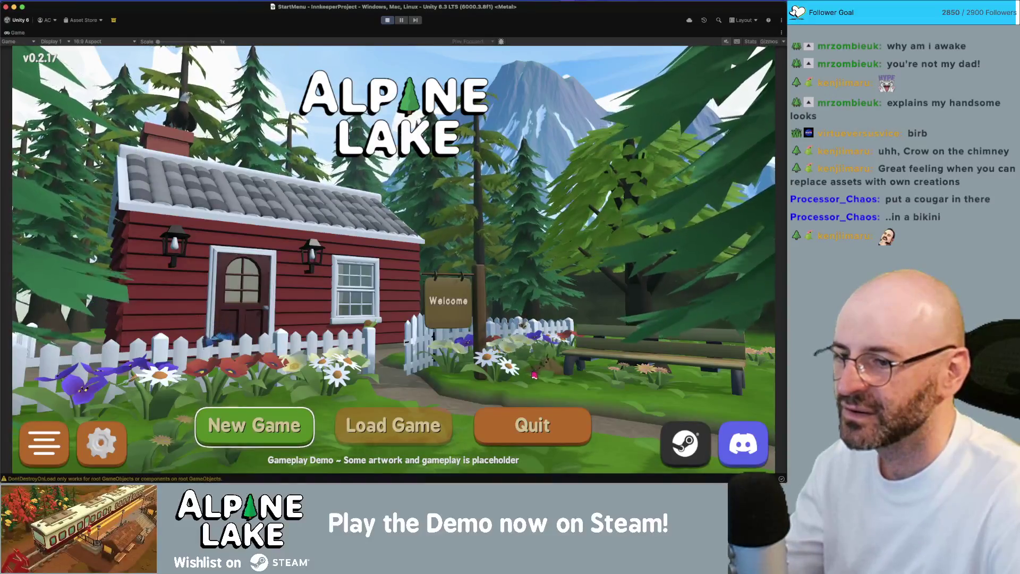
pyautogui.click(388, 20)
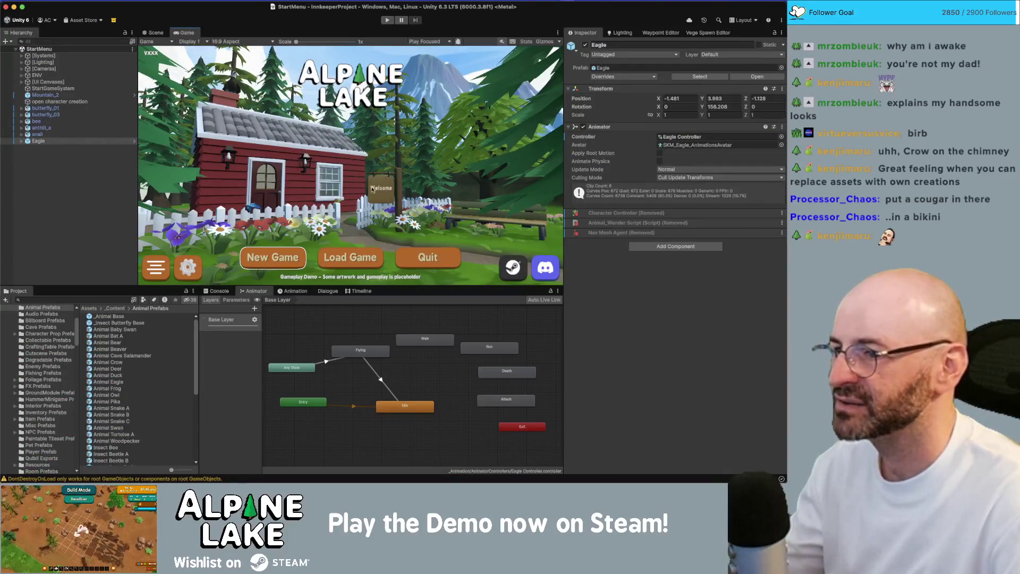
pyautogui.click(151, 31)
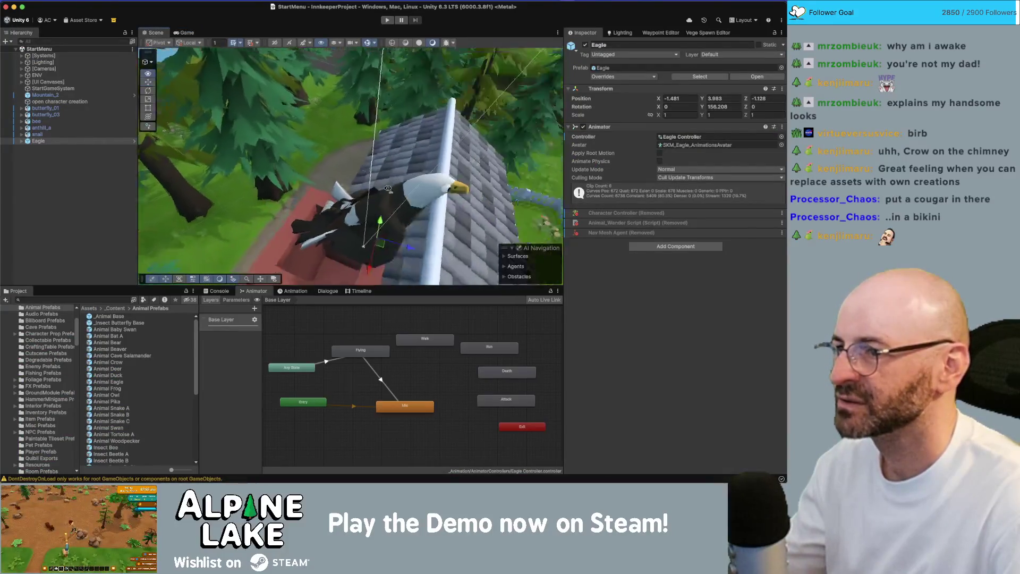
# Place an Insect Leafcutter Ant by the flower bed and shrink it to about half size.
pyautogui.moveTo(501, 207)
pyautogui.mouseDown()
pyautogui.moveTo(357, 170)
pyautogui.moveTo(407, 131)
pyautogui.moveTo(340, 192)
pyautogui.mouseUp()
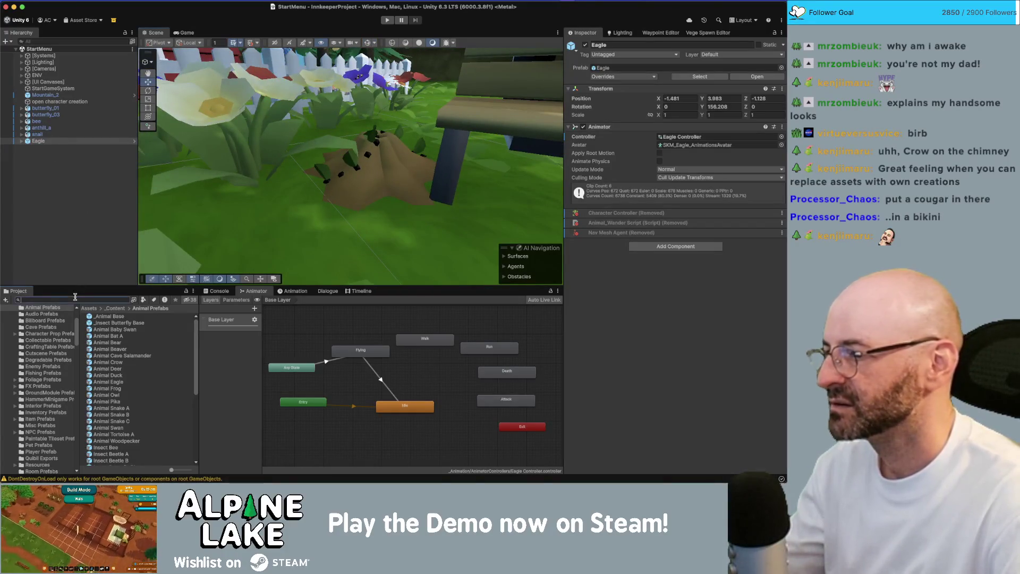
pyautogui.scroll(-5, 114, 344)
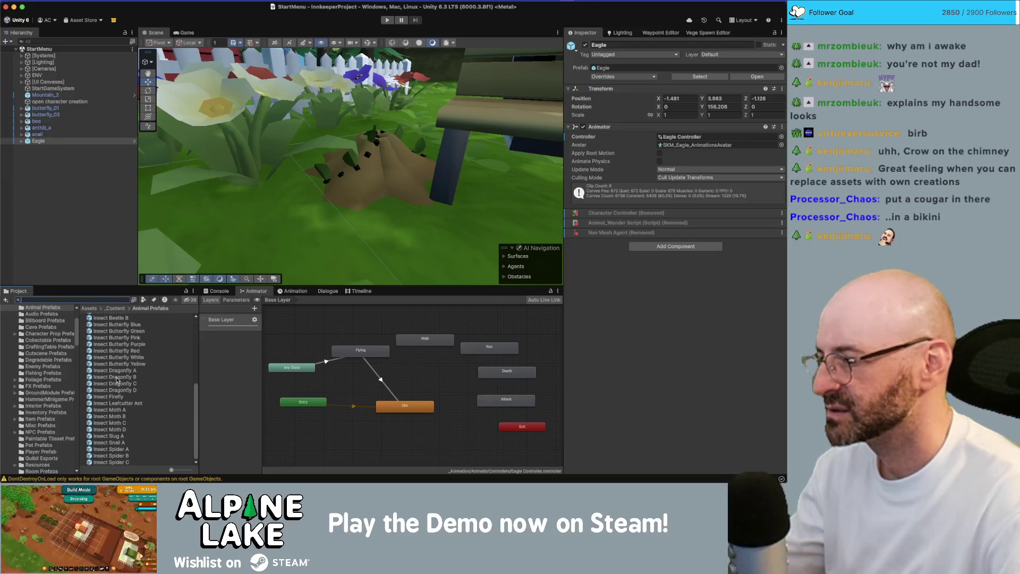
pyautogui.moveTo(121, 406)
pyautogui.mouseDown()
pyautogui.moveTo(270, 212)
pyautogui.moveTo(420, 178)
pyautogui.mouseUp()
pyautogui.scroll(-5, 375, 248)
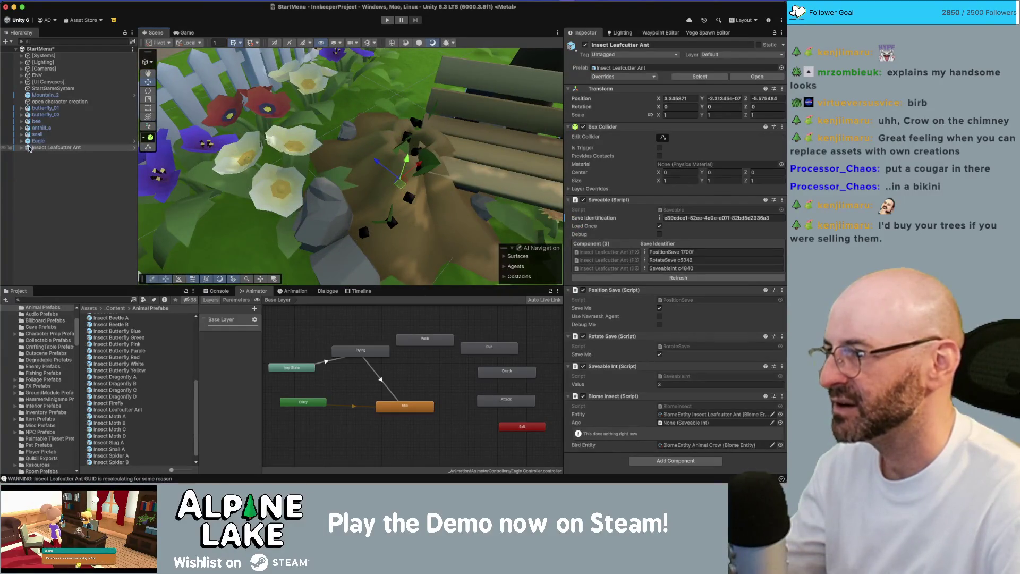
pyautogui.press('r')
pyautogui.moveTo(405, 160)
pyautogui.mouseDown()
pyautogui.moveTo(390, 191)
pyautogui.moveTo(313, 170)
pyautogui.mouseUp()
pyautogui.press('f')
pyautogui.press('w')
pyautogui.press('r')
pyautogui.scroll(5, 451, 150)
pyautogui.press('f')
pyautogui.press('w')
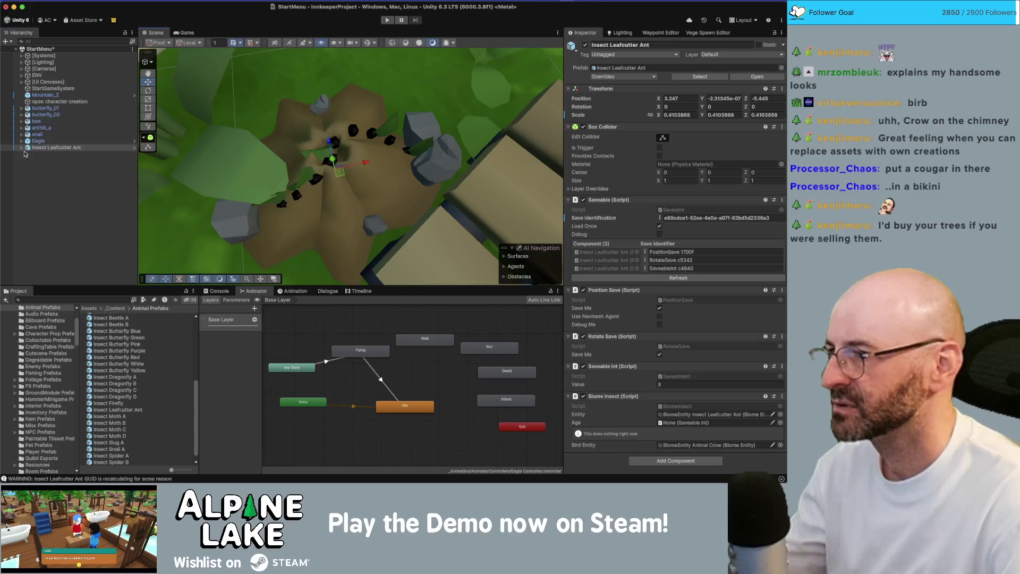
# Move the ant's six SM_Rock_Small rocks to the scene root and delete the ant.
pyautogui.click(21, 149)
pyautogui.click(50, 160)
pyautogui.keyDown('shift'); pyautogui.click(61, 193); pyautogui.keyUp('shift')
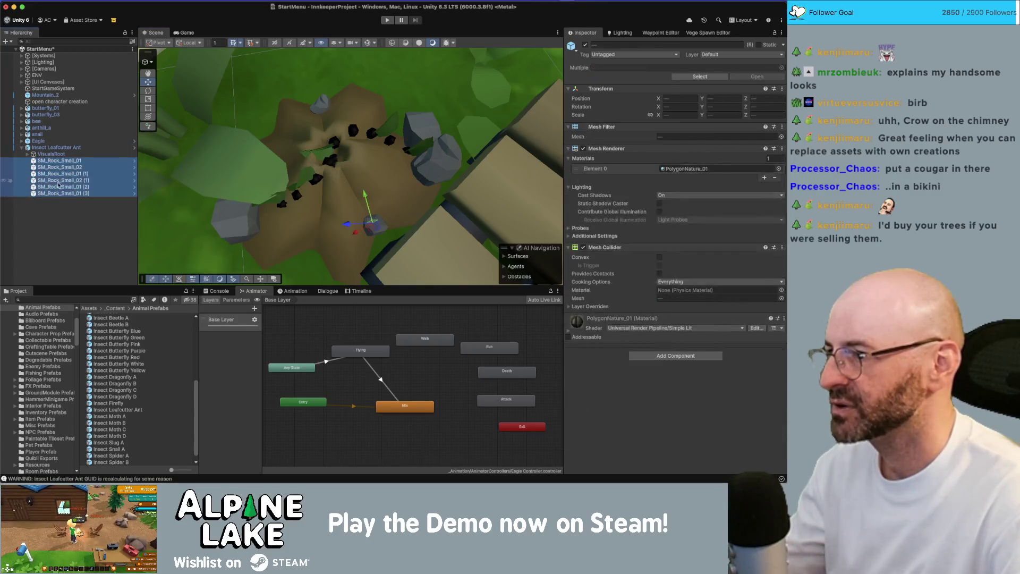
pyautogui.moveTo(63, 208); pyautogui.dragTo(63, 223)
pyautogui.click(48, 149)
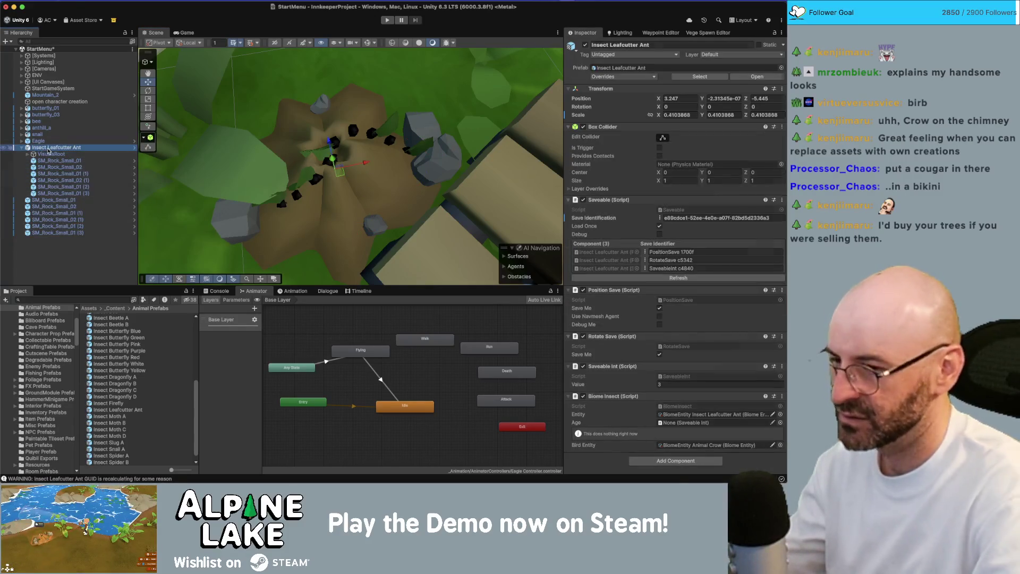
pyautogui.press('super+BackSpace')
# Try parenting the six rocks under anthill_a, then undo it.
pyautogui.moveTo(319, 159)
pyautogui.mouseDown()
pyautogui.moveTo(308, 84)
pyautogui.moveTo(319, 104)
pyautogui.mouseUp()
pyautogui.click(53, 147)
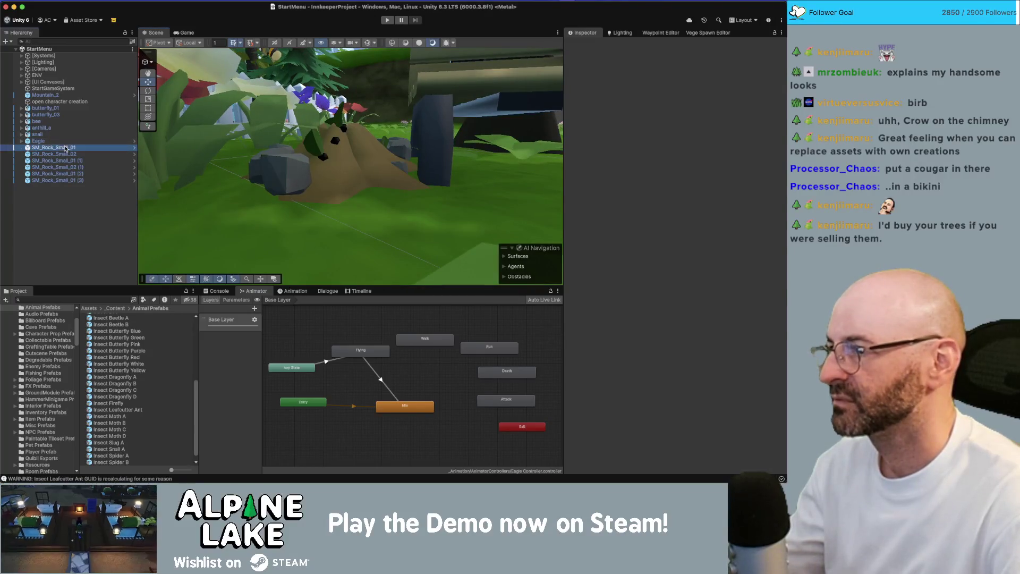
pyautogui.keyDown('shift'); pyautogui.click(51, 181); pyautogui.keyUp('shift')
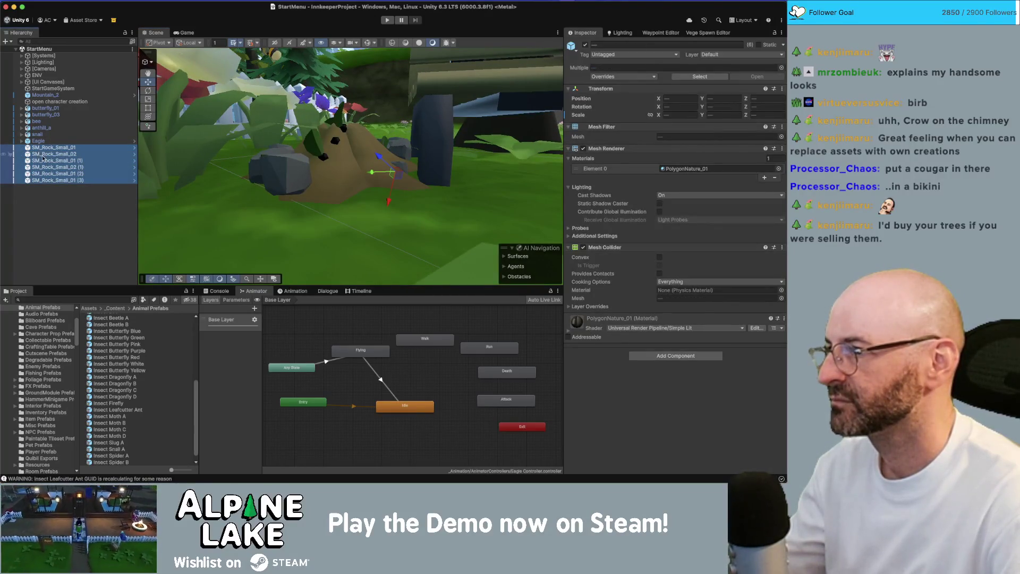
pyautogui.moveTo(42, 158); pyautogui.dragTo(45, 131)
pyautogui.press('super+z')
# Select the eagle on the chimney and delete it from the scene.
pyautogui.click(385, 19)
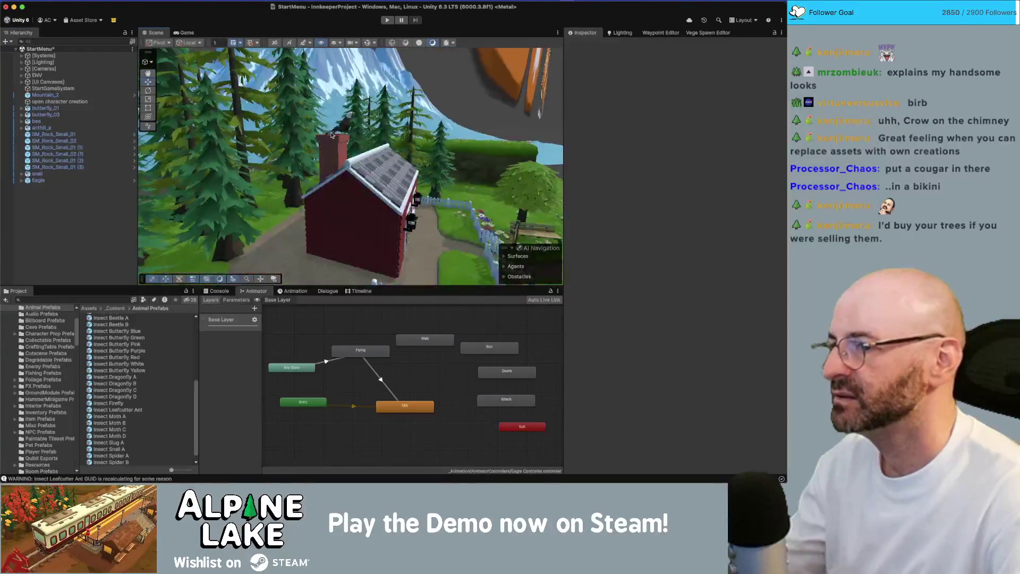
pyautogui.click(332, 135)
pyautogui.press('super+BackSpace')
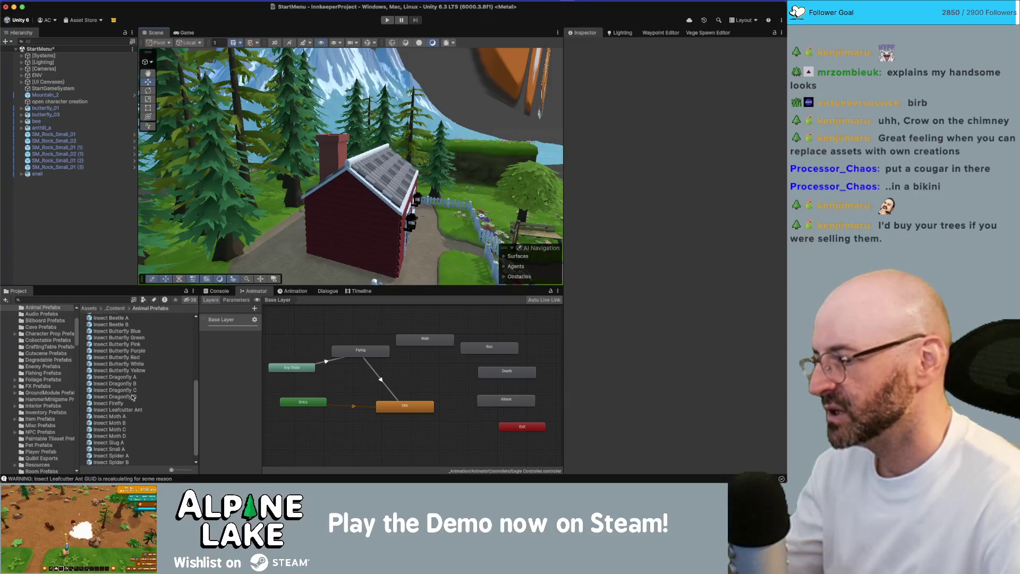
# Add an Animal Crow, set it on the chimney and turn it to face the front.
pyautogui.scroll(-1, 134, 402)
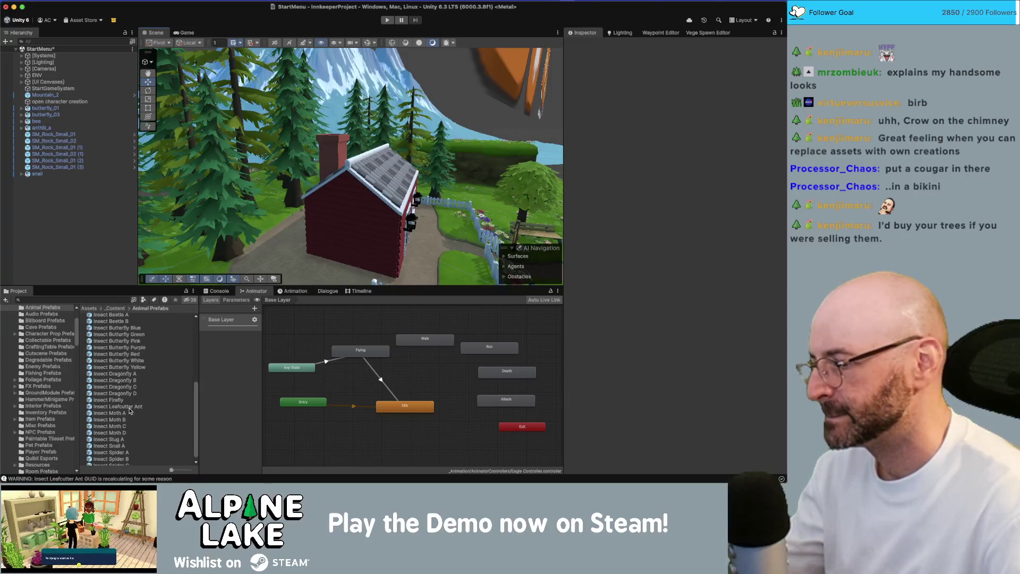
pyautogui.scroll(10, 124, 407)
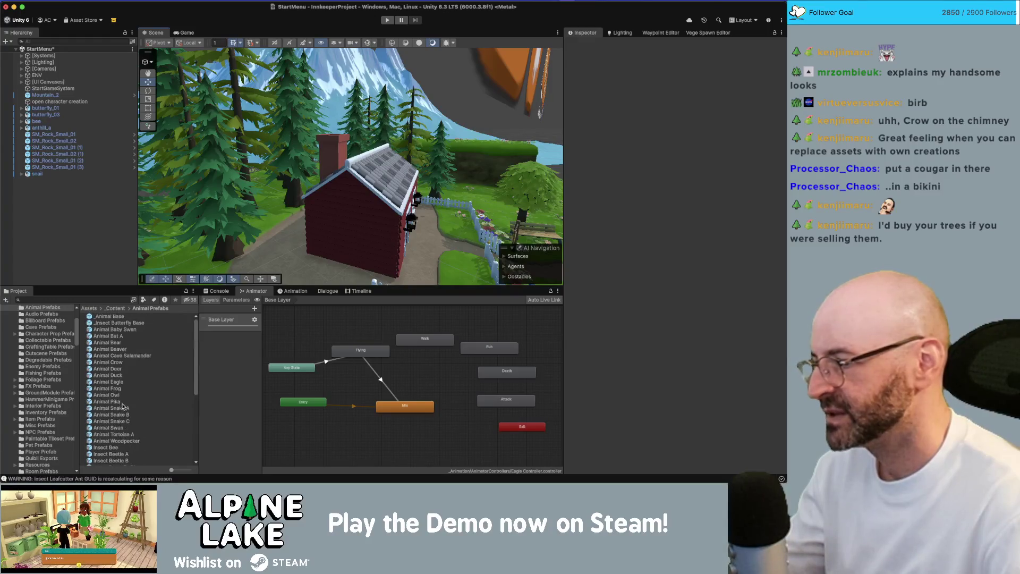
pyautogui.moveTo(118, 364); pyautogui.dragTo(68, 243)
pyautogui.moveTo(355, 200)
pyautogui.mouseDown()
pyautogui.moveTo(484, 190)
pyautogui.moveTo(313, 155)
pyautogui.moveTo(347, 157)
pyautogui.mouseUp()
pyautogui.press('f')
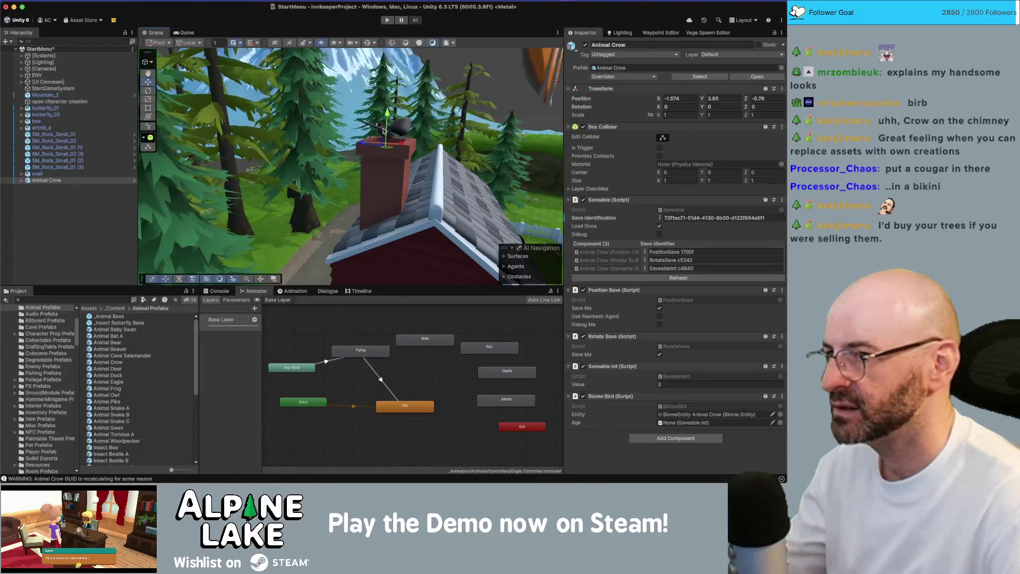
pyautogui.moveTo(389, 117); pyautogui.dragTo(389, 109)
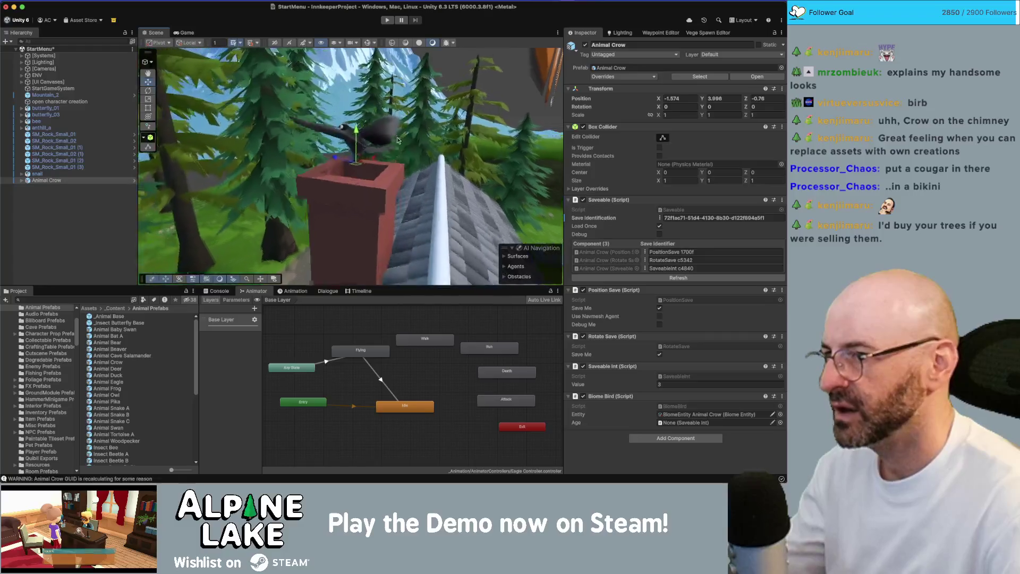
pyautogui.press('f')
pyautogui.moveTo(392, 186)
pyautogui.mouseDown()
pyautogui.moveTo(382, 185)
pyautogui.moveTo(437, 174)
pyautogui.mouseUp()
pyautogui.moveTo(390, 221)
pyautogui.mouseDown()
pyautogui.moveTo(426, 185)
pyautogui.moveTo(388, 195)
pyautogui.mouseUp()
# Pull the crow model out of Animal Crow and delete the wrapper.
pyautogui.click(21, 180)
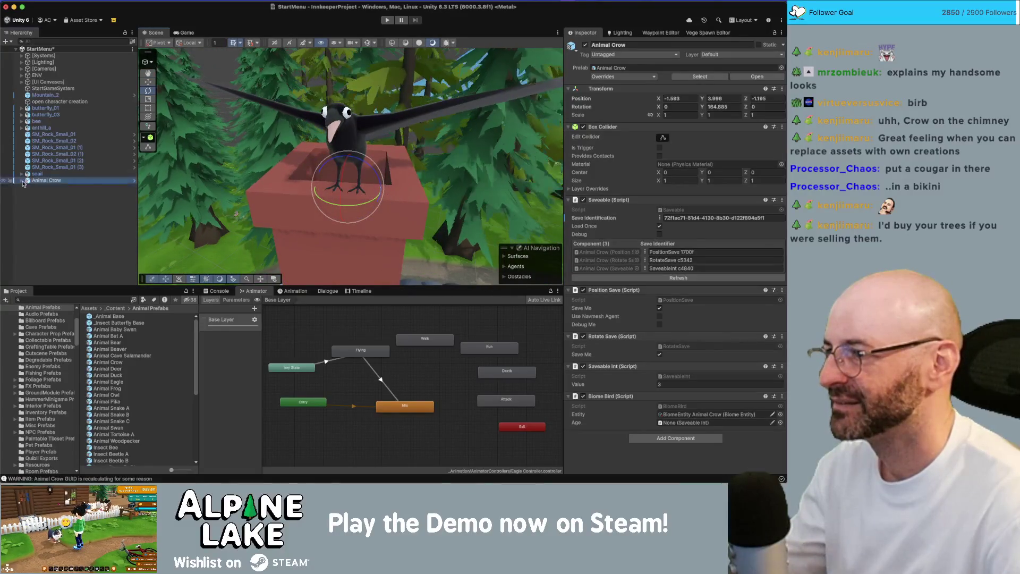
pyautogui.moveTo(44, 195); pyautogui.dragTo(44, 205)
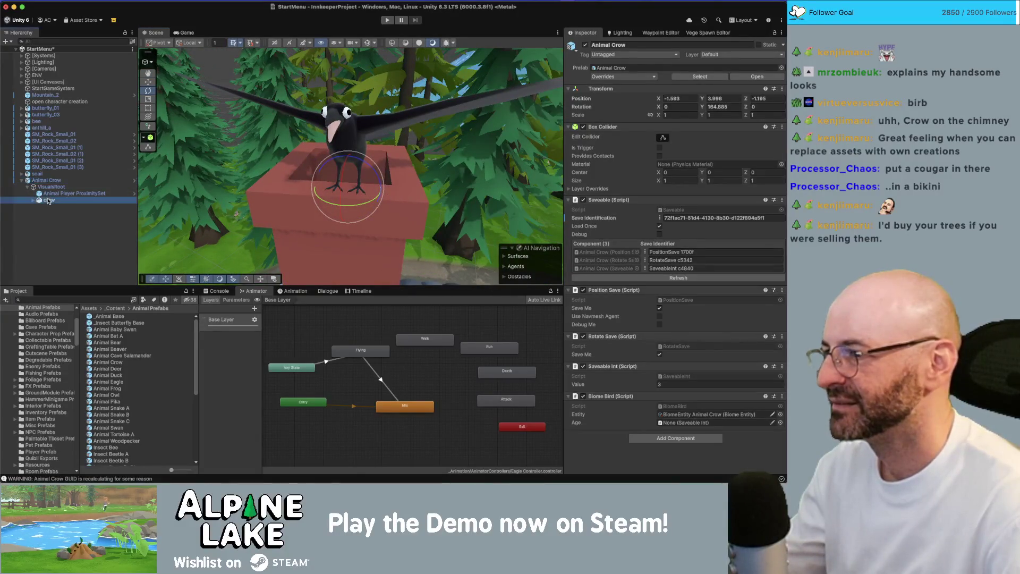
pyautogui.press('Delete')
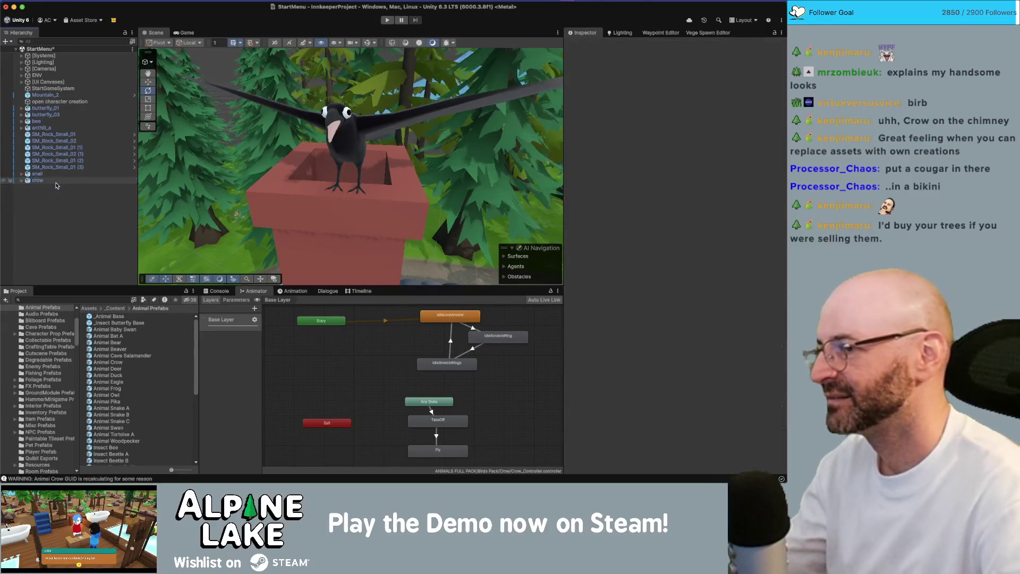
# Select the standalone crow, fly back to view the red house and mountain, then show the Game view.
pyautogui.click(56, 181)
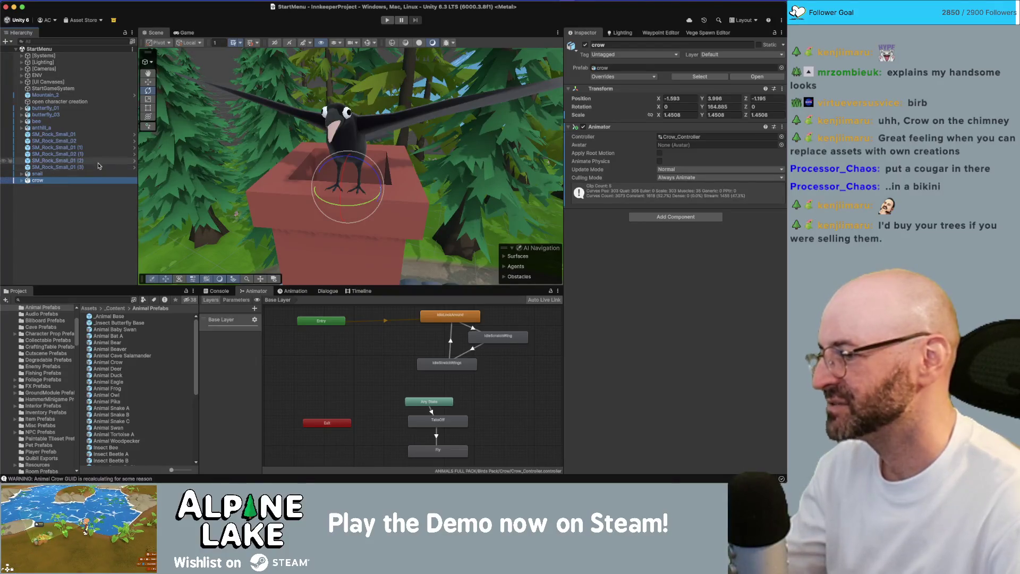
pyautogui.scroll(1, 397, 137)
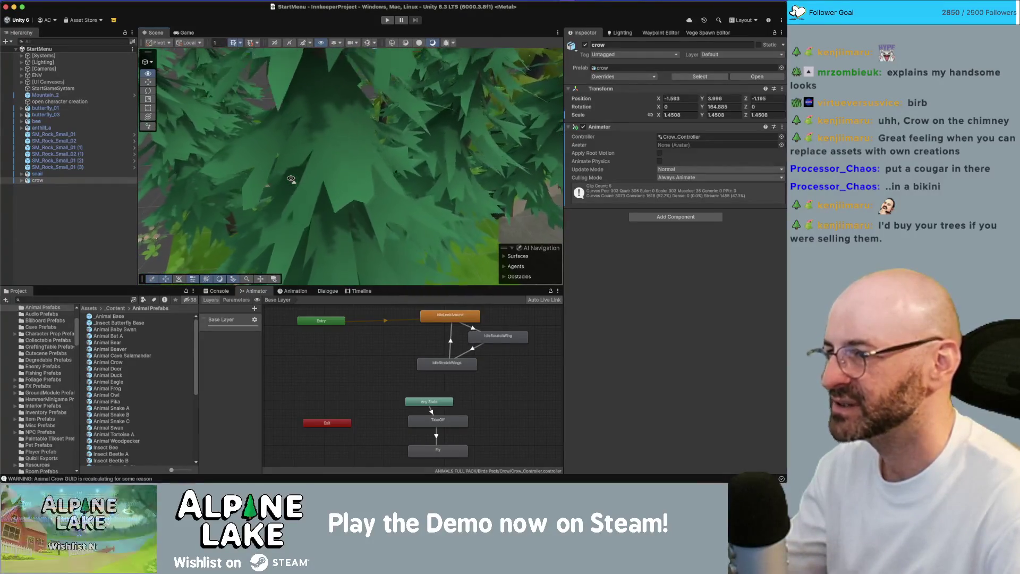
pyautogui.moveTo(290, 178); pyautogui.dragTo(370, 161)
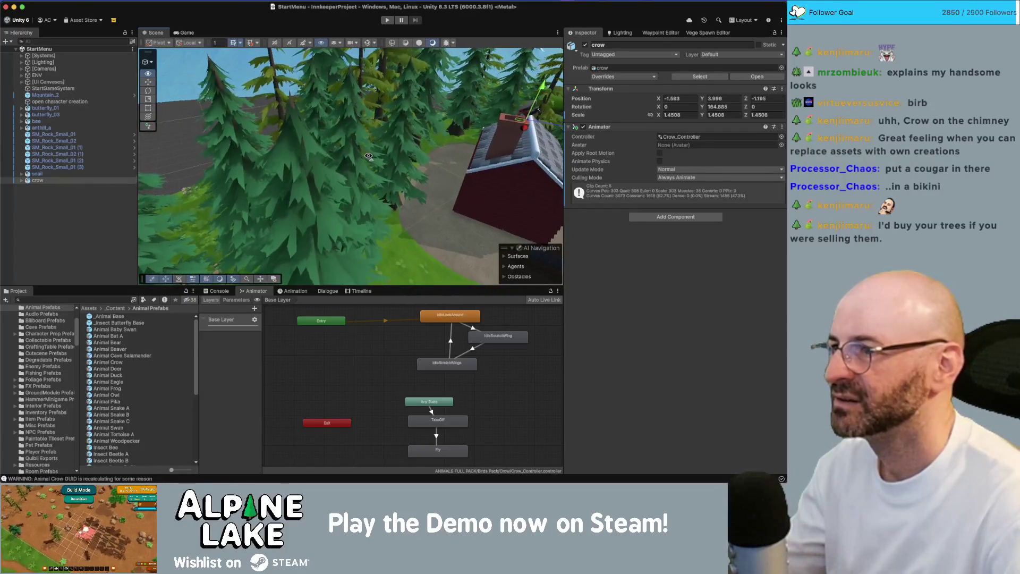
pyautogui.moveTo(368, 157)
pyautogui.mouseDown()
pyautogui.moveTo(400, 139)
pyautogui.moveTo(371, 141)
pyautogui.moveTo(340, 114)
pyautogui.mouseUp()
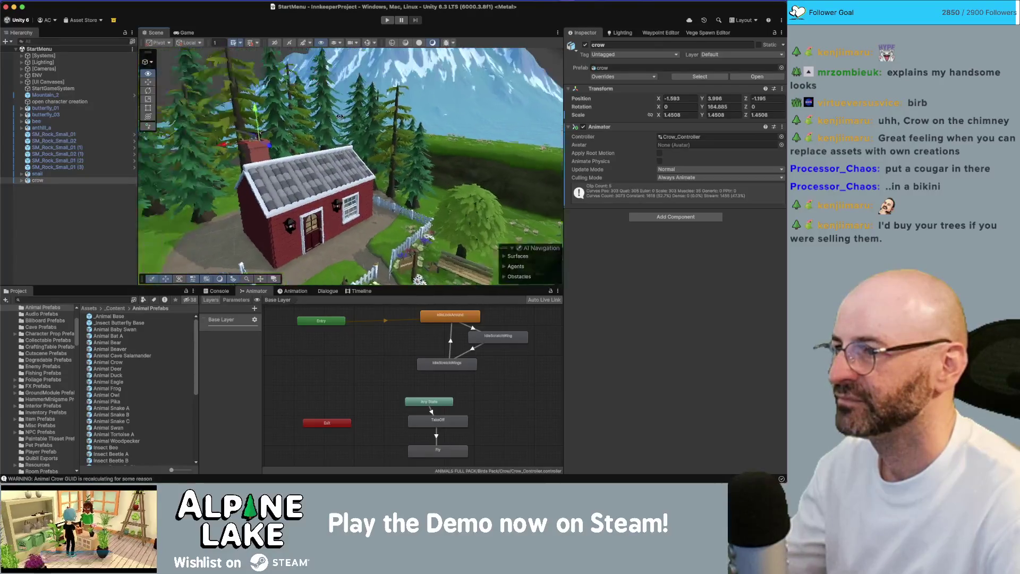
pyautogui.click(183, 33)
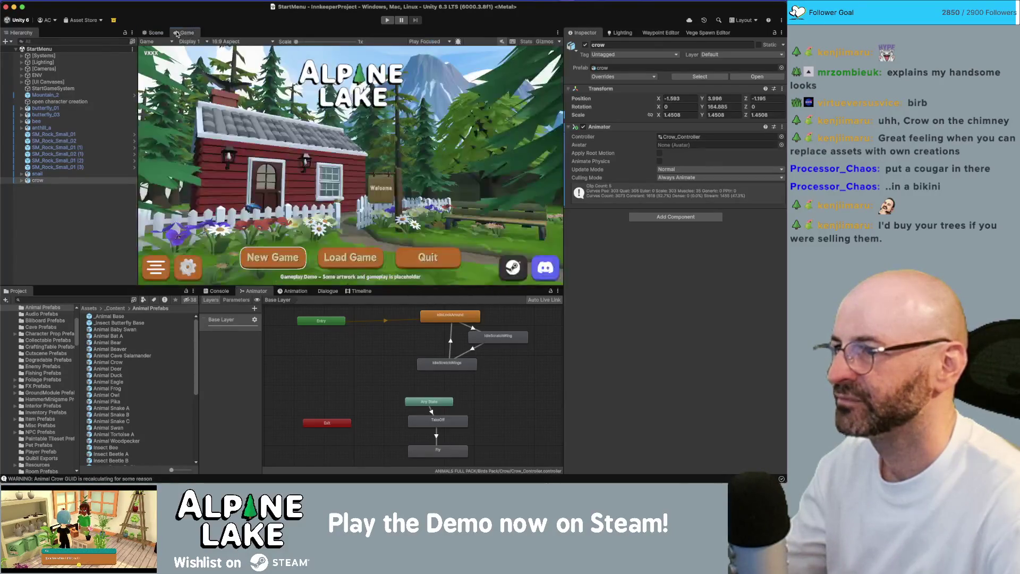
# Play-test the menu, set the crow's IdleLookAround state speed to 0.5, and play-test again.
pyautogui.click(389, 21)
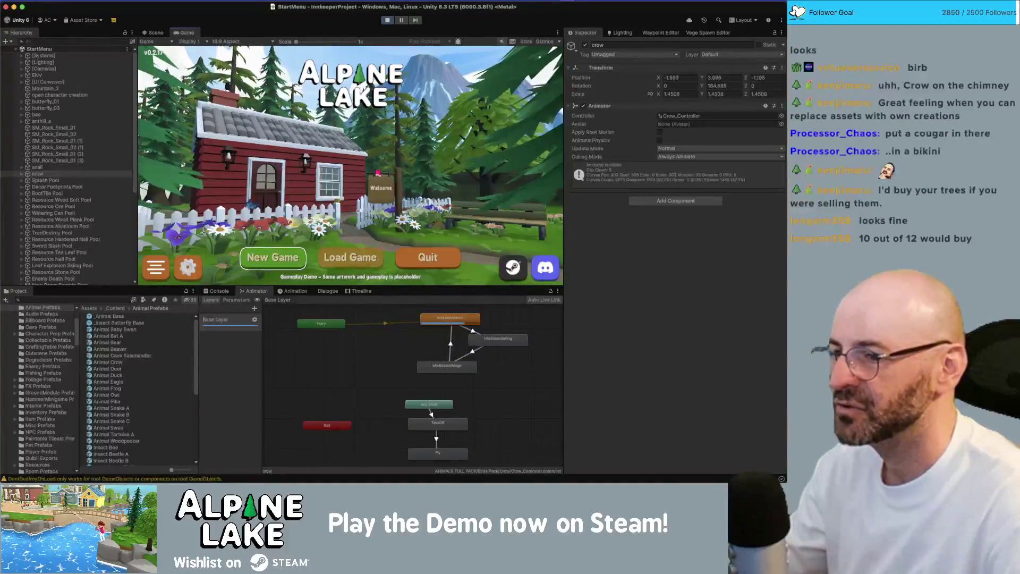
pyautogui.press('super+p')
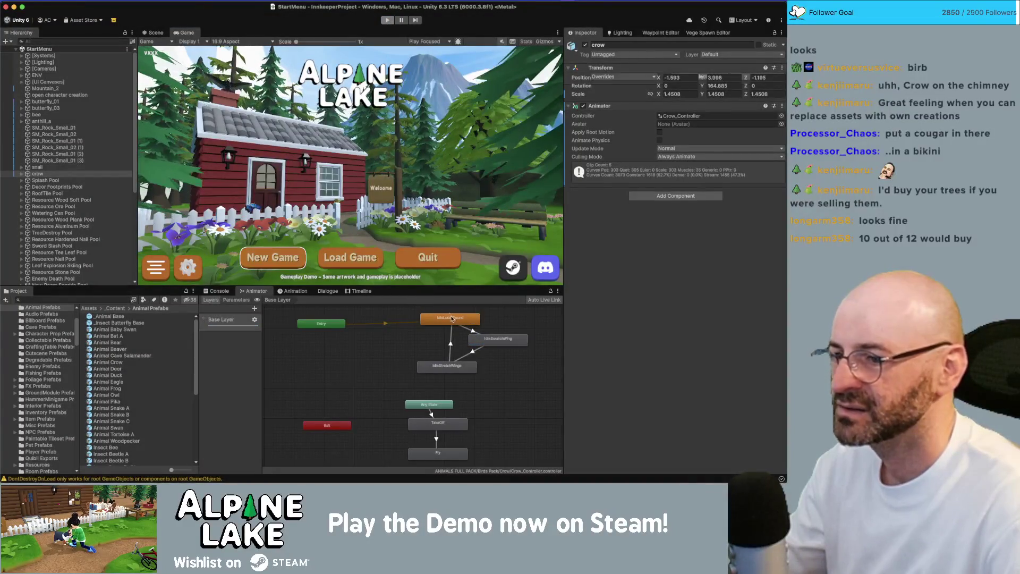
pyautogui.click(452, 318)
pyautogui.click(664, 83)
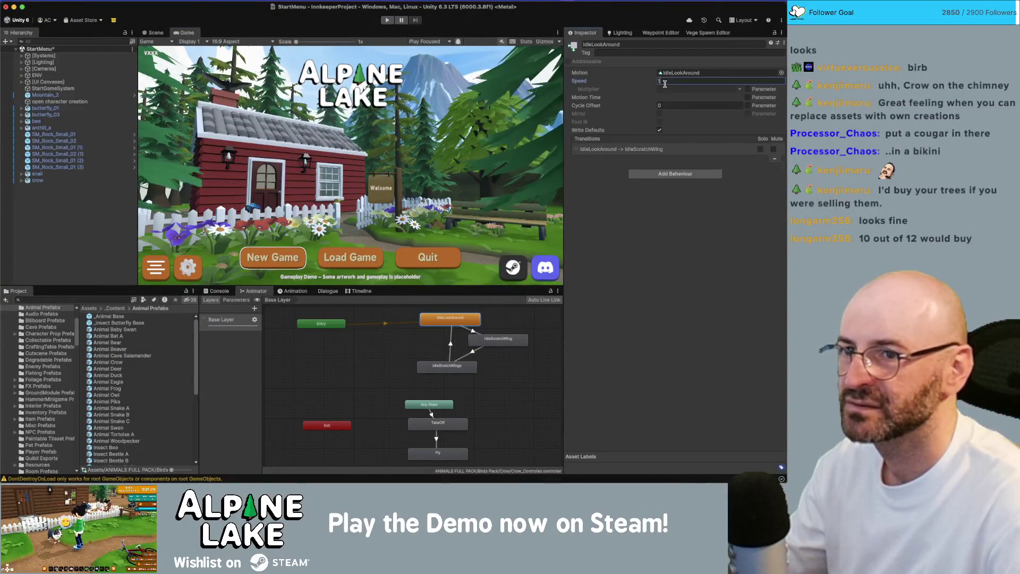
pyautogui.write('0.5')
pyautogui.click(386, 20)
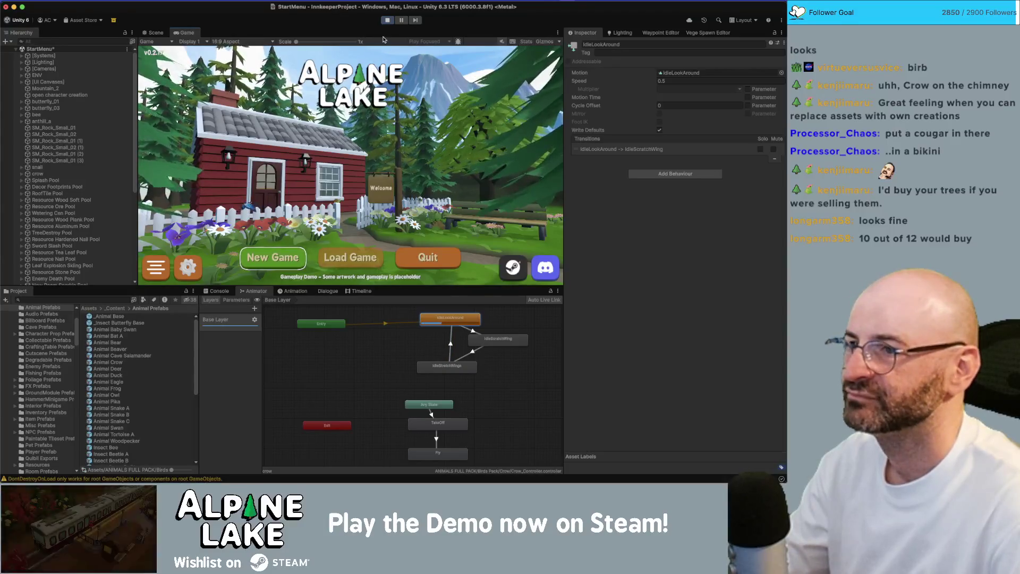
pyautogui.click(387, 20)
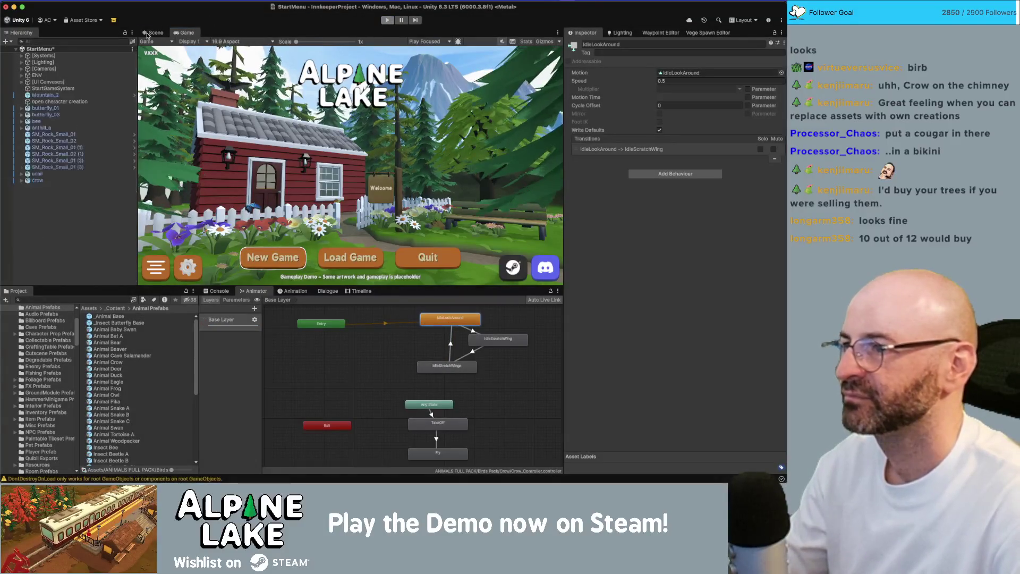
# Move the crow off the chimney and onto the roof ridge.
pyautogui.click(149, 33)
pyautogui.click(268, 148)
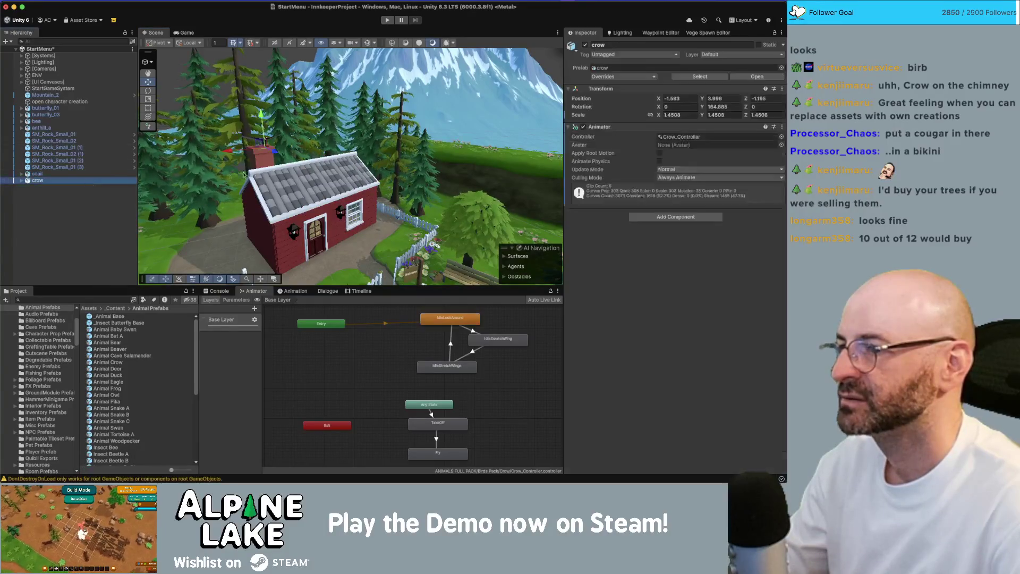
pyautogui.moveTo(268, 148); pyautogui.dragTo(239, 165)
pyautogui.press('f')
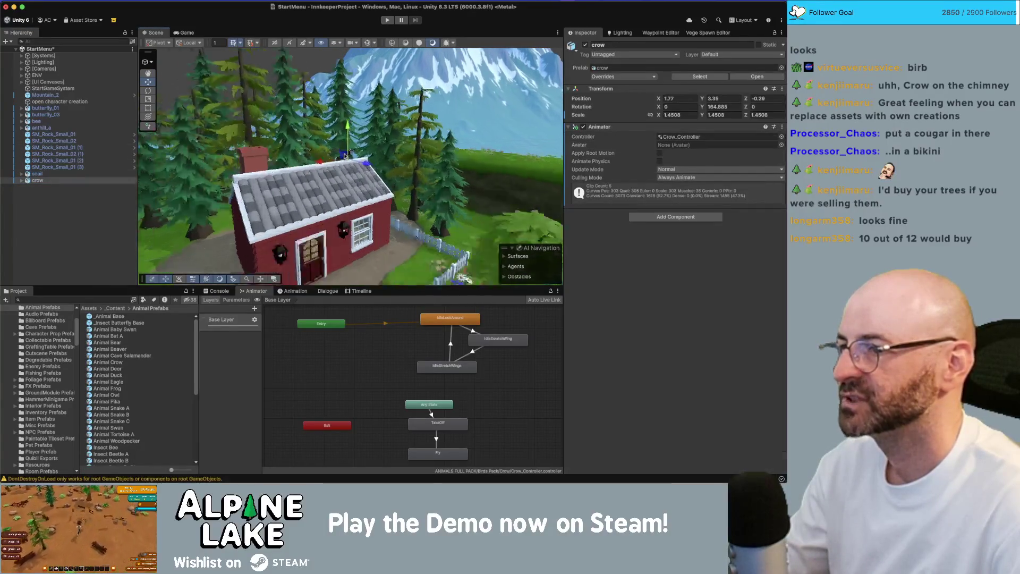
pyautogui.moveTo(366, 191)
pyautogui.mouseDown()
pyautogui.moveTo(383, 188)
pyautogui.moveTo(318, 170)
pyautogui.mouseUp()
# Turn the crow to about 160.77° on Y and slide it left along the roof.
pyautogui.press('e')
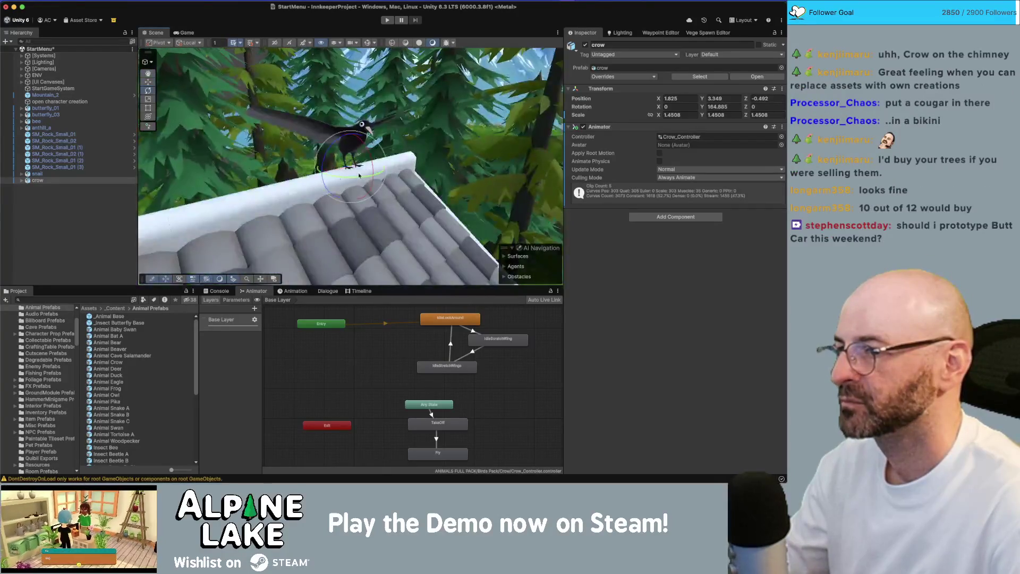
pyautogui.click(185, 33)
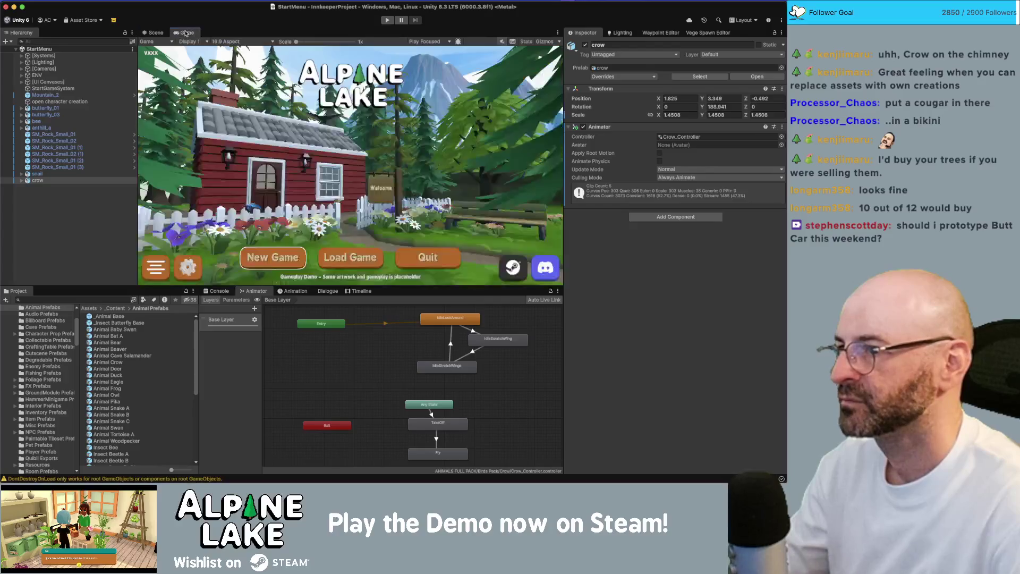
pyautogui.moveTo(703, 106); pyautogui.dragTo(667, 106)
pyautogui.moveTo(322, 121); pyautogui.dragTo(344, 64)
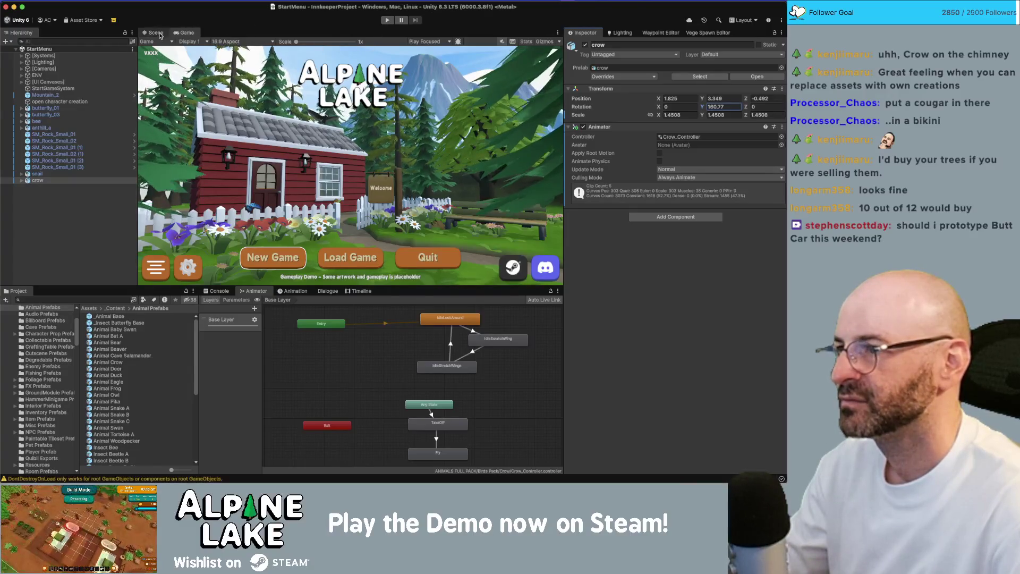
pyautogui.click(154, 32)
pyautogui.moveTo(345, 194)
pyautogui.mouseDown()
pyautogui.moveTo(207, 196)
pyautogui.moveTo(234, 197)
pyautogui.mouseUp()
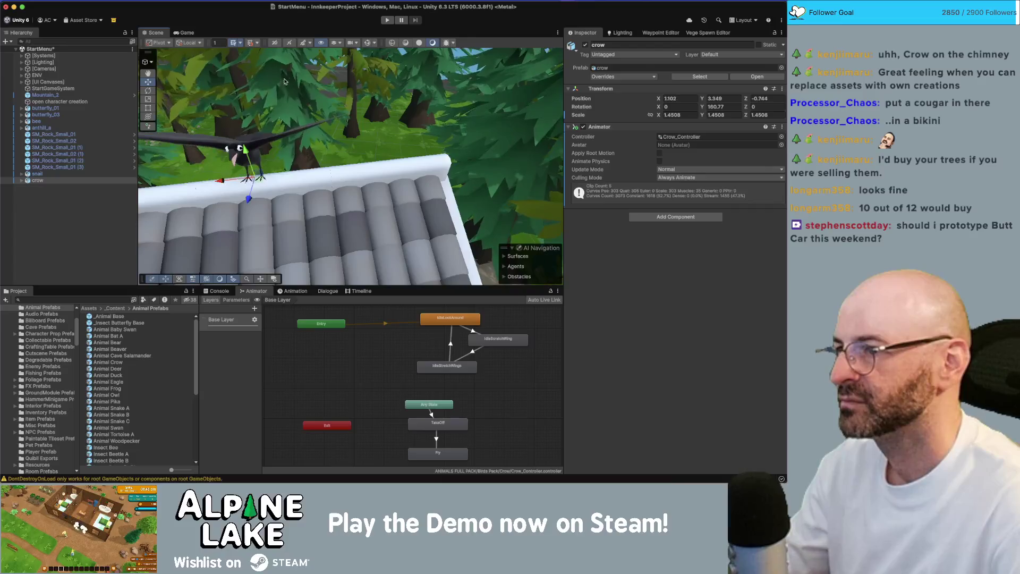
pyautogui.click(180, 33)
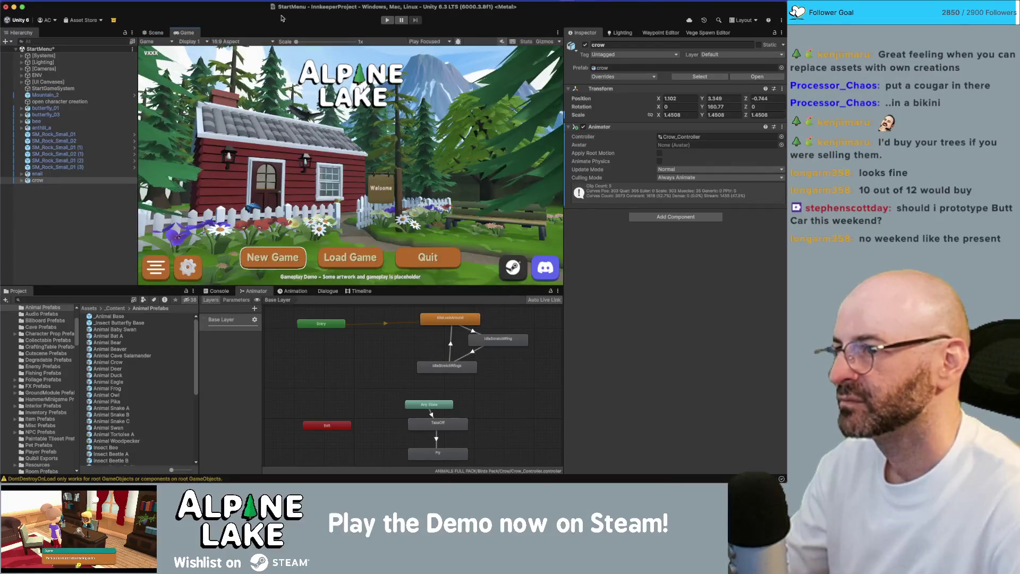
# Start Play mode and browse the animal prefabs, including Owl, Pika and Tortoise A.
pyautogui.click(381, 21)
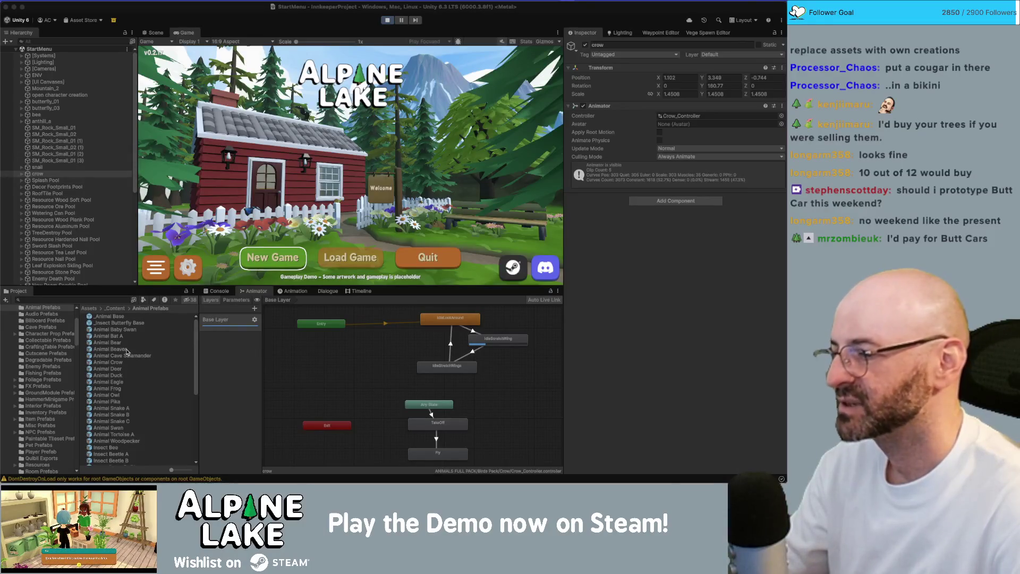
pyautogui.click(129, 395)
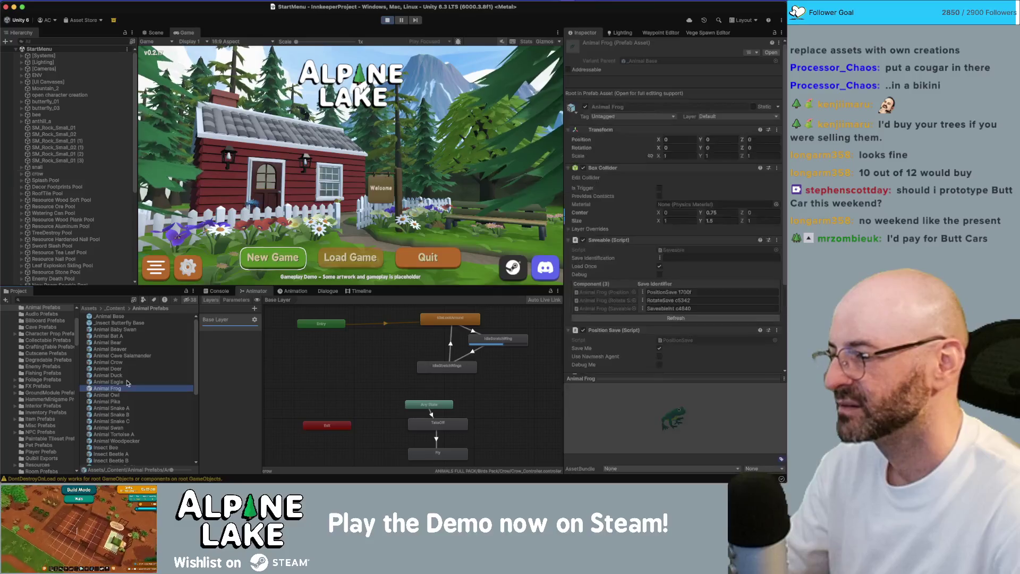
pyautogui.click(129, 402)
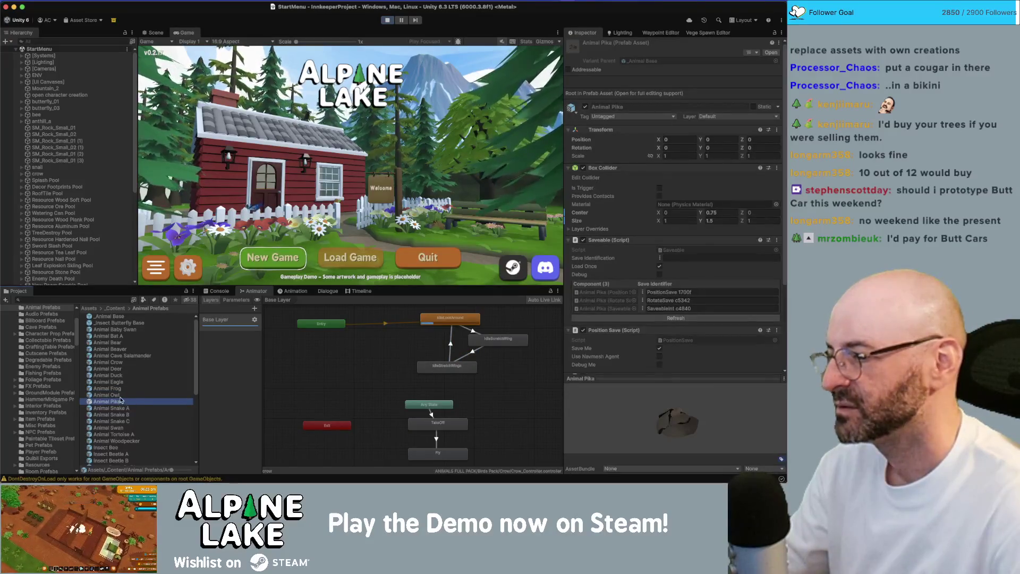
pyautogui.click(123, 408)
pyautogui.click(124, 428)
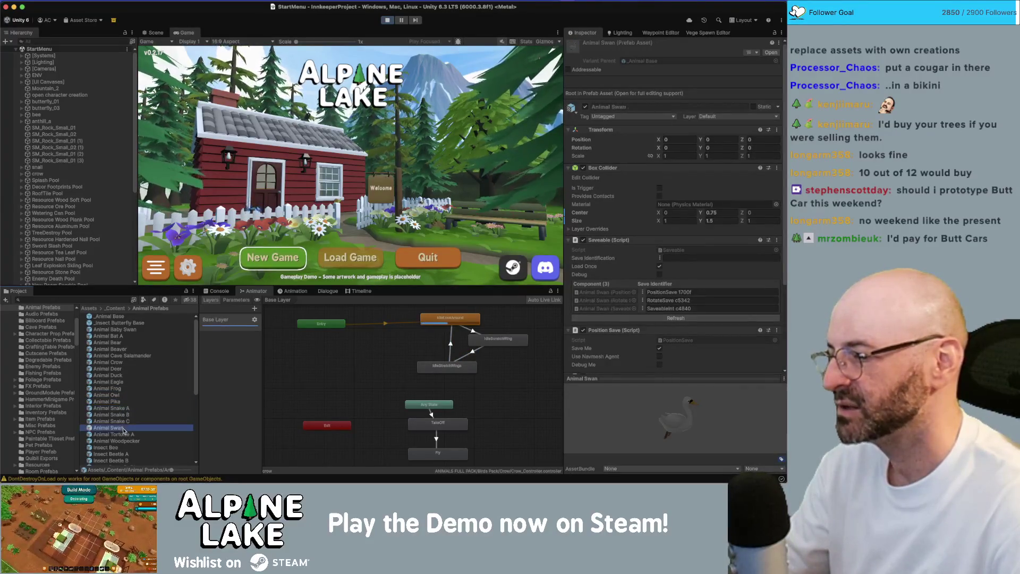
pyautogui.click(124, 434)
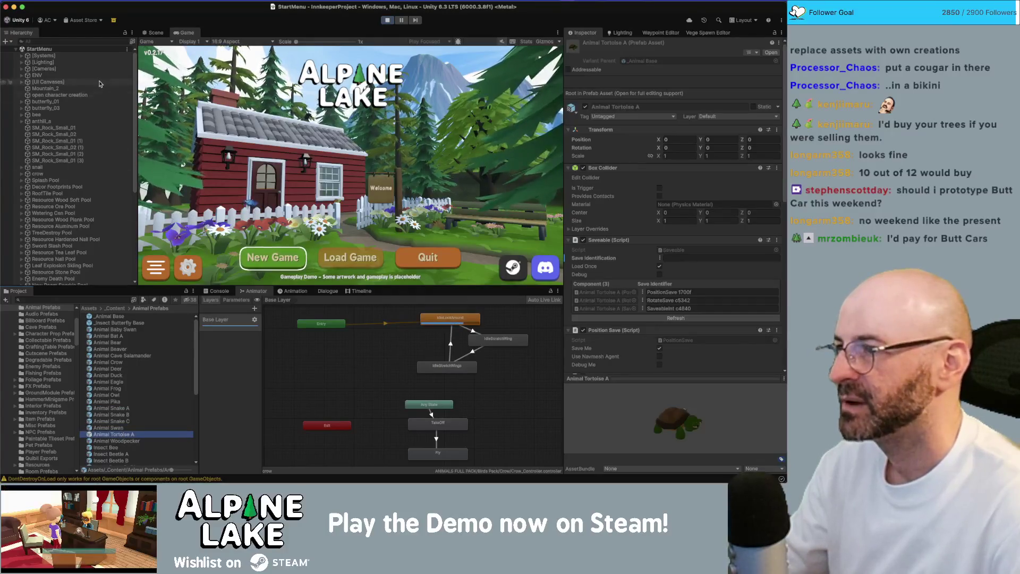
pyautogui.scroll(-3, 146, 403)
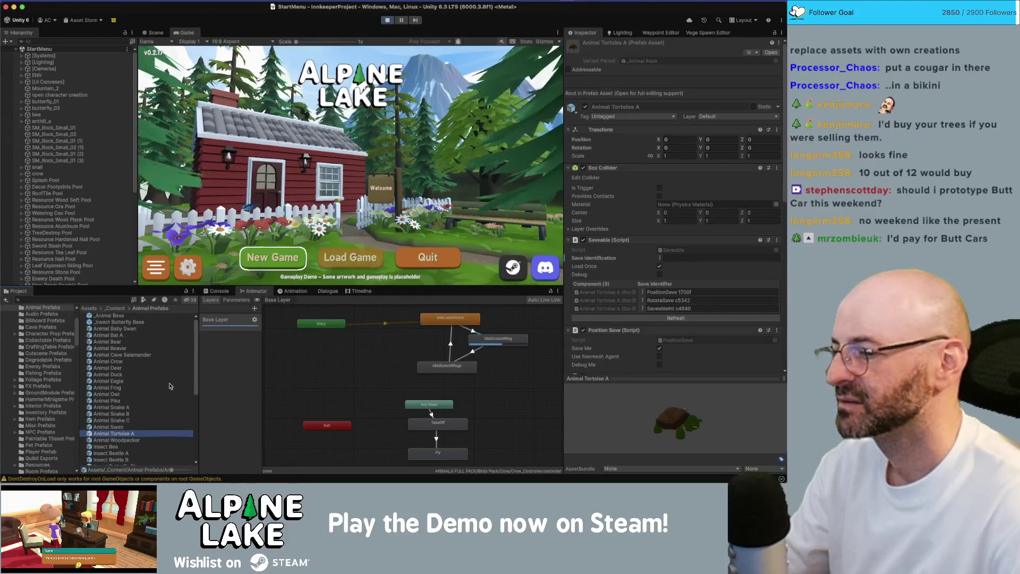
pyautogui.scroll(-1, 146, 404)
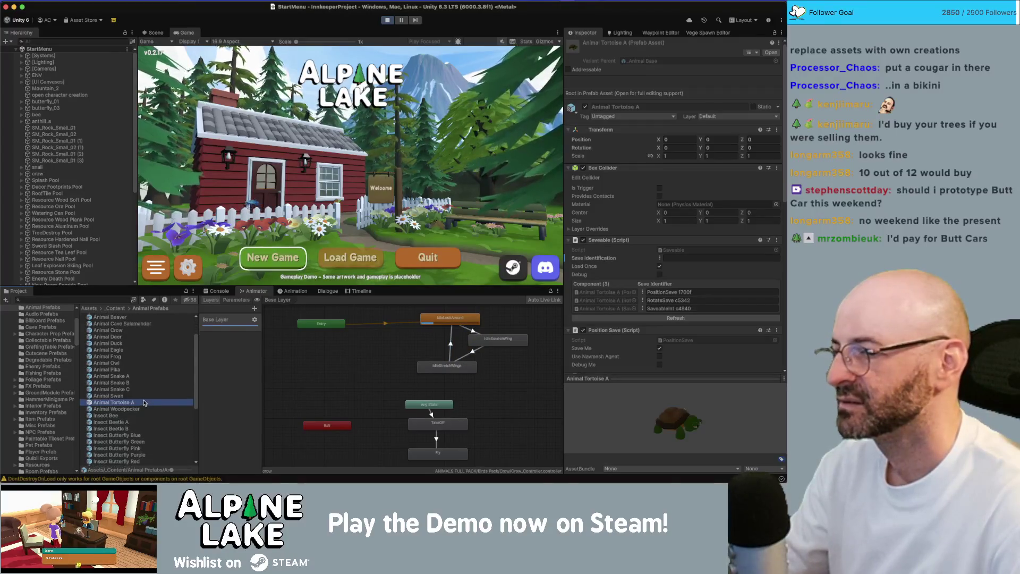
# Place an Insect Beetle B prefab in the flower garden, then stop the running game.
pyautogui.click(155, 33)
pyautogui.moveTo(346, 184); pyautogui.dragTo(344, 180)
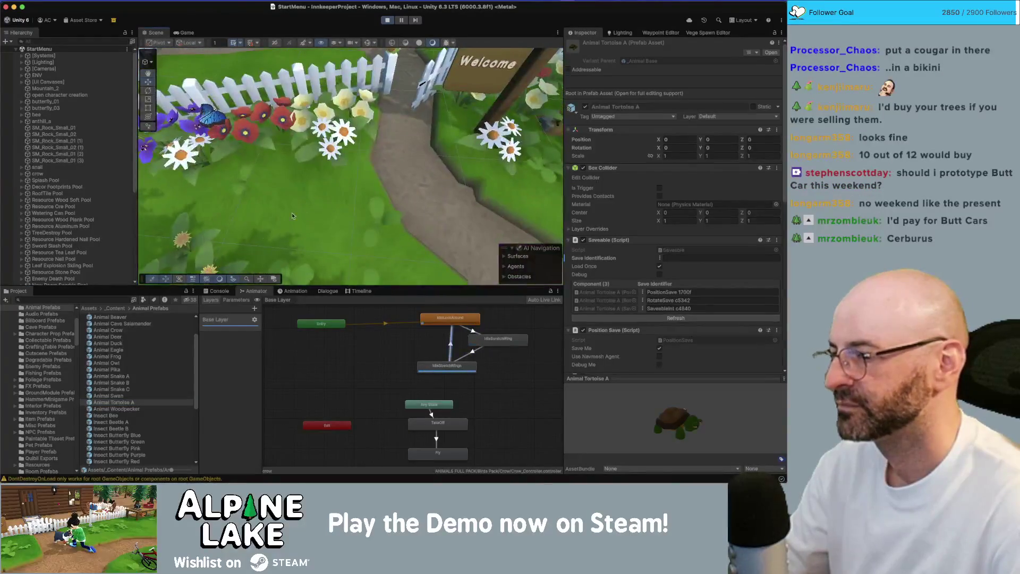
pyautogui.click(122, 421)
pyautogui.press('Down')
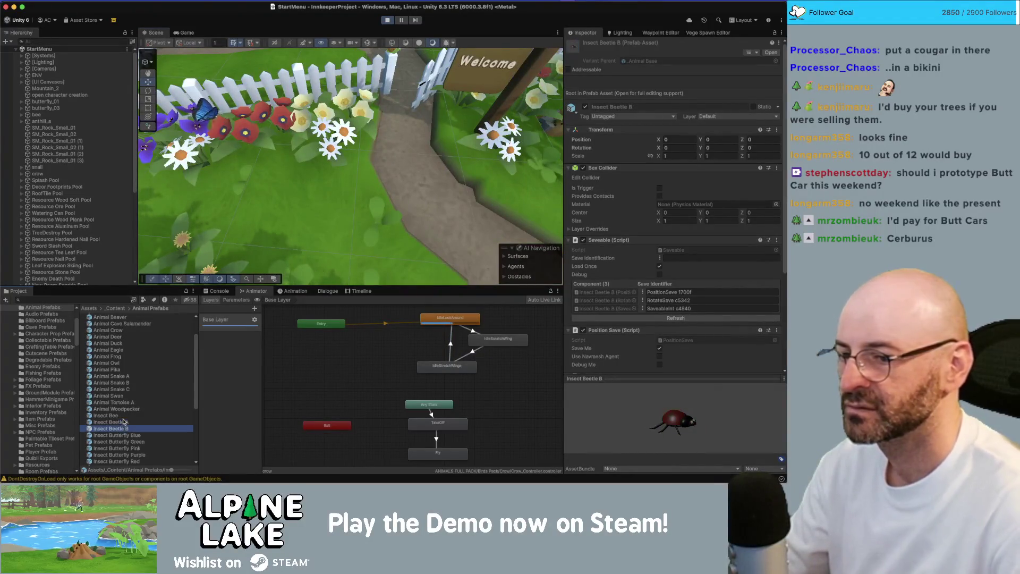
pyautogui.moveTo(124, 430)
pyautogui.mouseDown()
pyautogui.moveTo(273, 208)
pyautogui.moveTo(296, 193)
pyautogui.mouseUp()
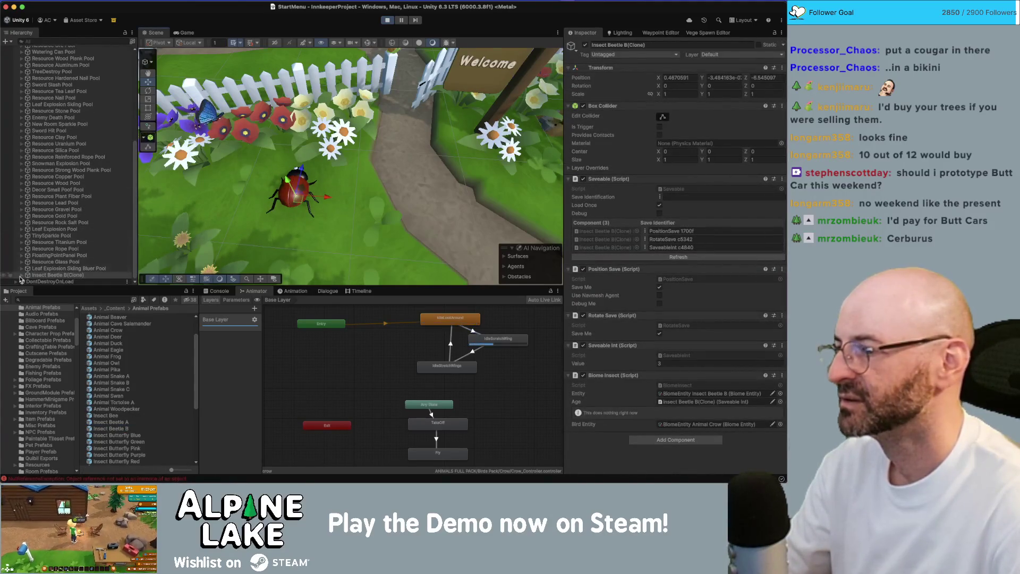
pyautogui.click(388, 20)
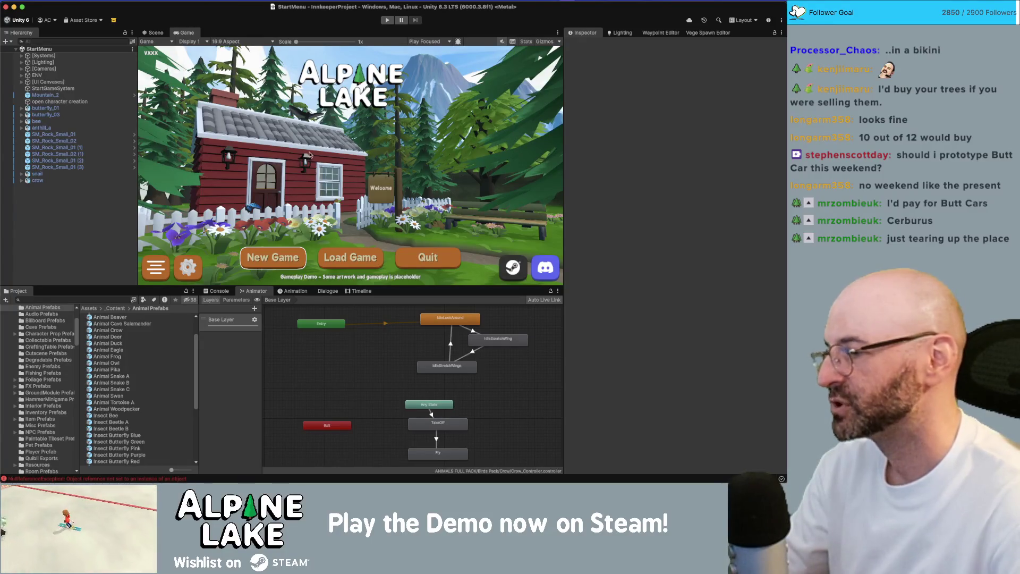
# Find the Pet Corgi prefab in the Project assets and drop it into the scene.
pyautogui.click(154, 33)
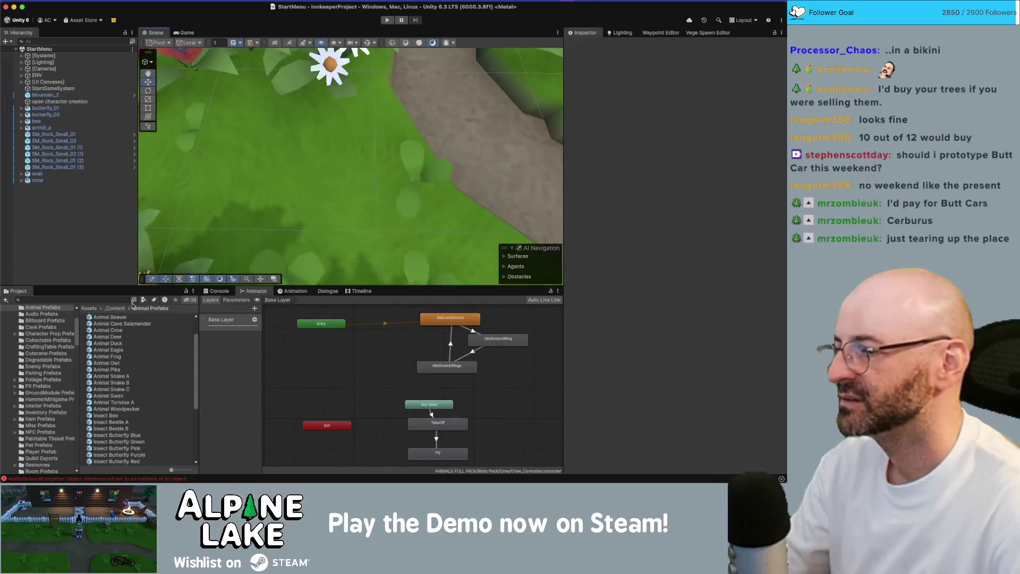
pyautogui.scroll(-6, 109, 401)
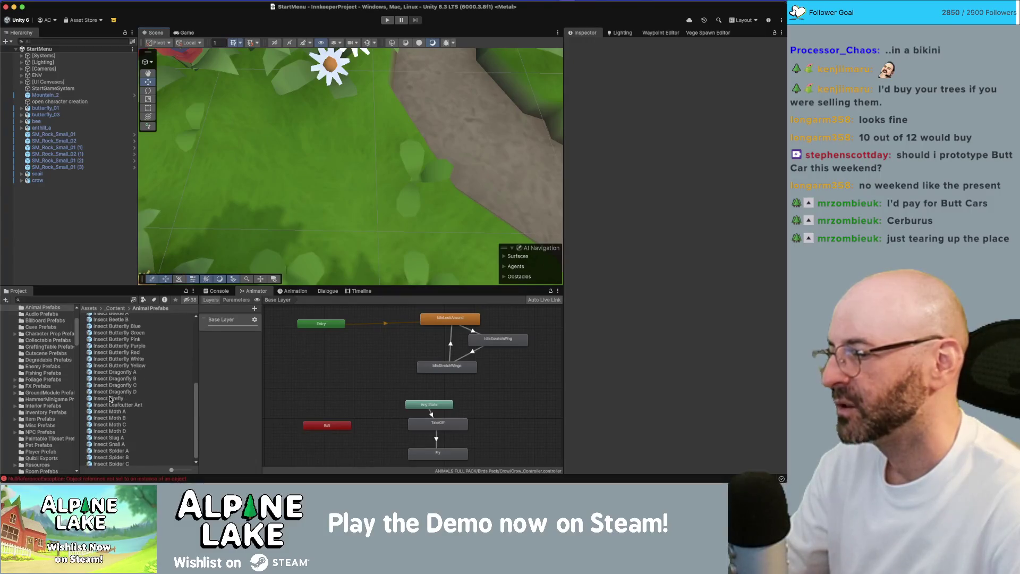
pyautogui.click(94, 301)
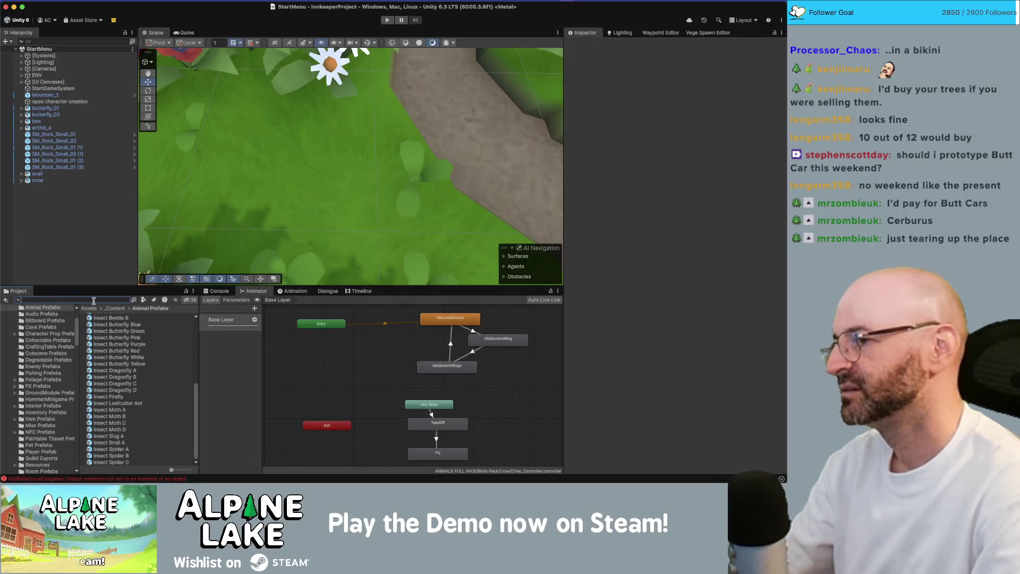
pyautogui.write('pet')
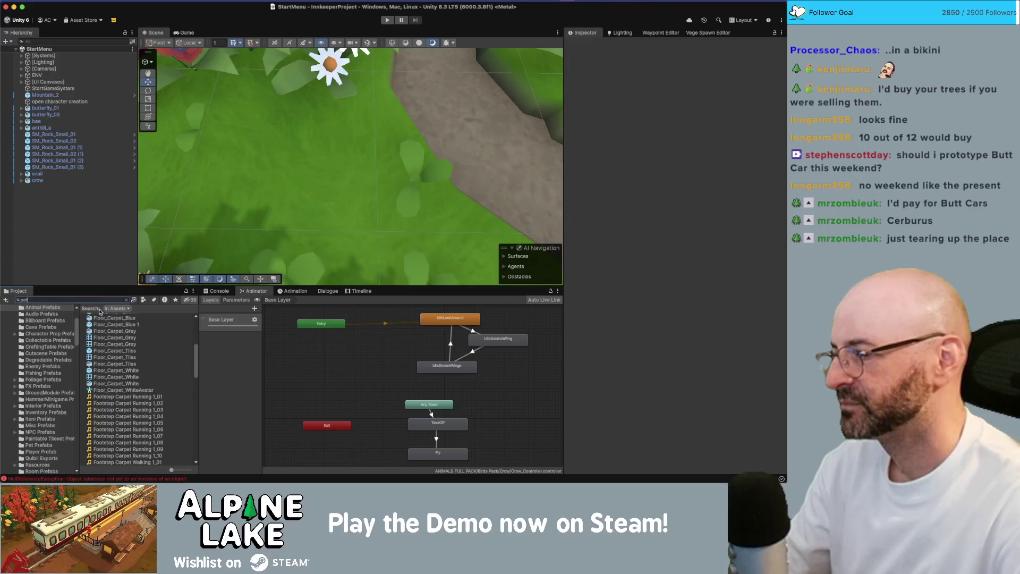
pyautogui.press('BackSpace')
pyautogui.press('BackSpace')
pyautogui.press('BackSpace')
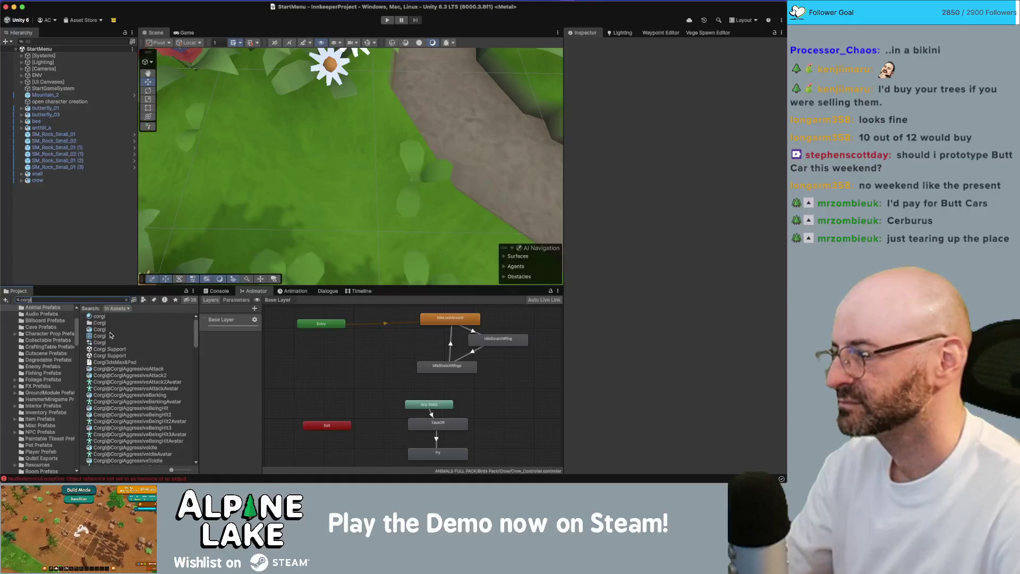
pyautogui.scroll(-10, 111, 351)
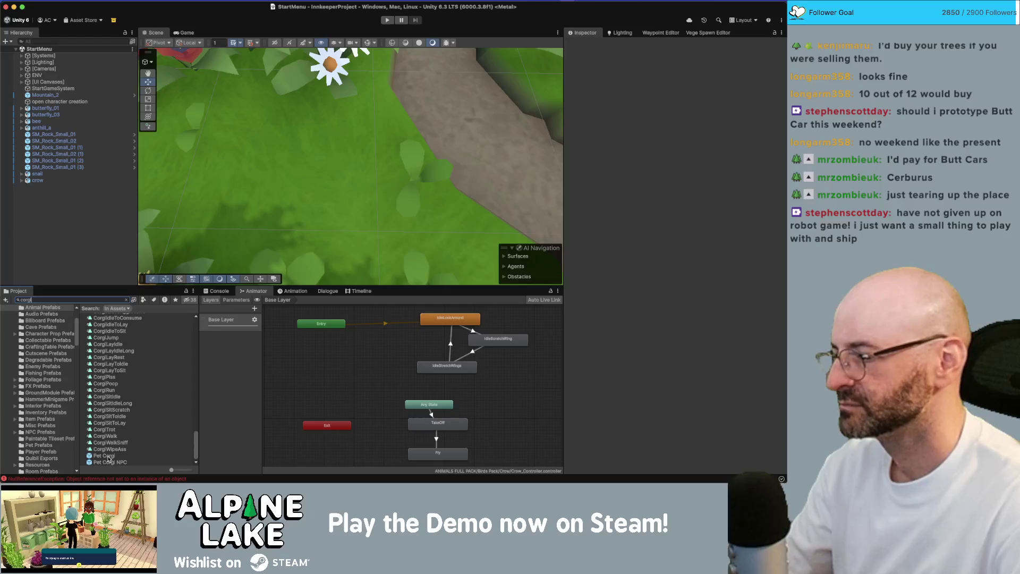
pyautogui.moveTo(109, 458)
pyautogui.mouseDown()
pyautogui.moveTo(409, 91)
pyautogui.moveTo(423, 88)
pyautogui.mouseUp()
# Move Corgi GRP to the scene root and delete the leftover Pet Corgi parent.
pyautogui.click(21, 188)
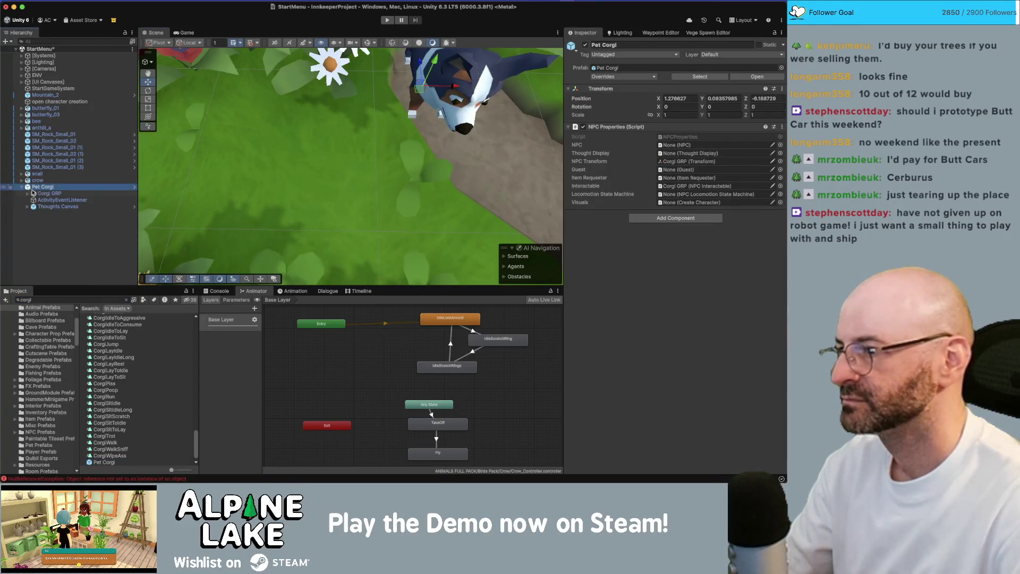
pyautogui.click(27, 194)
pyautogui.click(27, 194)
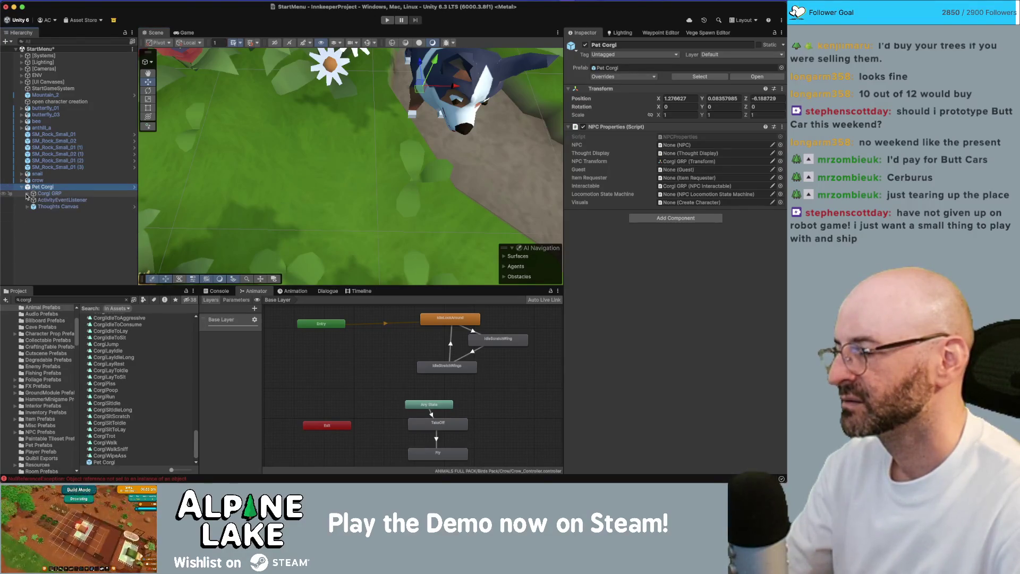
pyautogui.click(27, 195)
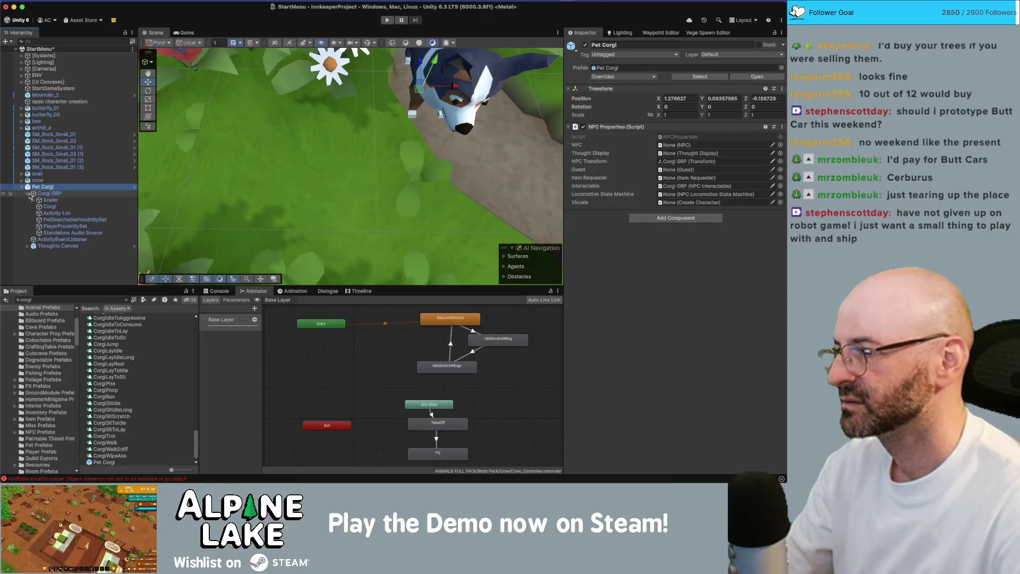
pyautogui.click(33, 200)
pyautogui.click(33, 200)
pyautogui.click(49, 194)
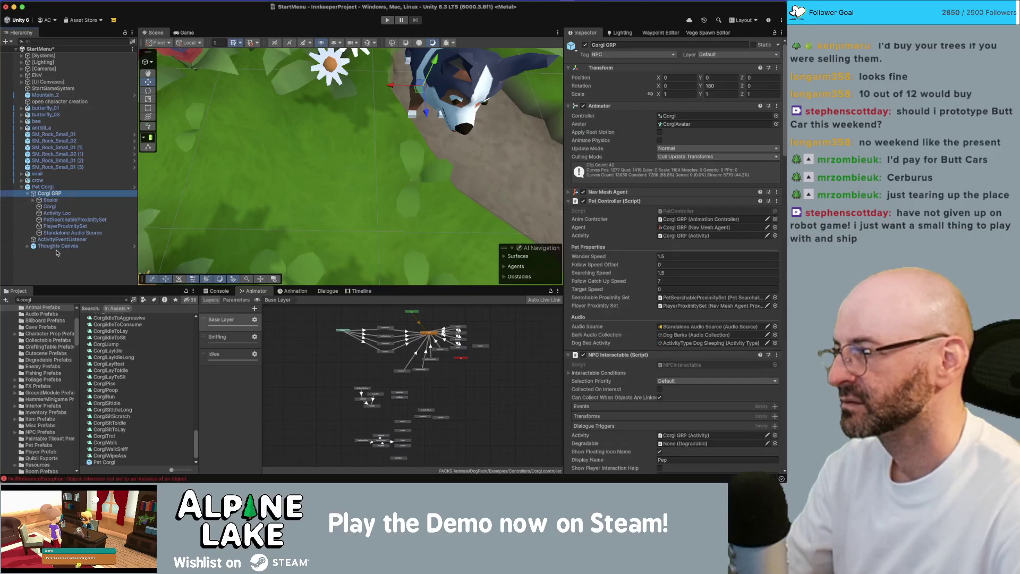
pyautogui.moveTo(50, 193); pyautogui.dragTo(57, 255)
pyautogui.click(42, 186)
pyautogui.press('super+BackSpace')
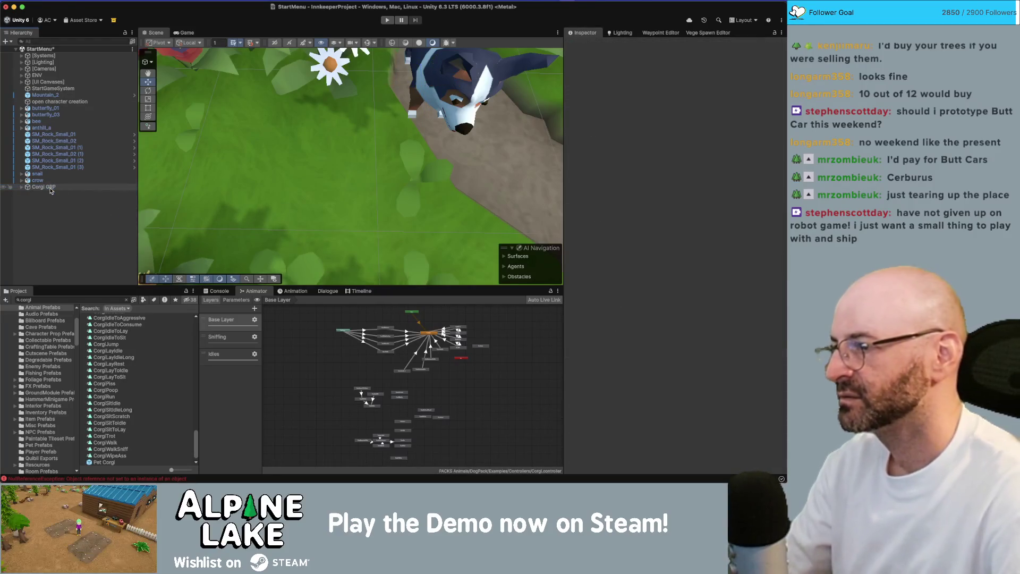
# Delete Corgi GRP's Activity Loc, Standalone Audio Source and proximity set children.
pyautogui.click(21, 187)
pyautogui.click(40, 193)
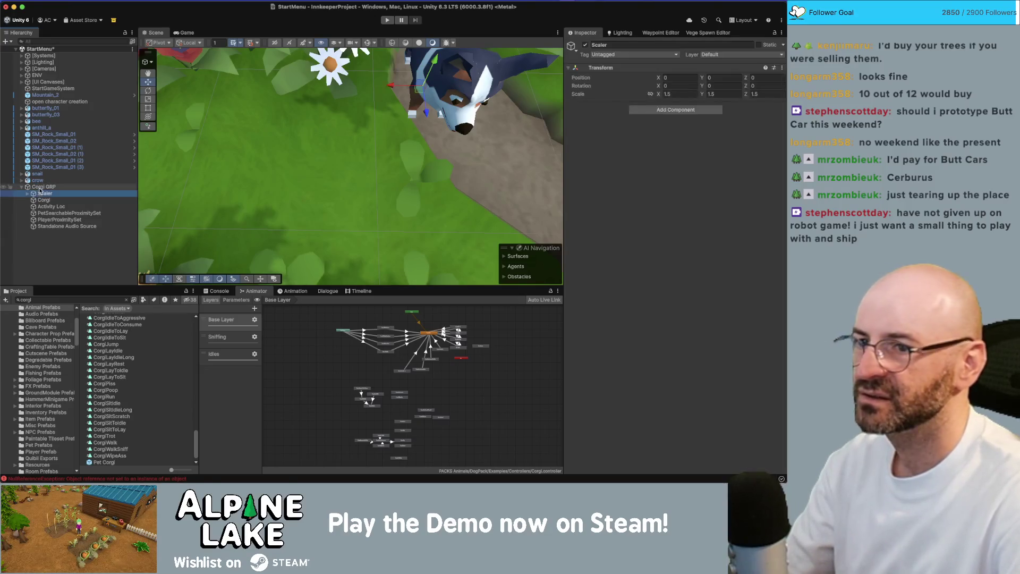
pyautogui.click(43, 187)
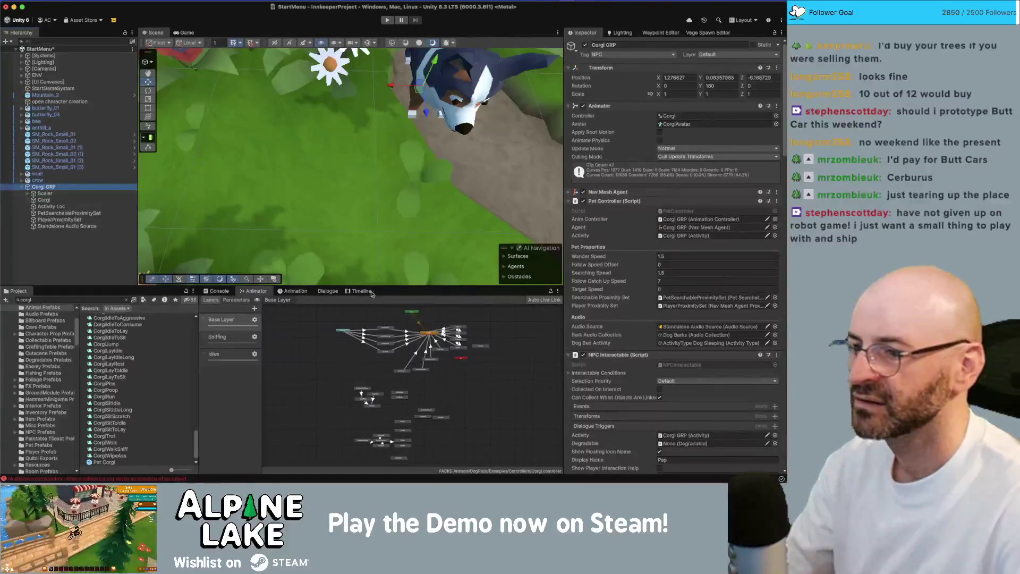
pyautogui.scroll(5, 423, 385)
pyautogui.scroll(-6, 422, 384)
pyautogui.click(82, 200)
pyautogui.click(82, 207)
pyautogui.press('super+BackSpace')
pyautogui.click(82, 220)
pyautogui.keyDown('shift'); pyautogui.click(80, 206); pyautogui.keyUp('shift')
pyautogui.press('super+BackSpace')
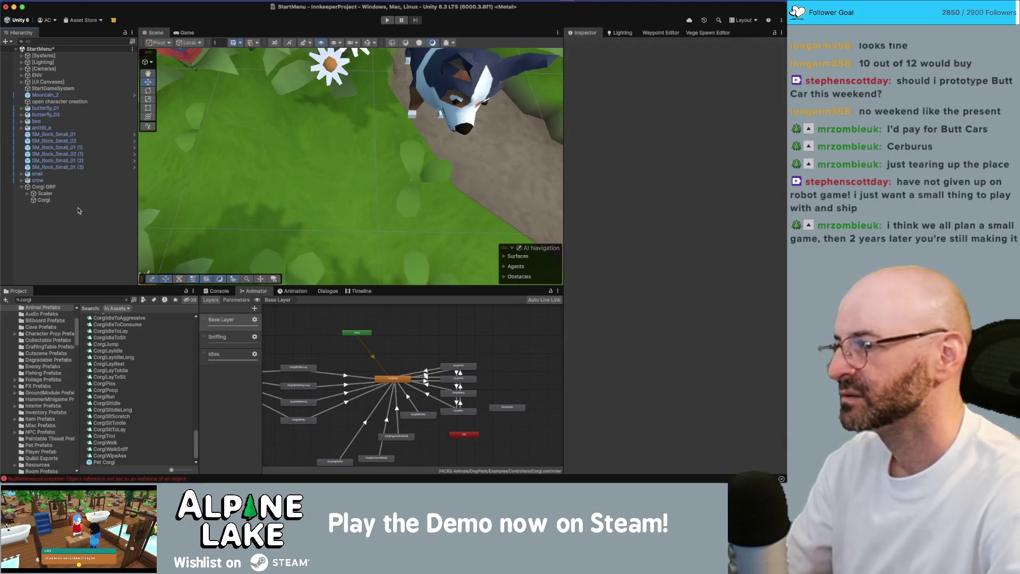
# Move the corgi up the path to the garden gate near the Welcome sign.
pyautogui.click(43, 186)
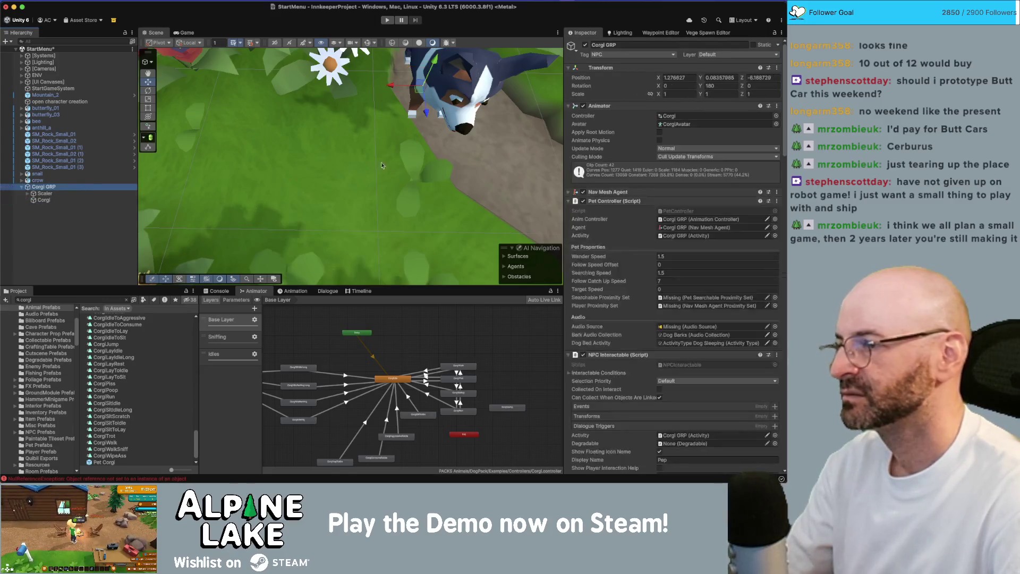
pyautogui.press('f')
pyautogui.moveTo(331, 203); pyautogui.dragTo(353, 134)
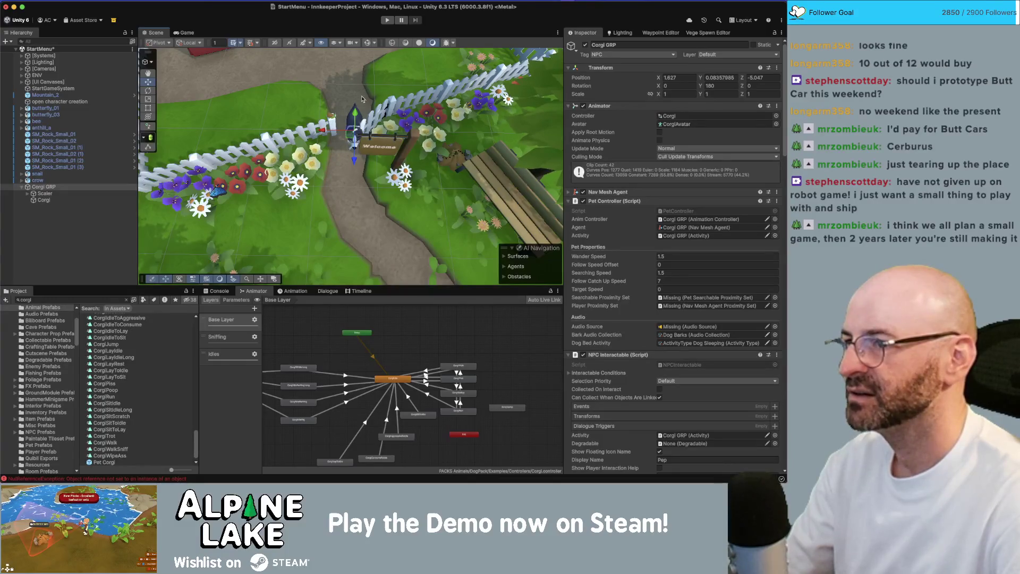
pyautogui.click(370, 110)
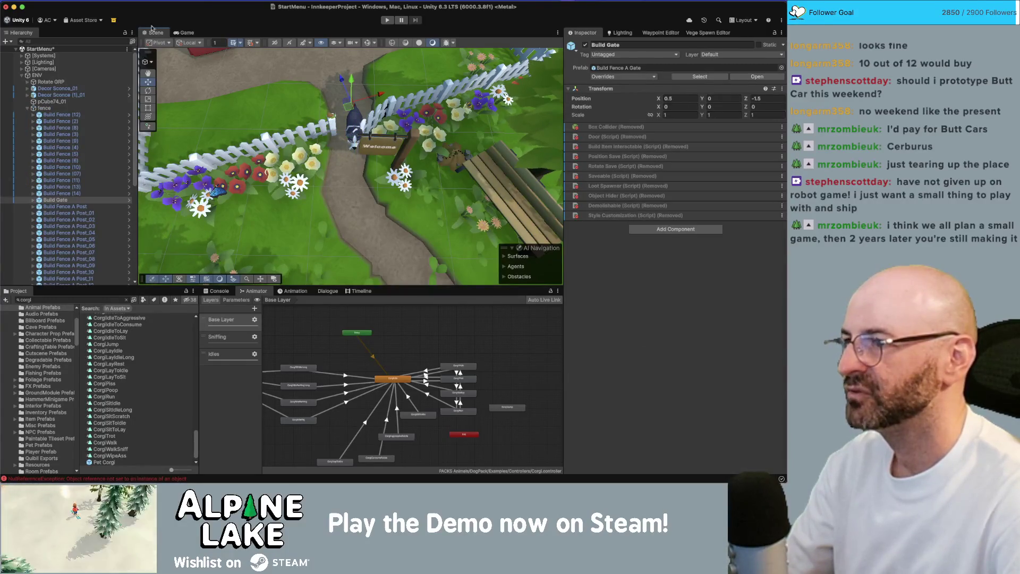
# Rotate the gate's Door Anim open to 40.41° on Y.
pyautogui.click(184, 32)
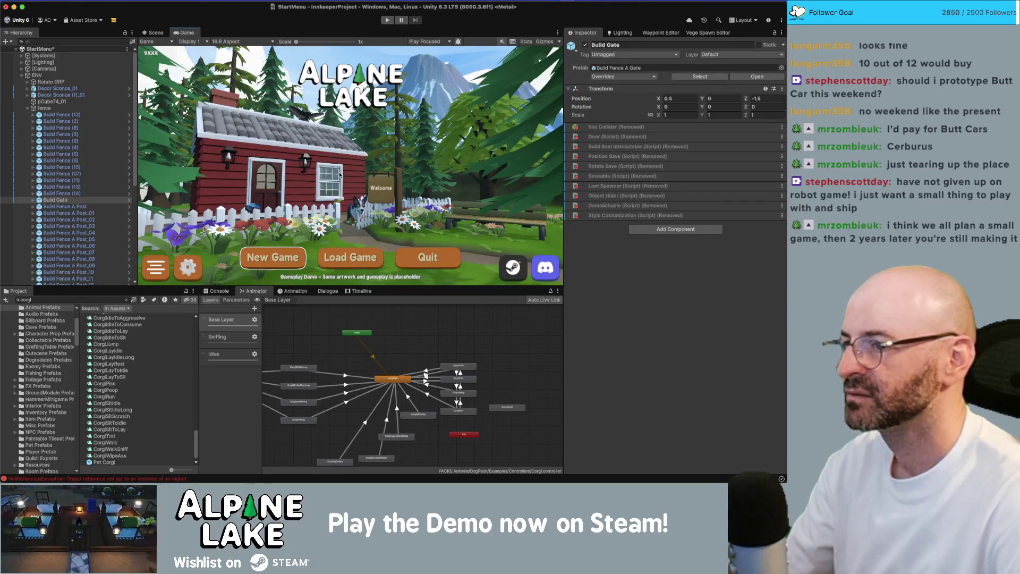
pyautogui.press('super+1')
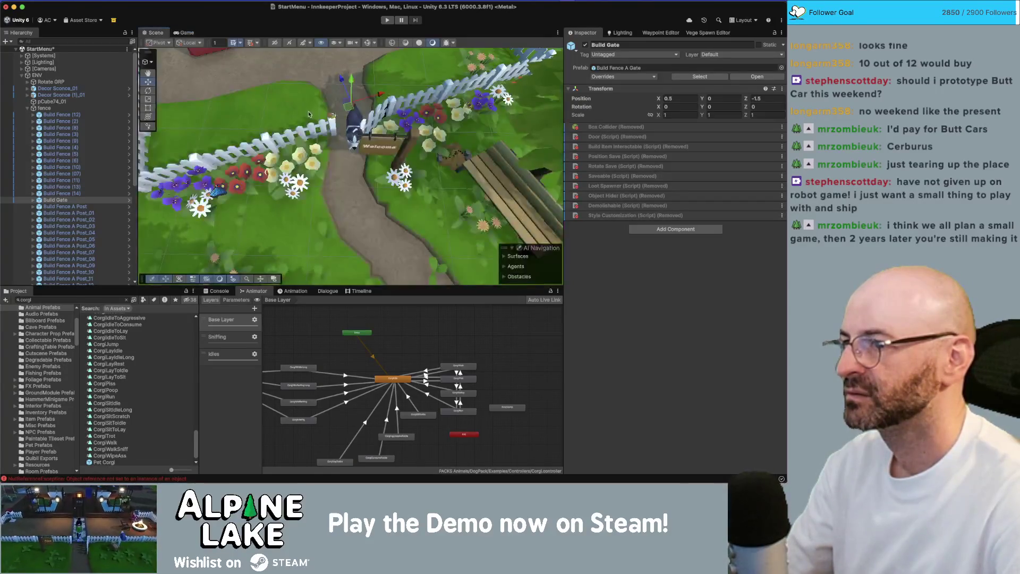
pyautogui.click(366, 112)
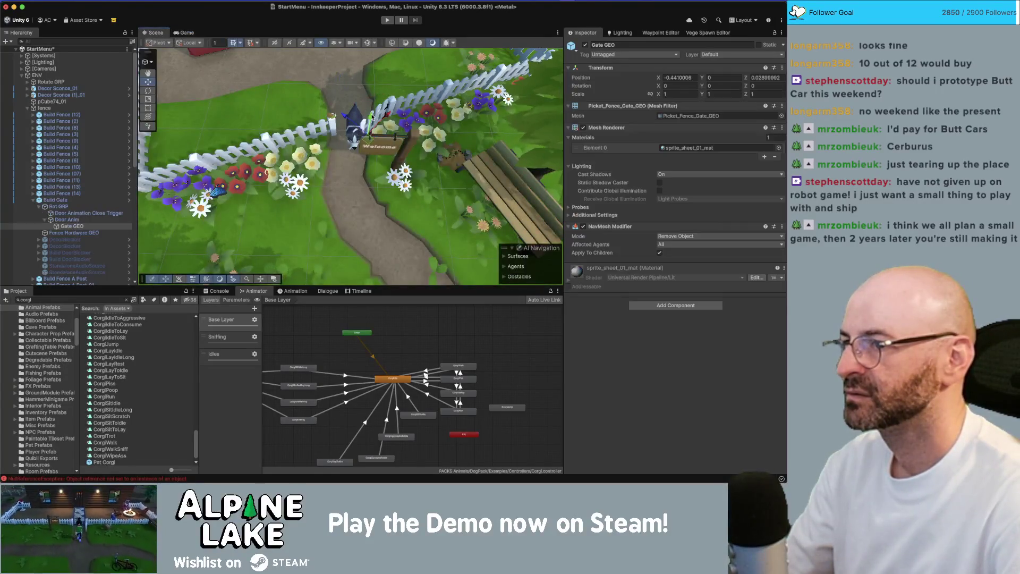
pyautogui.click(69, 220)
pyautogui.press('e')
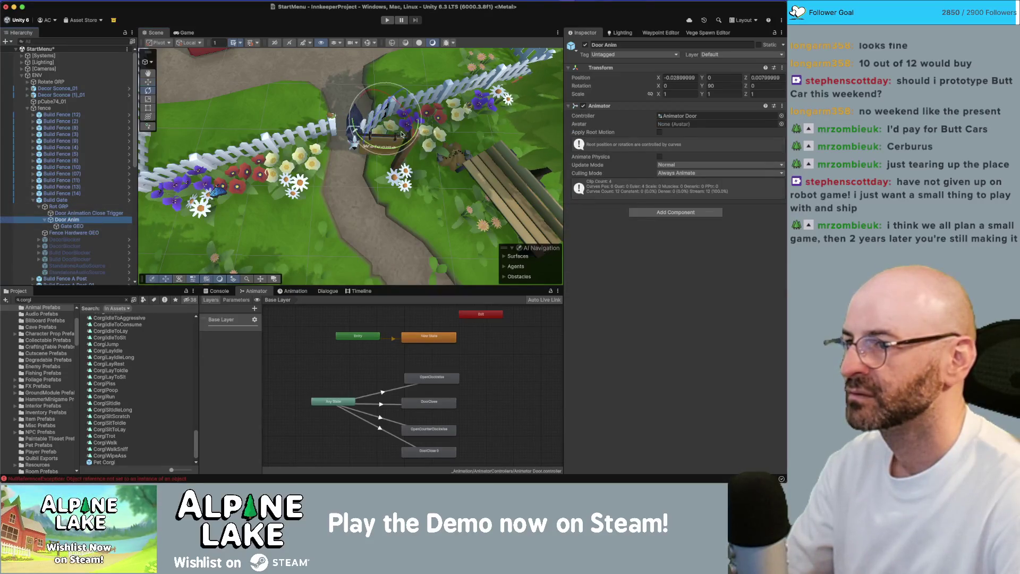
pyautogui.moveTo(406, 147)
pyautogui.mouseDown()
pyautogui.moveTo(250, 130)
pyautogui.moveTo(446, 116)
pyautogui.mouseUp()
# Move Buttercup 3 into the left flowerbed at -4.268, -0.1, 4.867 and preview the title screen.
pyautogui.press('w')
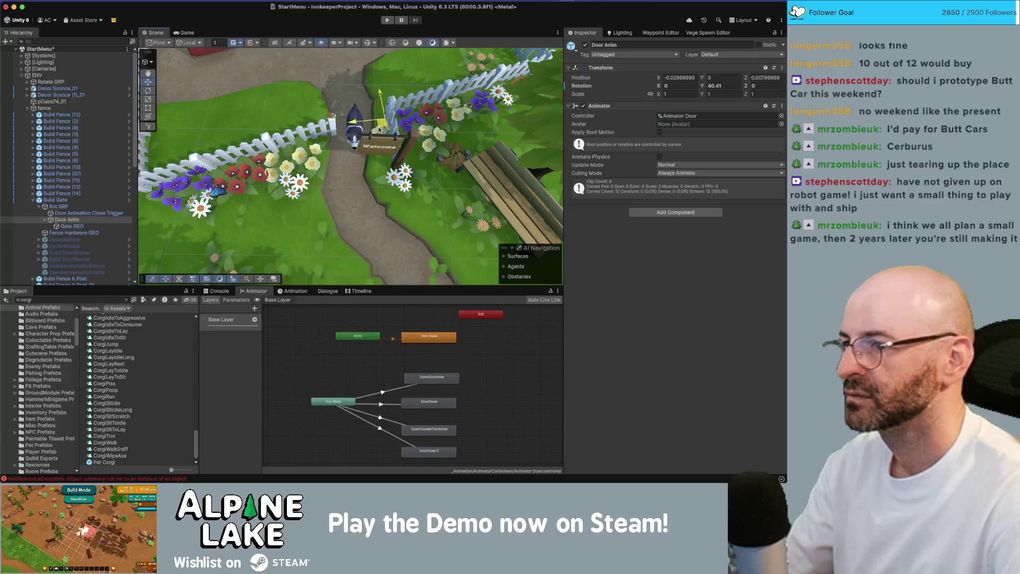
pyautogui.click(380, 129)
pyautogui.moveTo(387, 147)
pyautogui.mouseDown()
pyautogui.moveTo(425, 152)
pyautogui.moveTo(340, 159)
pyautogui.moveTo(274, 202)
pyautogui.moveTo(456, 155)
pyautogui.moveTo(490, 132)
pyautogui.mouseUp()
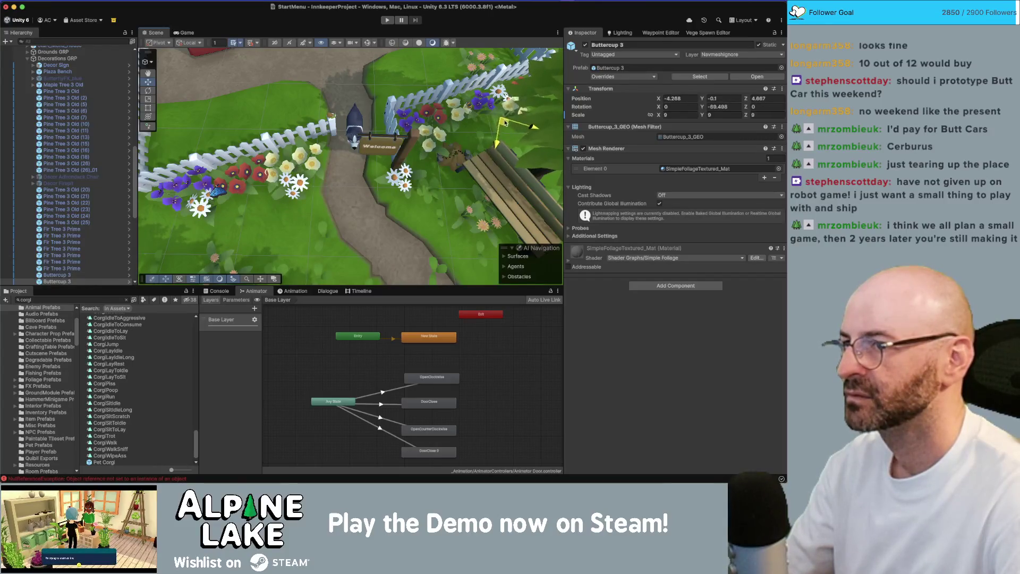
pyautogui.press('Escape')
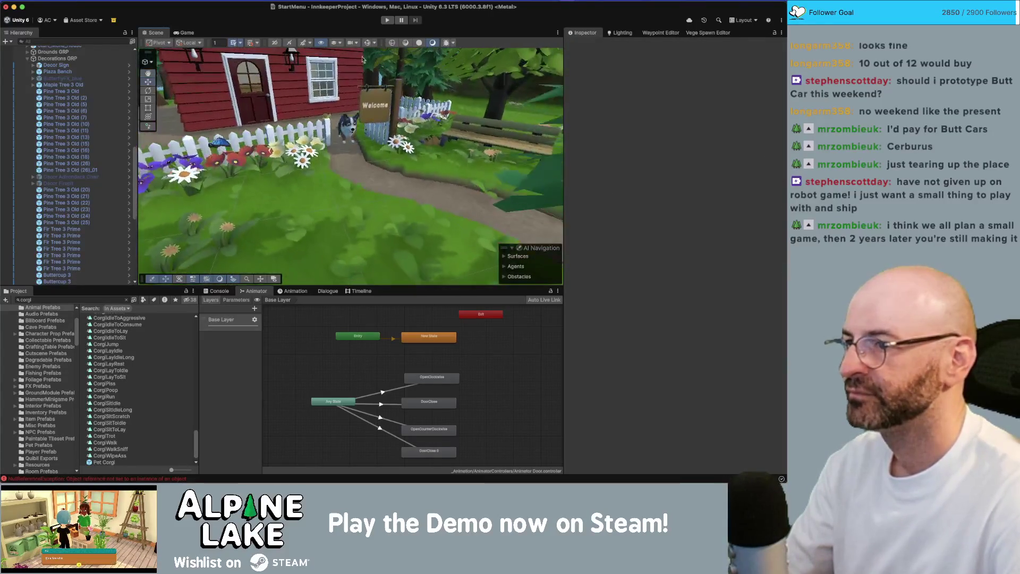
pyautogui.click(184, 33)
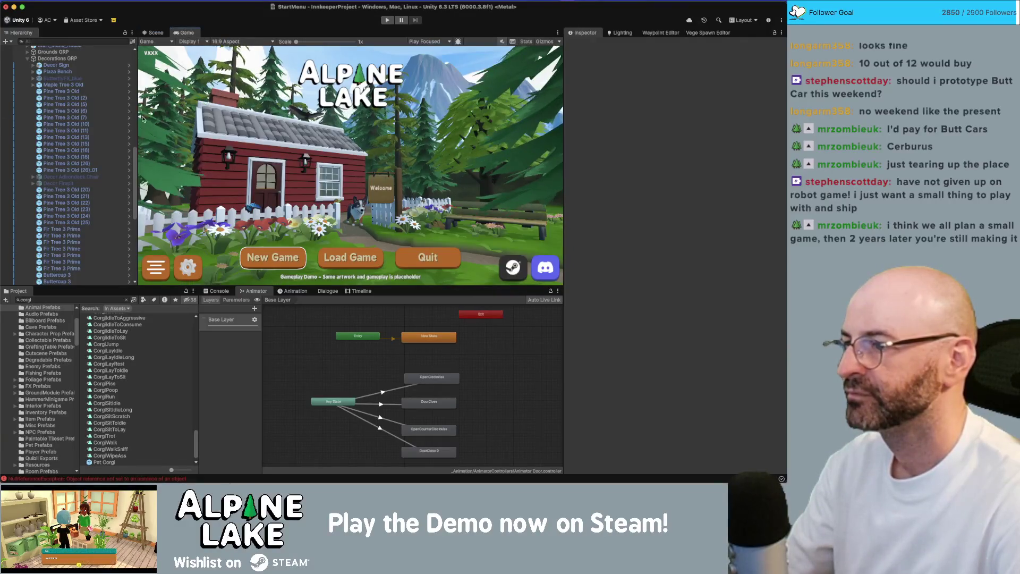
pyautogui.click(156, 33)
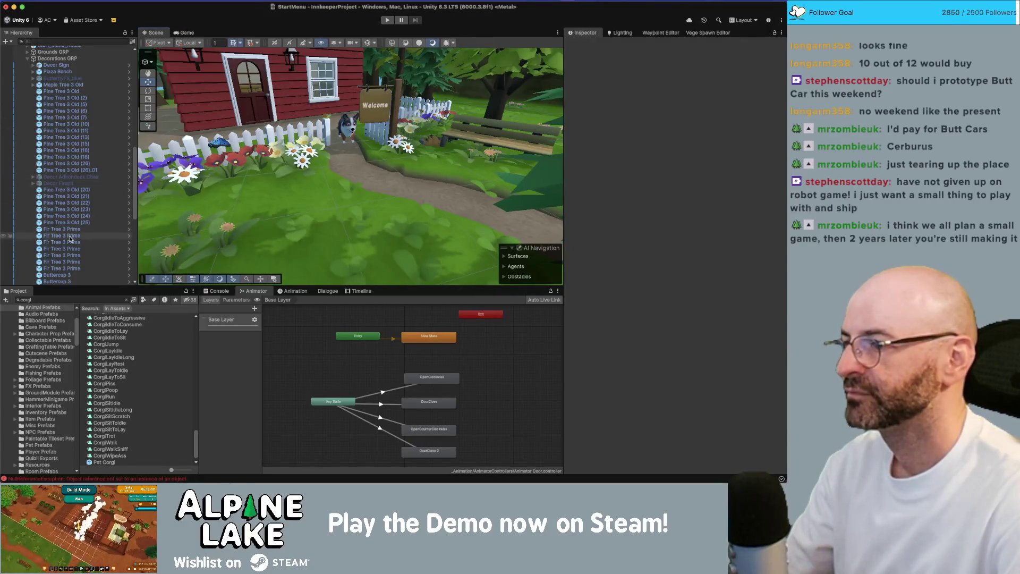
# Lower Corgi GRP to 1.638, -0.1, -4.892 by the gate, then enter Play mode.
pyautogui.scroll(-8, 70, 237)
pyautogui.doubleClick(44, 277)
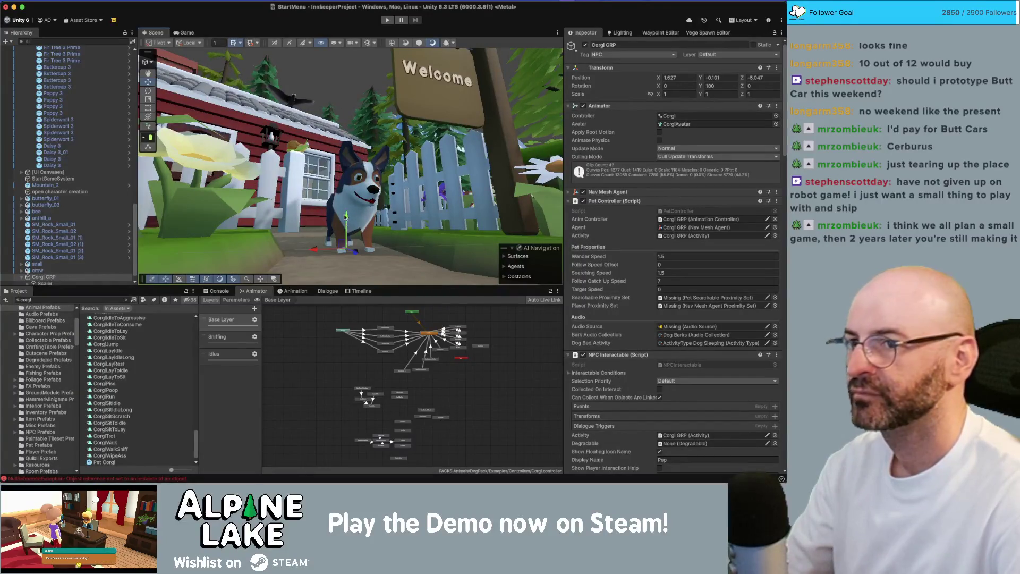
pyautogui.click(732, 77)
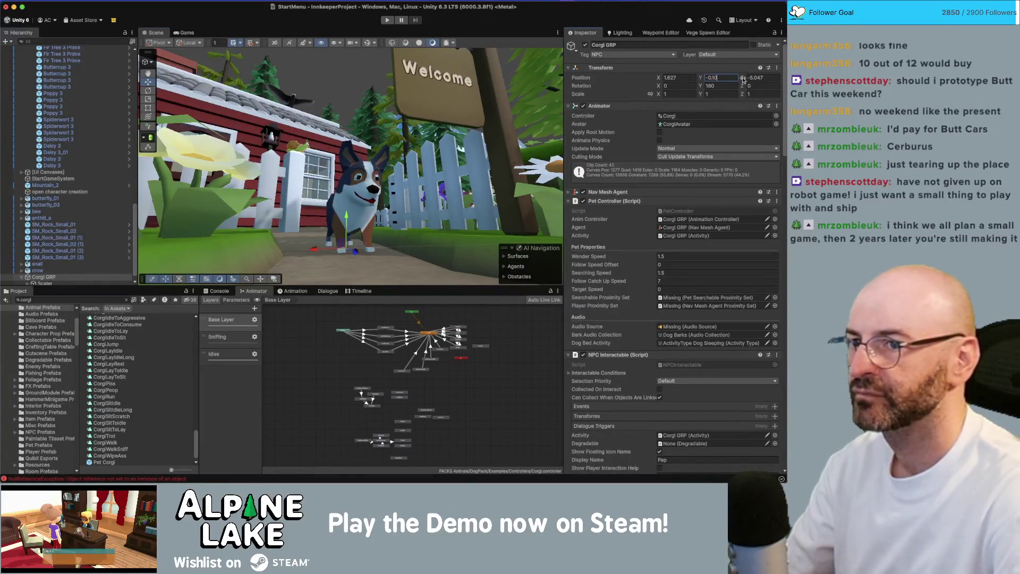
pyautogui.moveTo(382, 239); pyautogui.dragTo(346, 240)
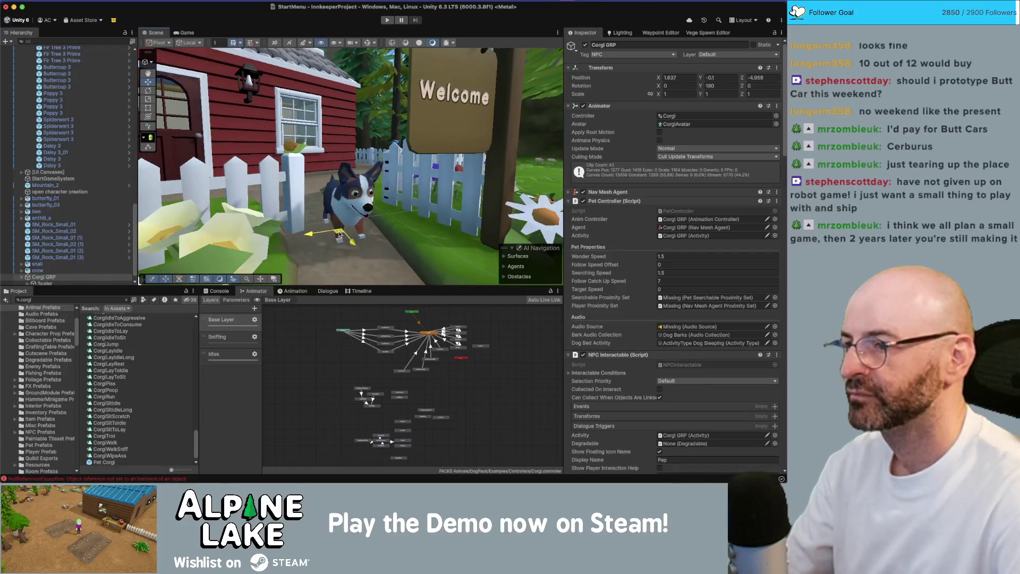
pyautogui.click(387, 20)
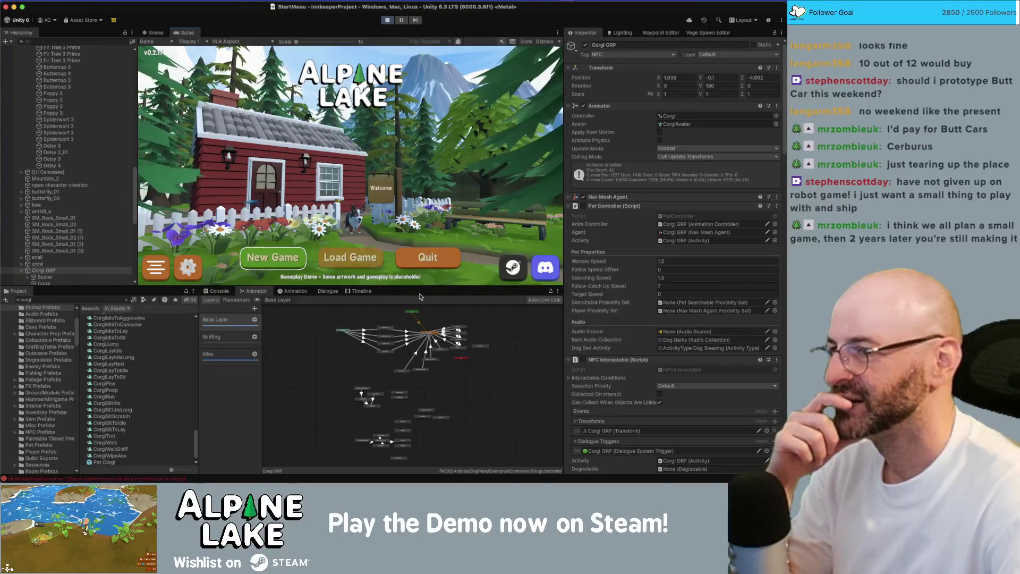
# Fire the corgi's Dig_Trigger and Sit_Trigger and set Animation_in to 1.
pyautogui.scroll(5, 428, 332)
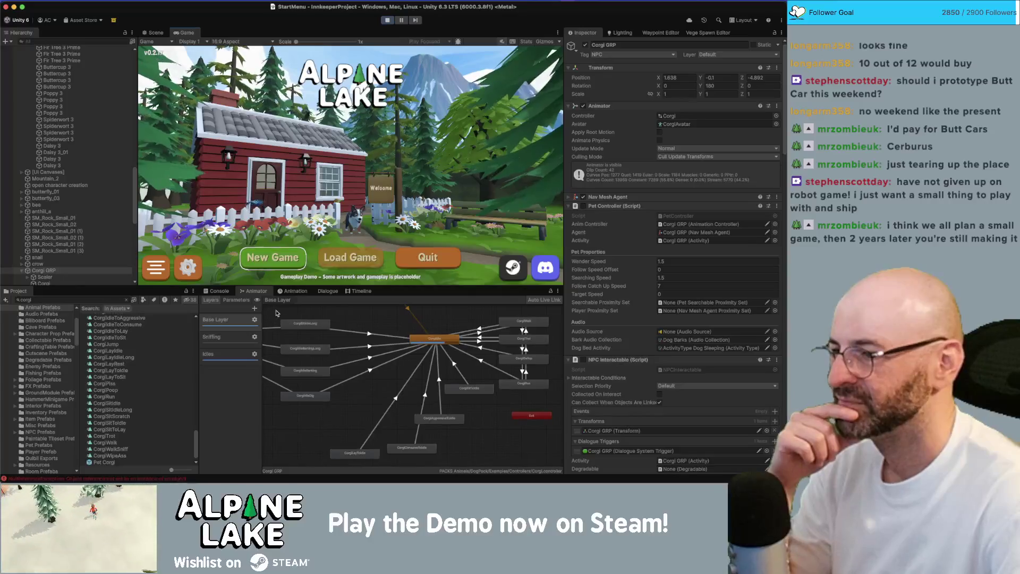
pyautogui.click(236, 301)
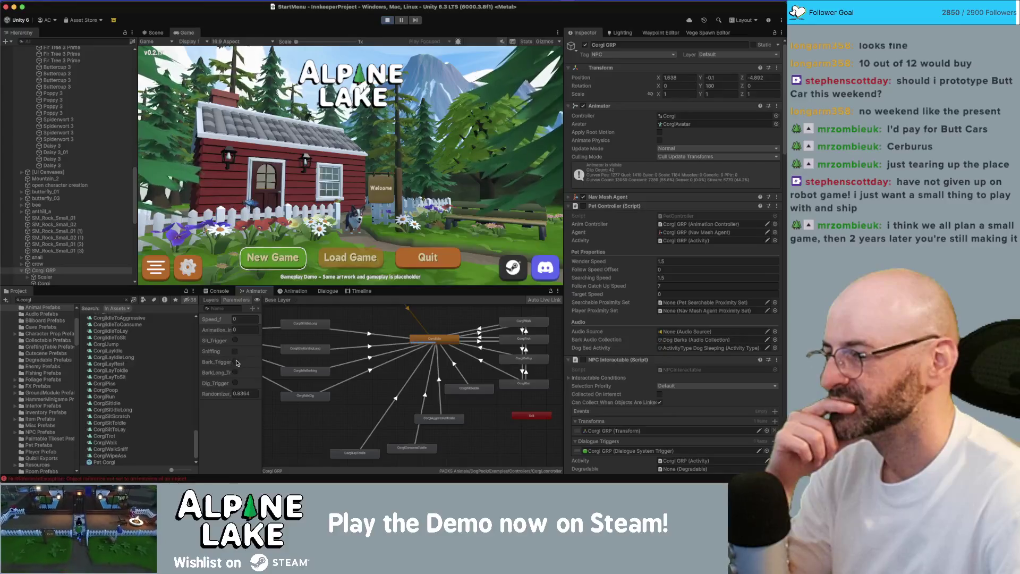
pyautogui.click(237, 383)
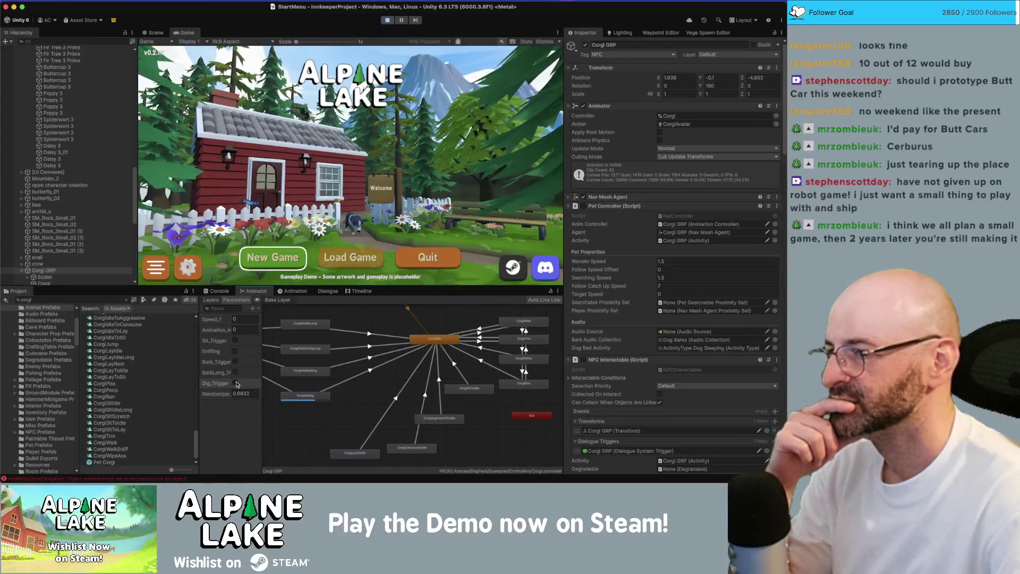
pyautogui.click(235, 339)
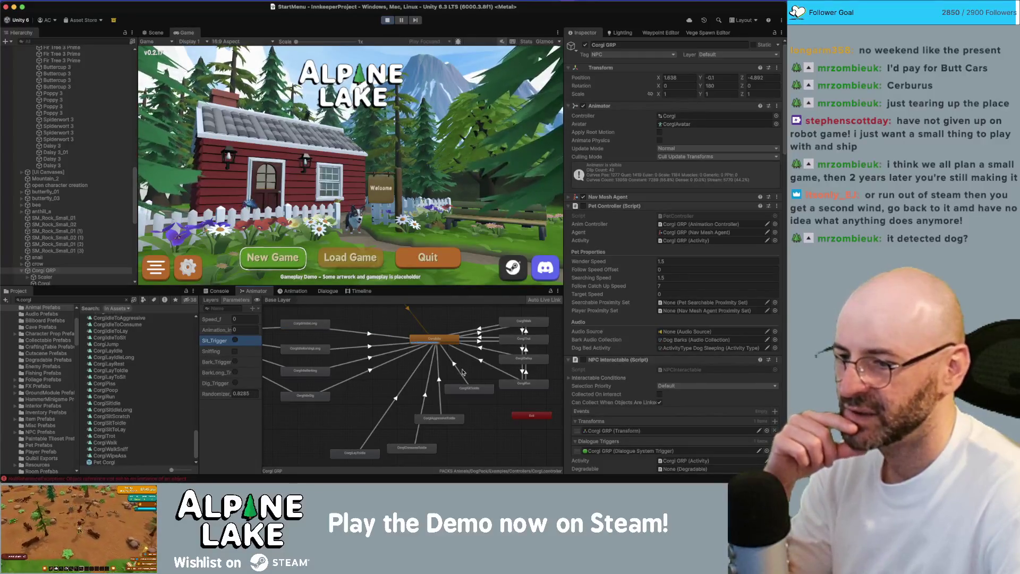
pyautogui.scroll(2, 415, 404)
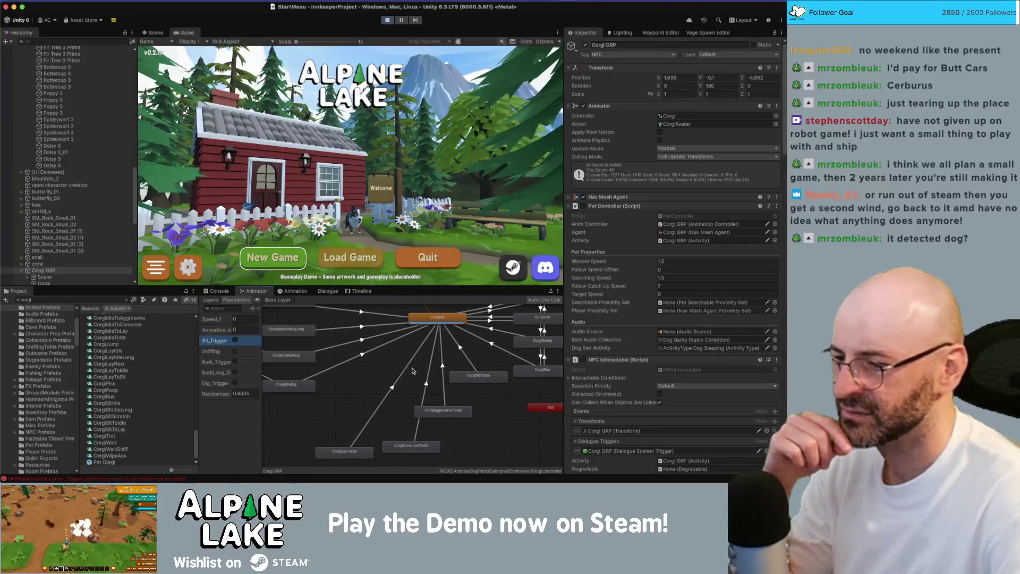
pyautogui.click(235, 330)
pyautogui.write('1')
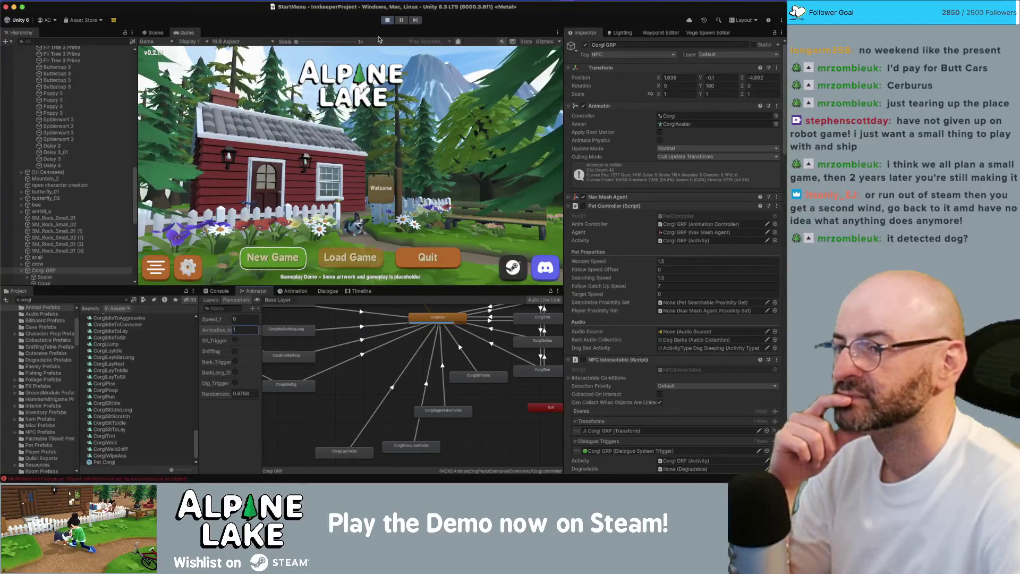
# Stop Play mode and select the garden gate's door animation controller.
pyautogui.click(386, 21)
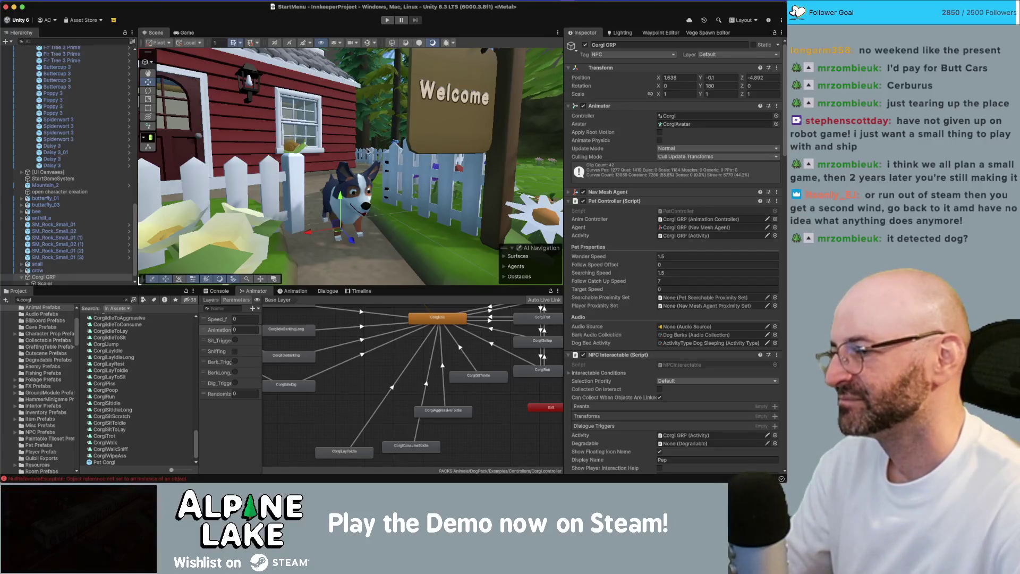
pyautogui.moveTo(386, 173); pyautogui.dragTo(405, 172)
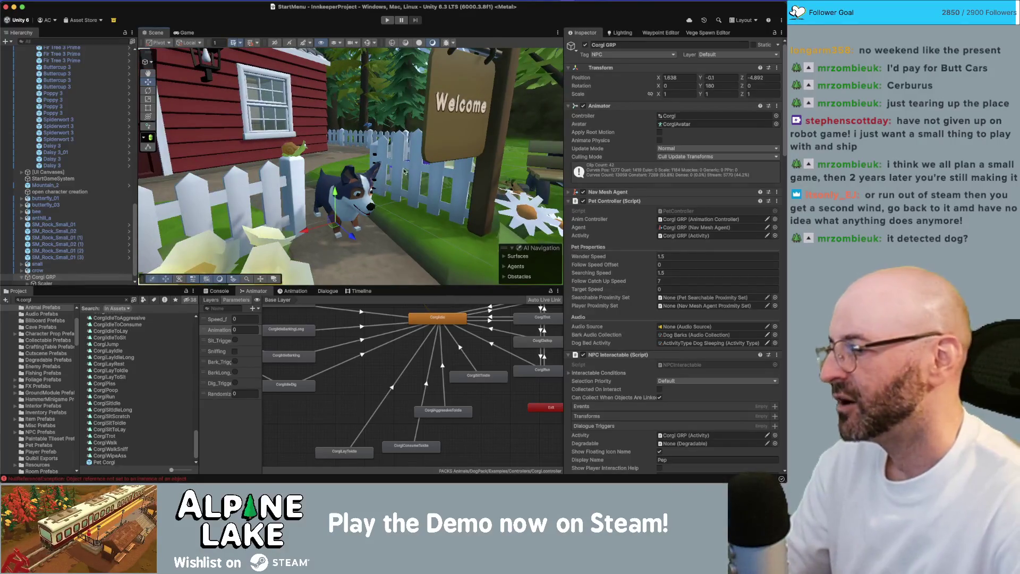
pyautogui.click(406, 171)
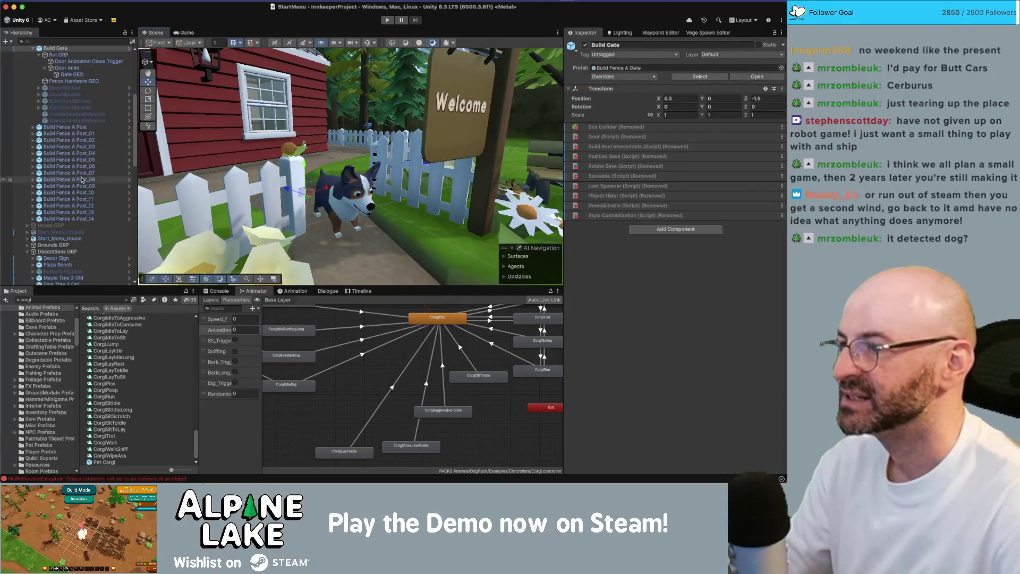
pyautogui.scroll(5, 81, 179)
pyautogui.click(78, 166)
pyautogui.click(77, 182)
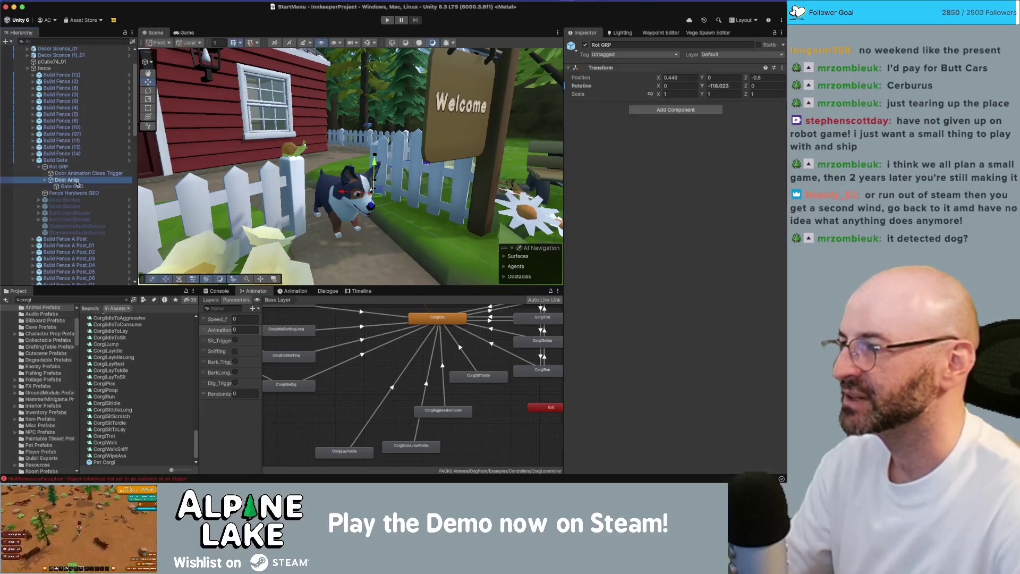
pyautogui.click(77, 160)
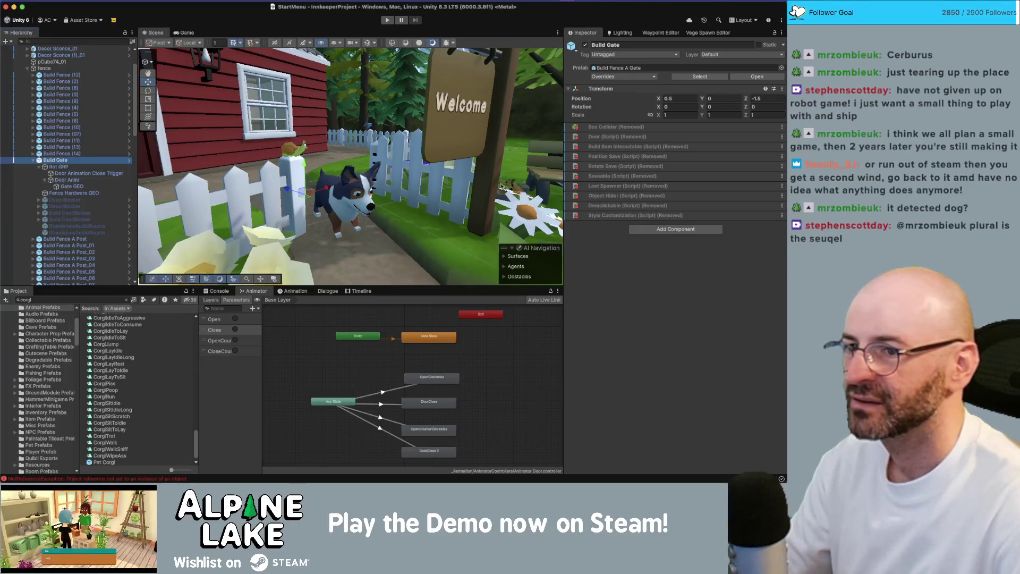
# Deactivate the gate's Door Animation Close Trigger object.
pyautogui.click(91, 193)
pyautogui.click(91, 187)
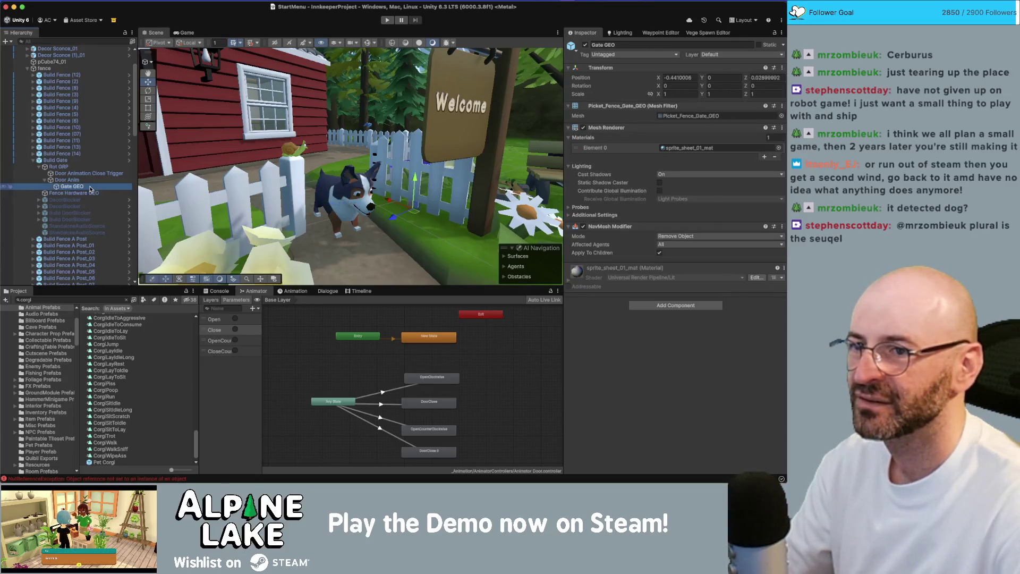
pyautogui.click(91, 182)
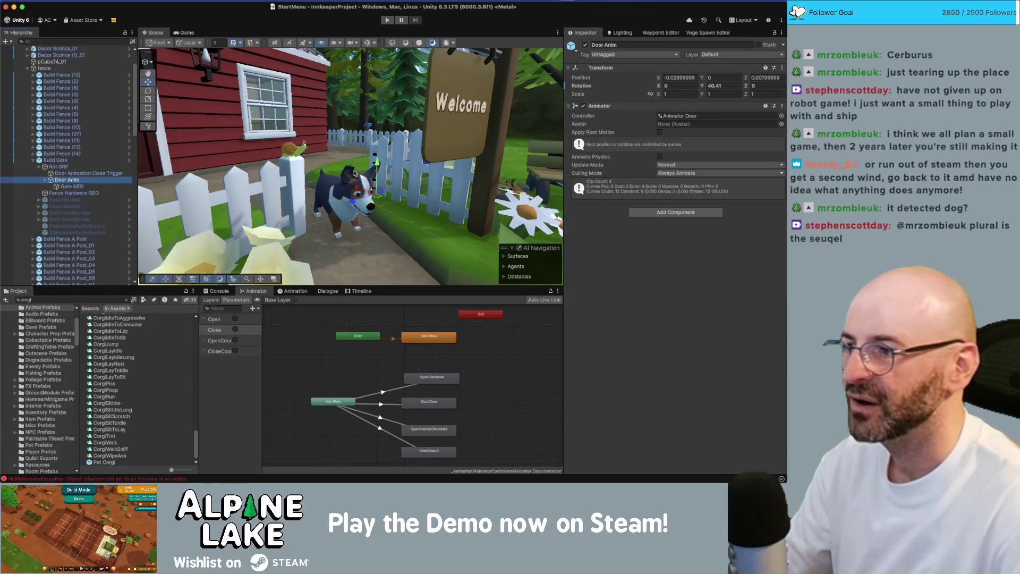
pyautogui.click(104, 173)
pyautogui.click(585, 45)
# Rotate Door Anim further open to 51.587° on Y and view the start menu.
pyautogui.click(59, 180)
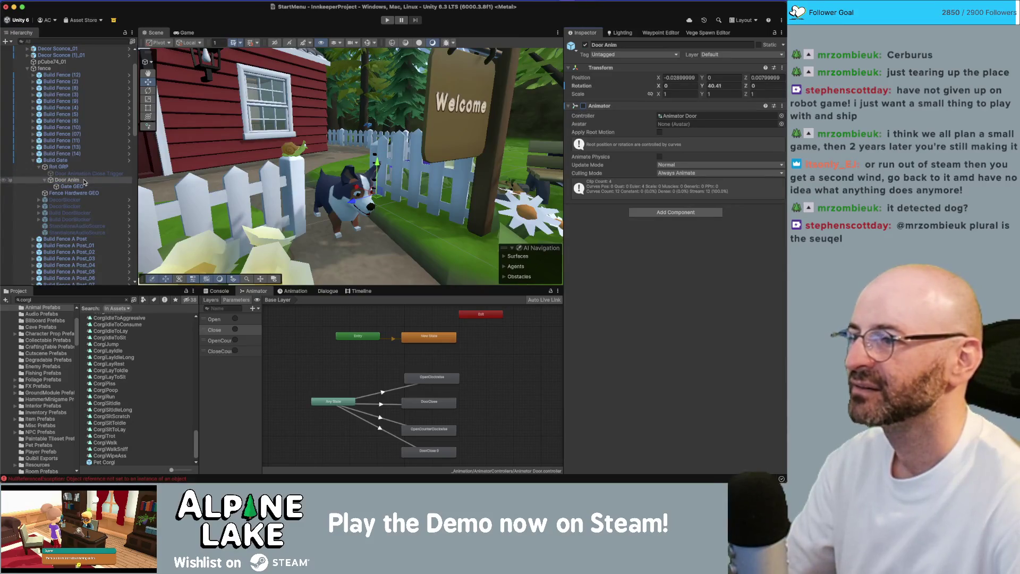
pyautogui.press('e')
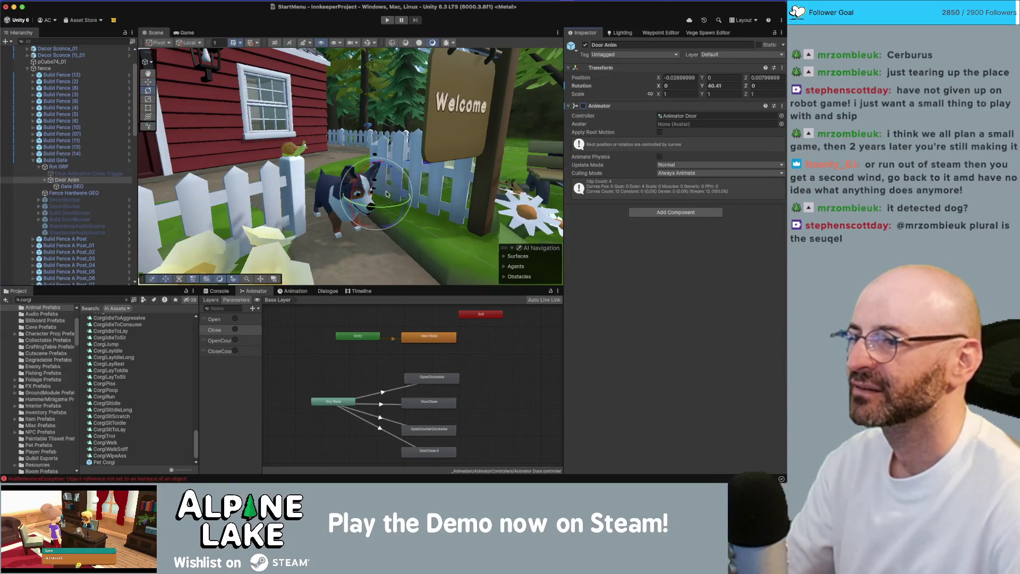
pyautogui.moveTo(392, 205)
pyautogui.mouseDown()
pyautogui.moveTo(270, 193)
pyautogui.moveTo(216, 157)
pyautogui.moveTo(430, 172)
pyautogui.moveTo(377, 210)
pyautogui.moveTo(346, 217)
pyautogui.moveTo(366, 211)
pyautogui.moveTo(404, 167)
pyautogui.moveTo(366, 121)
pyautogui.moveTo(414, 155)
pyautogui.mouseUp()
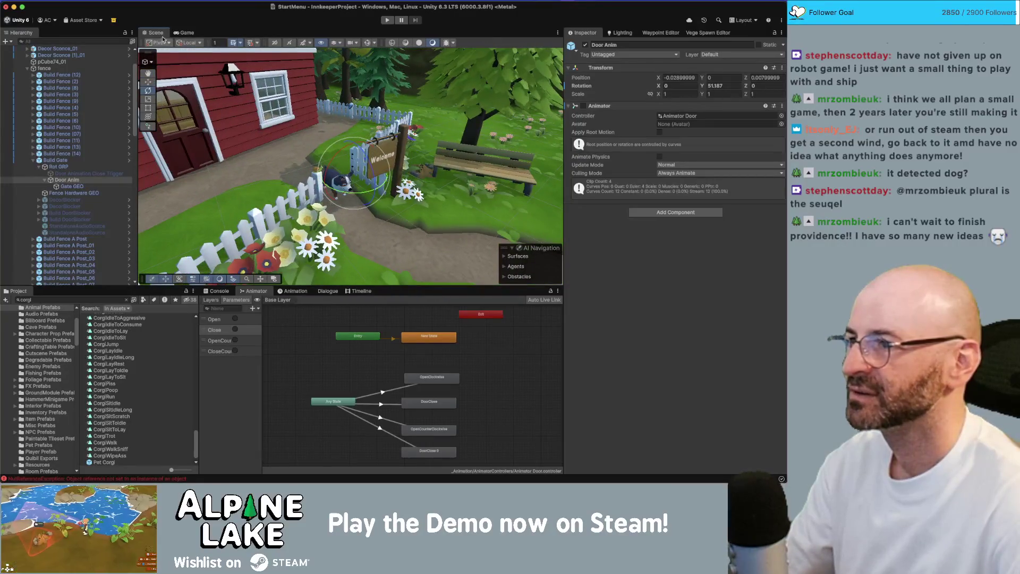
pyautogui.click(182, 32)
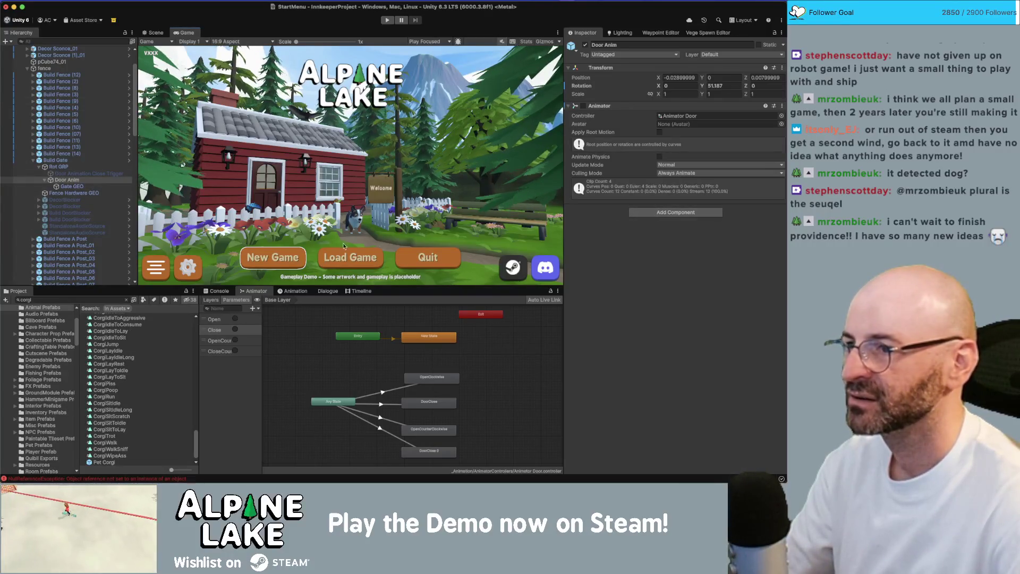
# Select Corgi GRP and collapse its Pet Controller, NPC, Animation Controller, Nav, Collider and Rigidbody components.
pyautogui.scroll(-15, 82, 255)
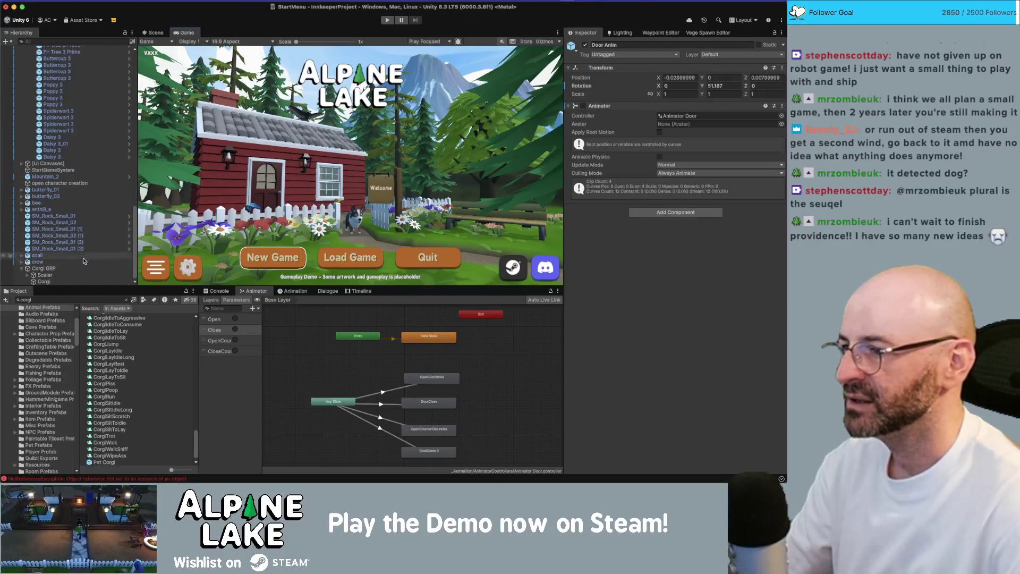
pyautogui.click(82, 268)
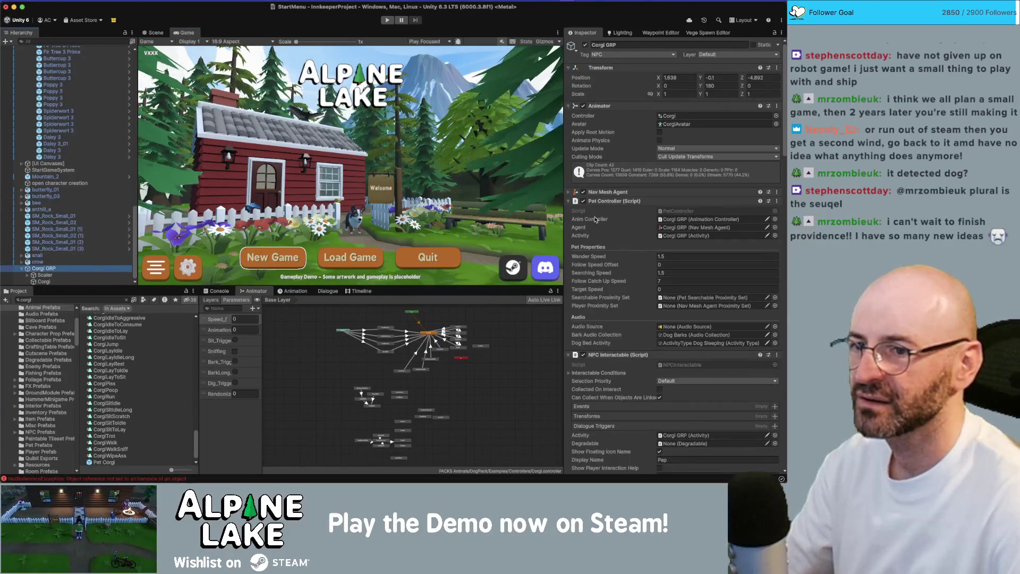
pyautogui.click(611, 201)
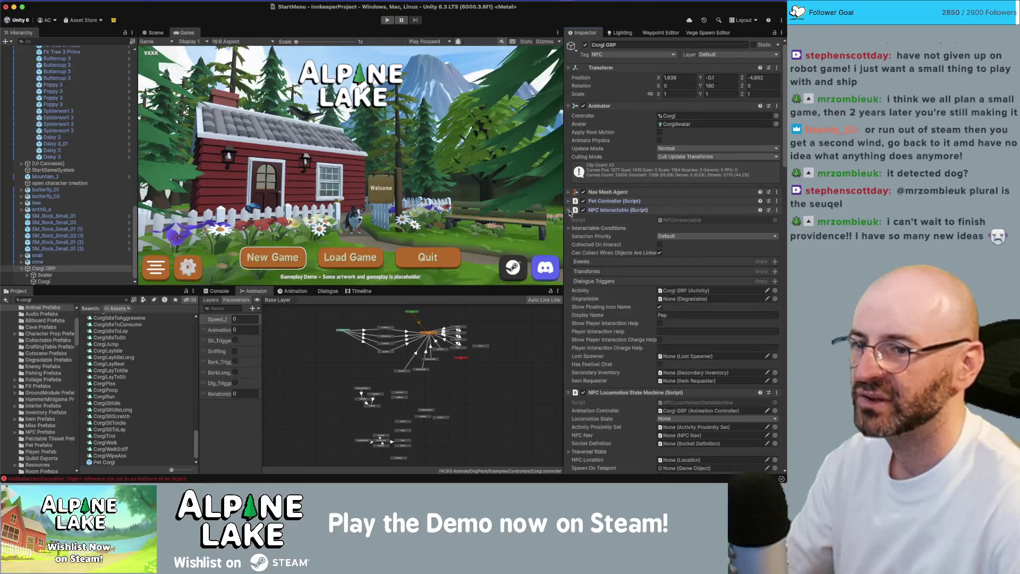
pyautogui.click(614, 209)
pyautogui.click(569, 220)
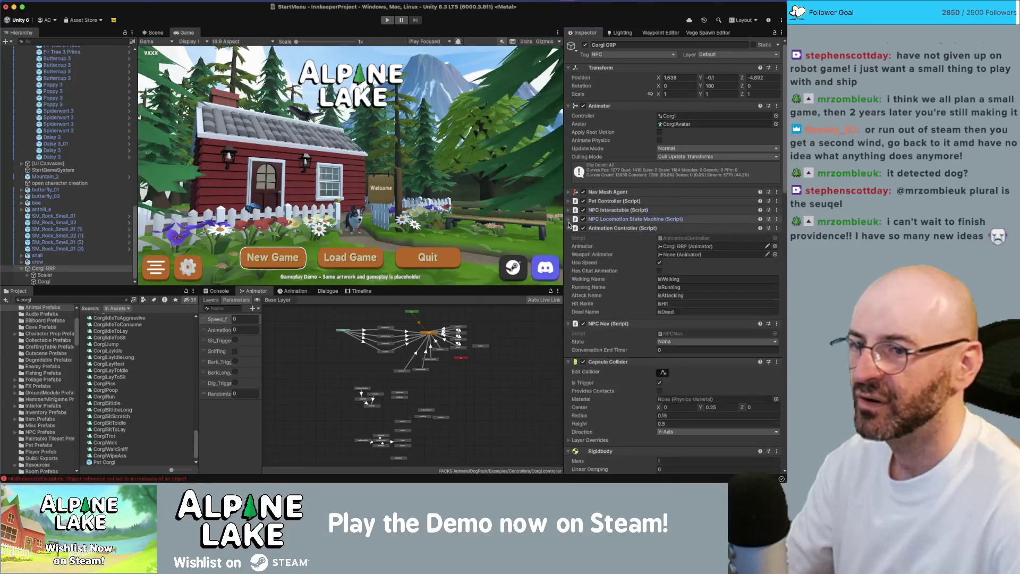
pyautogui.click(569, 228)
pyautogui.click(568, 229)
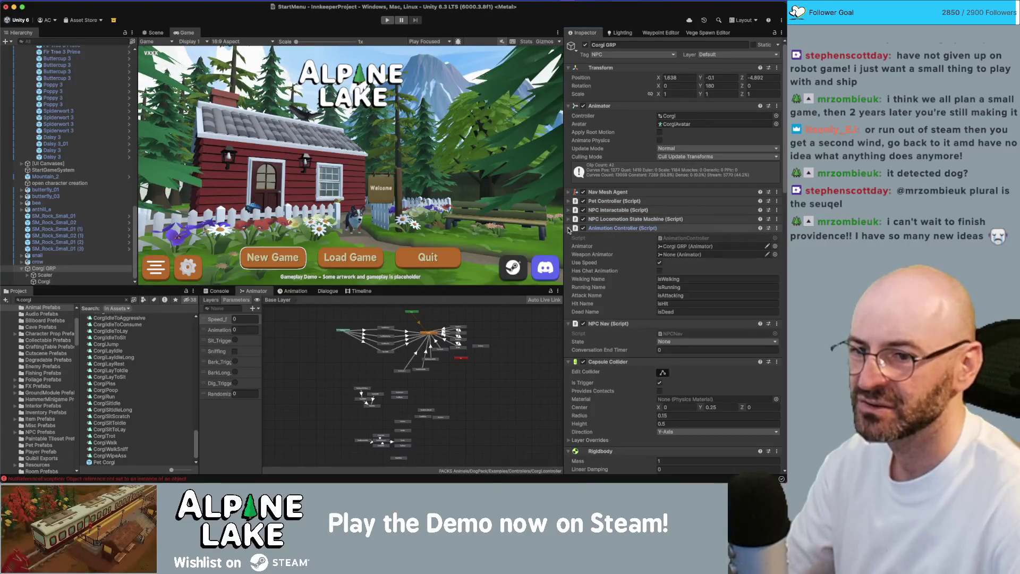
pyautogui.click(569, 229)
pyautogui.click(568, 237)
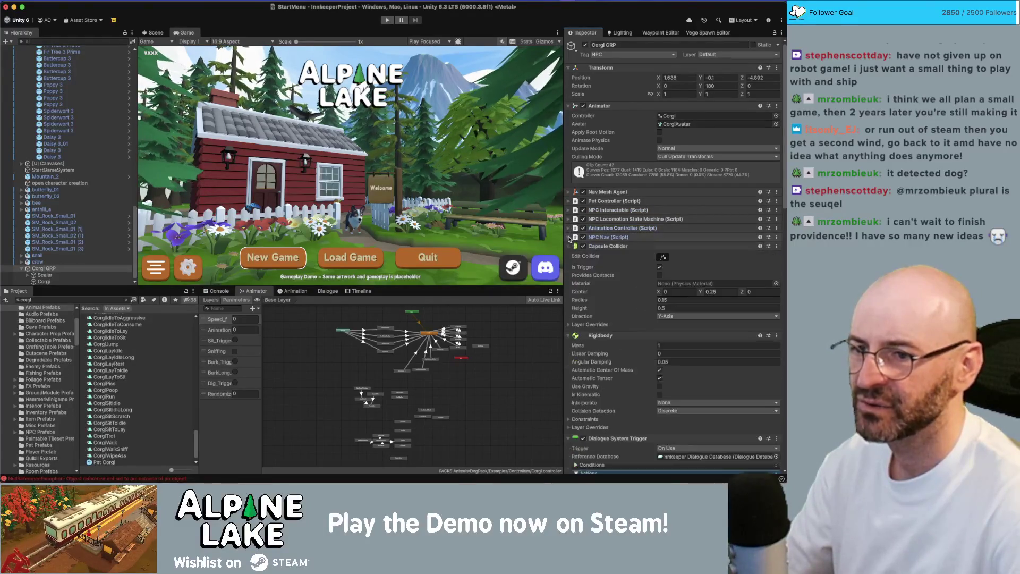
pyautogui.click(568, 246)
pyautogui.click(568, 255)
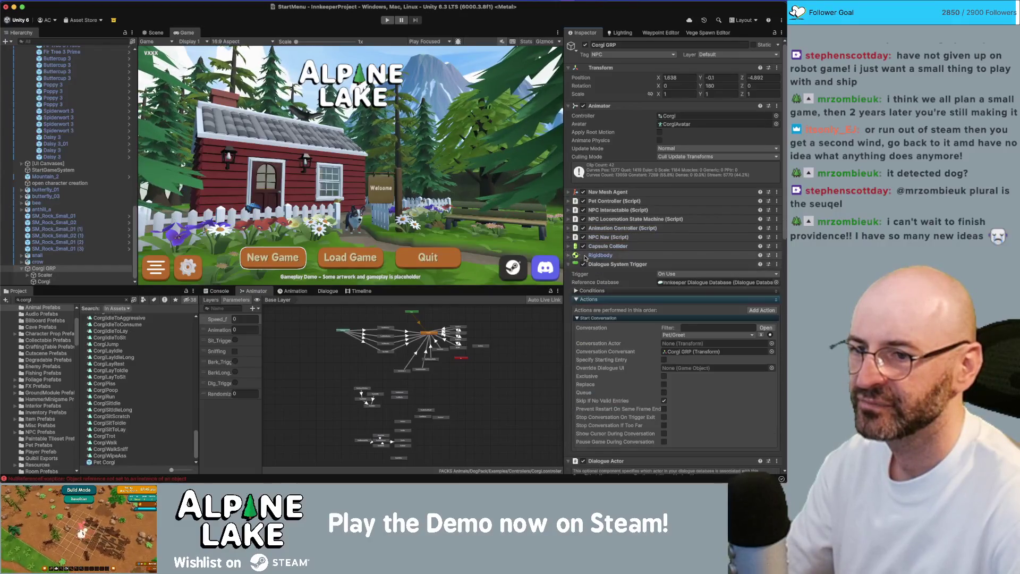
# Remove the Dialogue System Trigger component, then reselect Corgi GRP after checking its Scaler.
pyautogui.rightClick(611, 264)
pyautogui.click(623, 281)
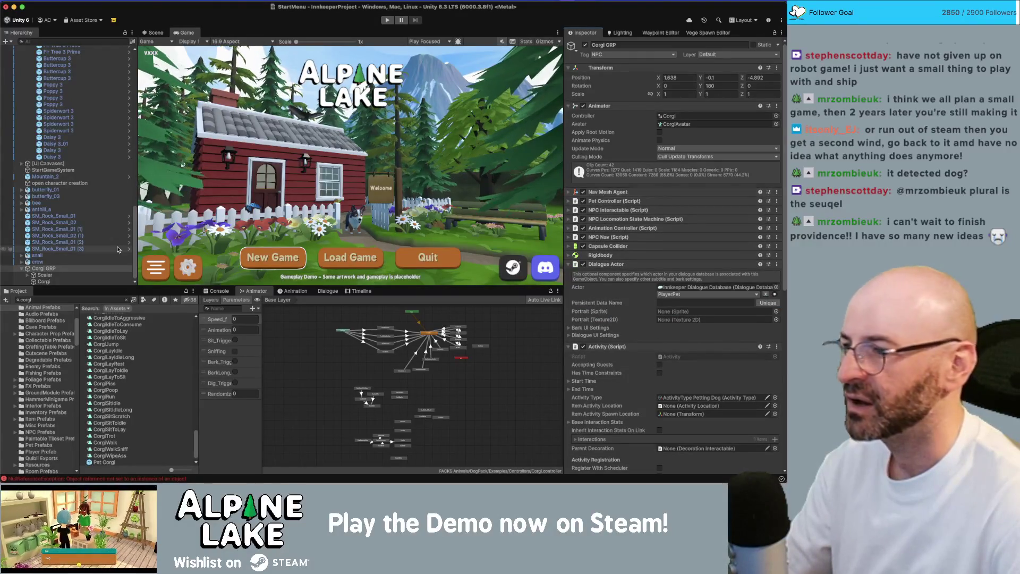
pyautogui.click(48, 275)
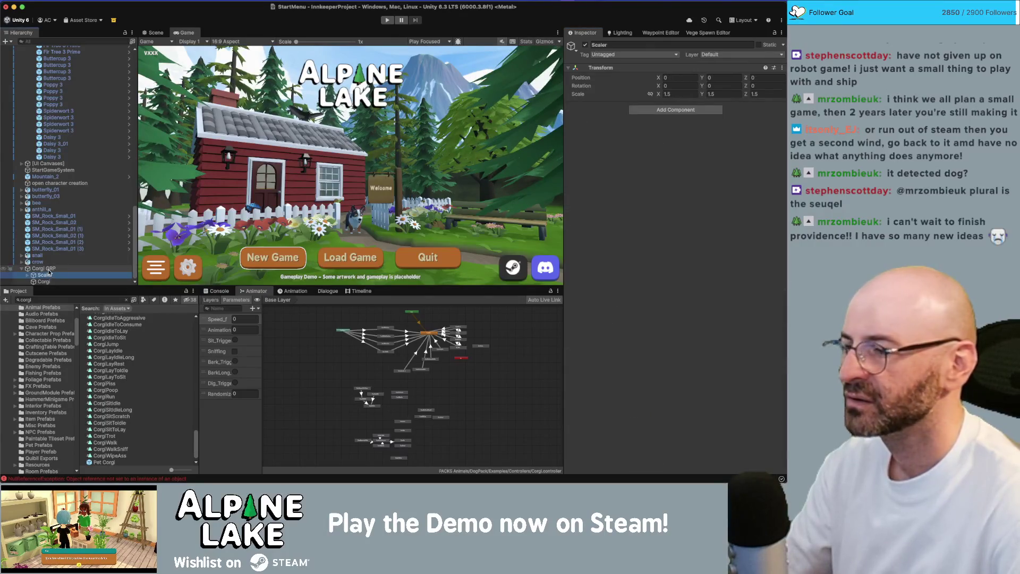
pyautogui.click(29, 275)
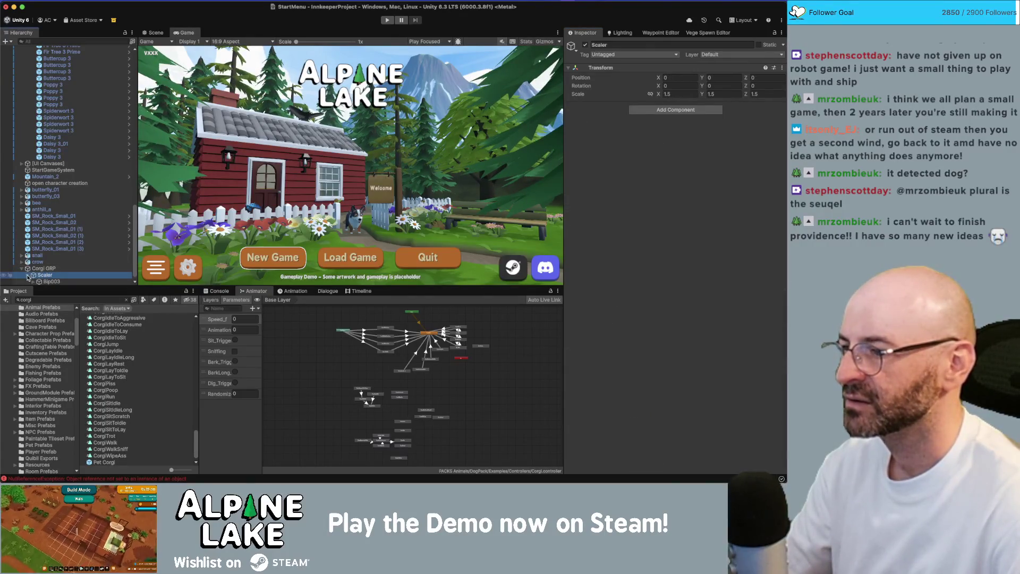
pyautogui.click(29, 275)
pyautogui.click(44, 268)
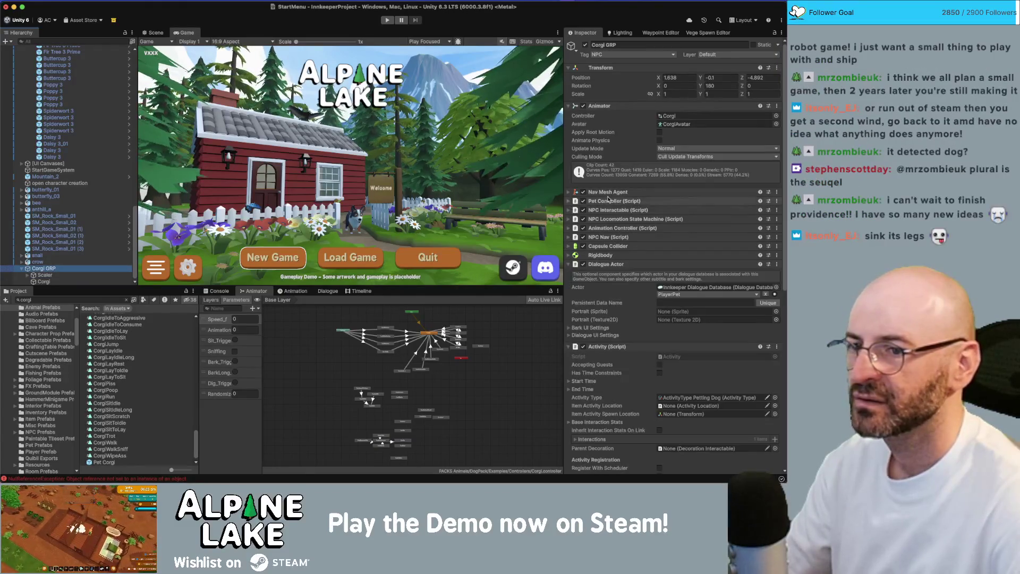
# Remove Pet Controller, Nav Mesh Agent, two NPC components, Animation Controller and NPC Nav from Corgi GRP.
pyautogui.rightClick(609, 200)
pyautogui.click(638, 212)
pyautogui.rightClick(612, 198)
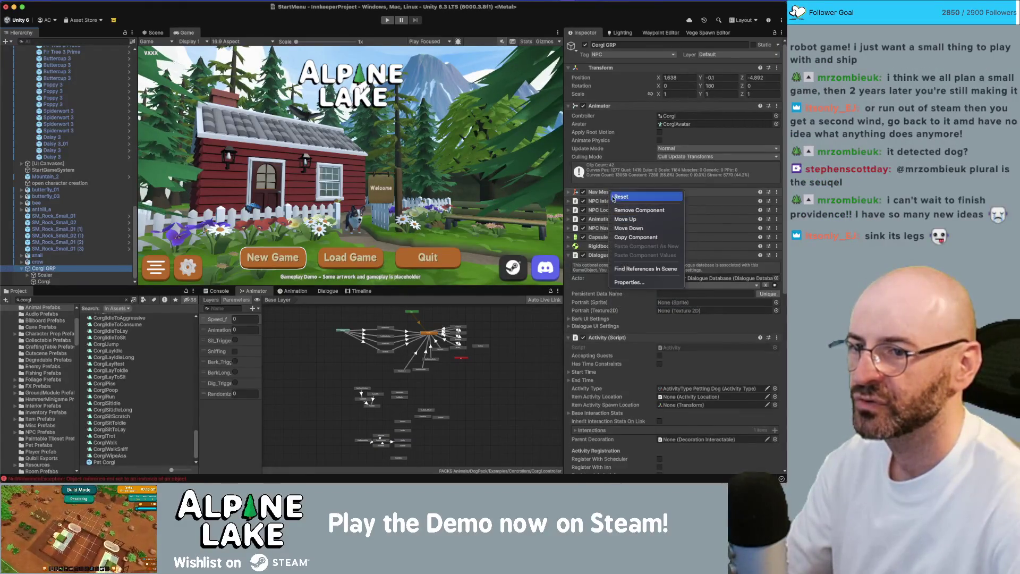
pyautogui.click(616, 209)
pyautogui.rightClick(605, 193)
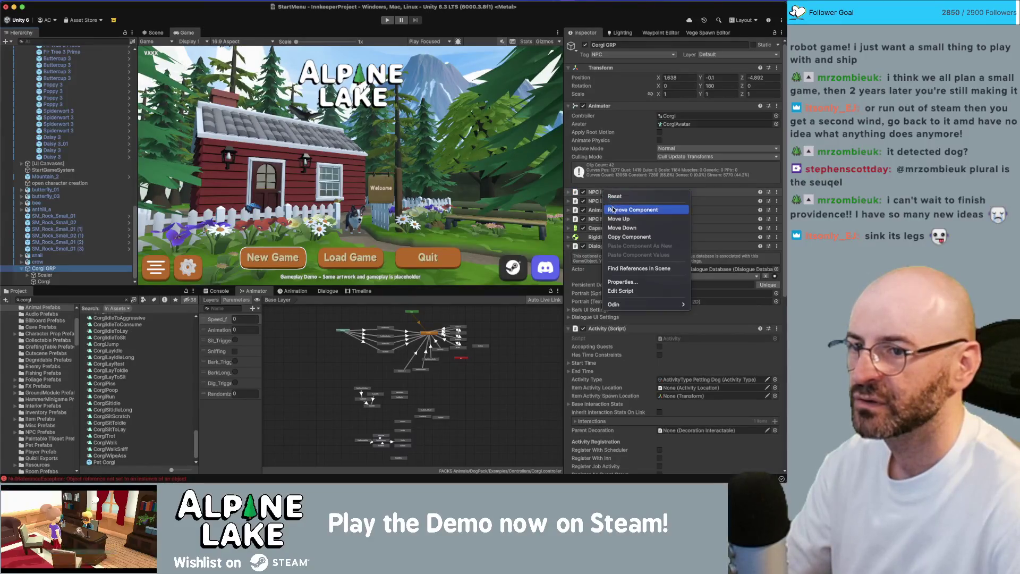
pyautogui.click(612, 209)
pyautogui.rightClick(607, 193)
pyautogui.click(614, 211)
pyautogui.rightClick(608, 195)
pyautogui.click(616, 210)
pyautogui.rightClick(608, 195)
pyautogui.click(617, 209)
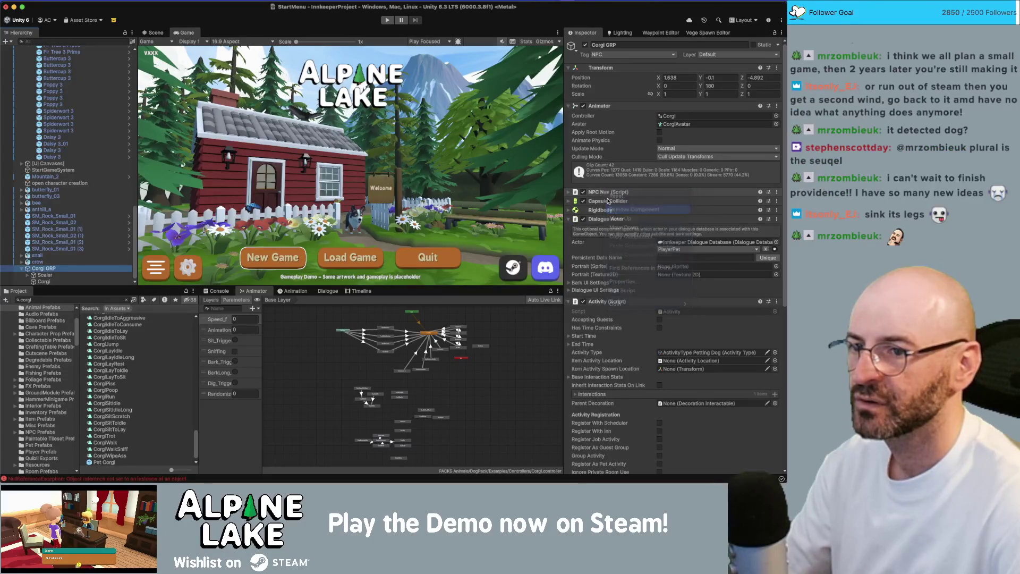
# Remove Capsule Collider, Rigidbody, Dialogue Actor, Activity, Thought Canvas Message Forward and Dialogue components.
pyautogui.rightClick(607, 194)
pyautogui.click(616, 210)
pyautogui.rightClick(607, 195)
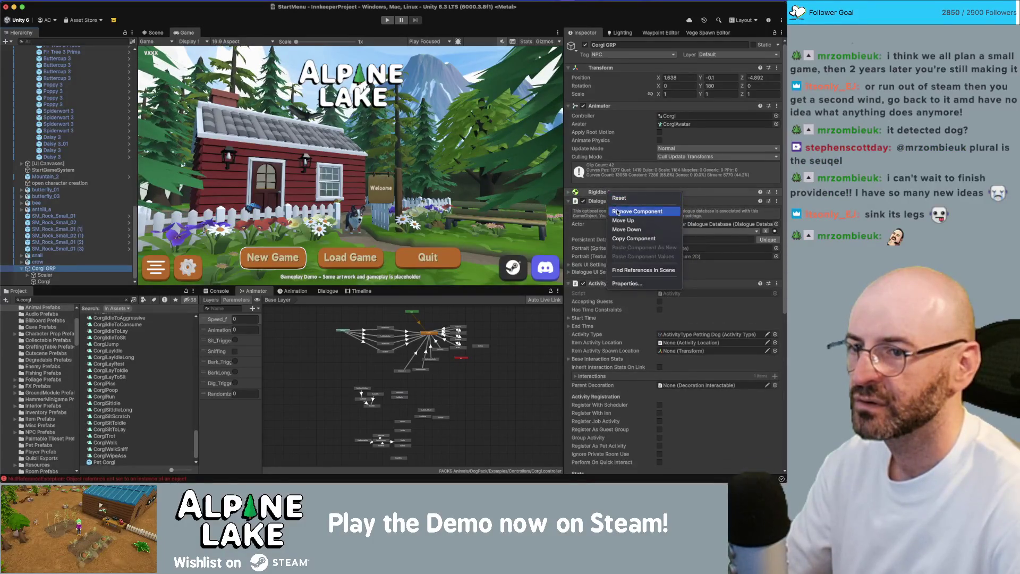
pyautogui.click(617, 212)
pyautogui.rightClick(607, 194)
pyautogui.click(616, 210)
pyautogui.rightClick(612, 195)
pyautogui.click(616, 211)
pyautogui.rightClick(616, 196)
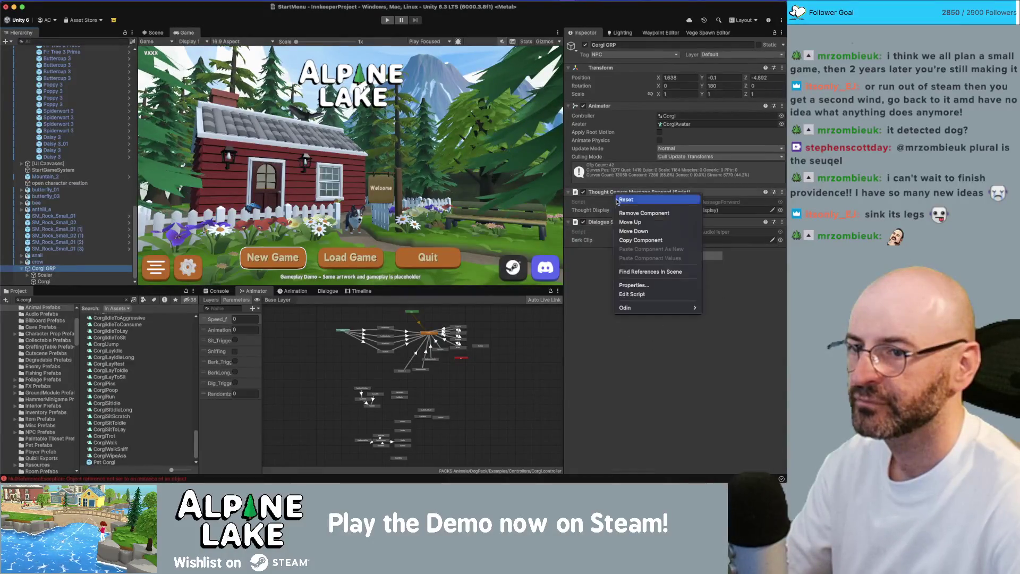
pyautogui.click(618, 213)
pyautogui.rightClick(614, 195)
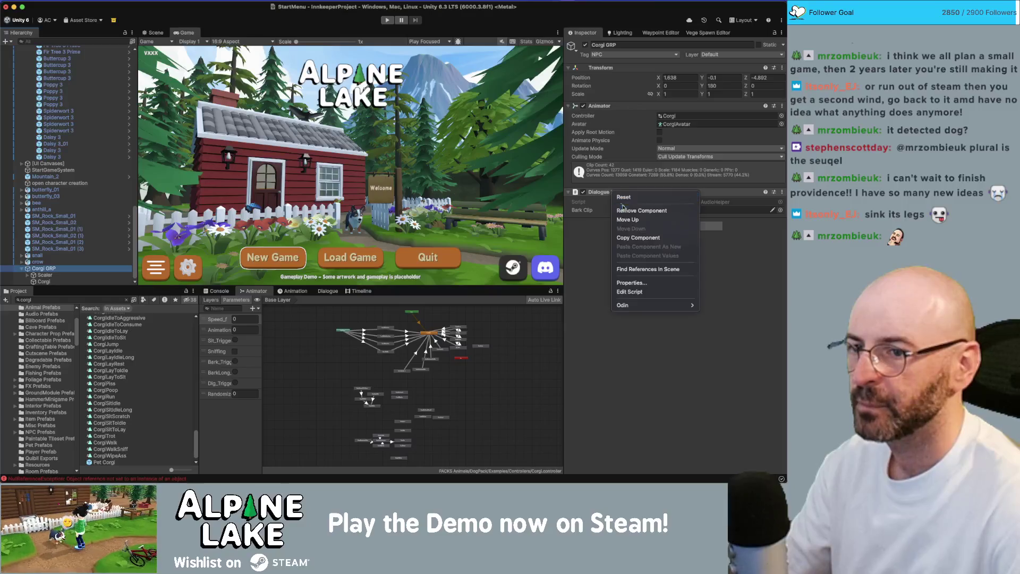
pyautogui.click(623, 210)
pyautogui.click(652, 195)
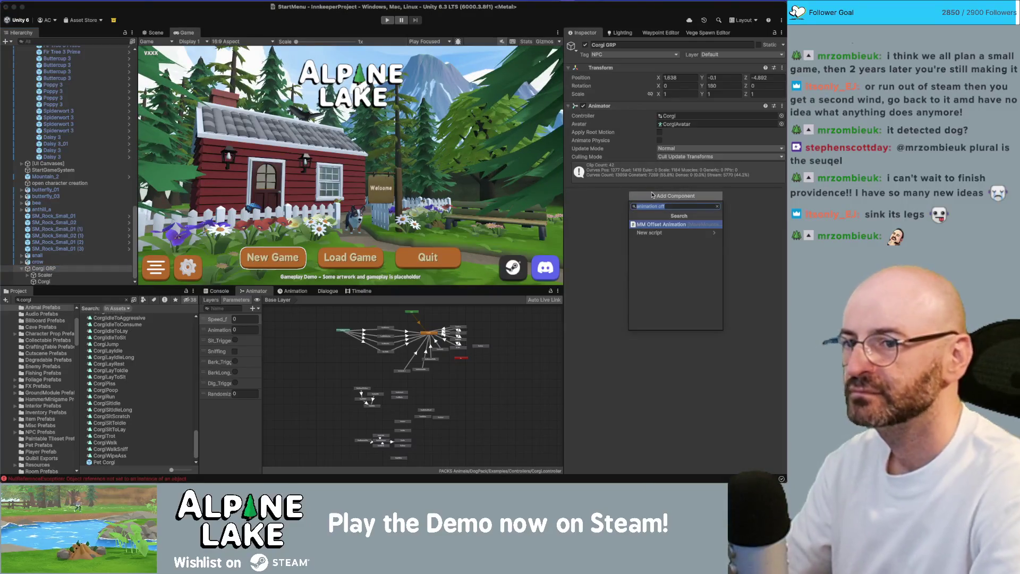
# Add an Animation Trigger component to Corgi GRP, set Disable Time to 1, then remove it.
pyautogui.write('animation')
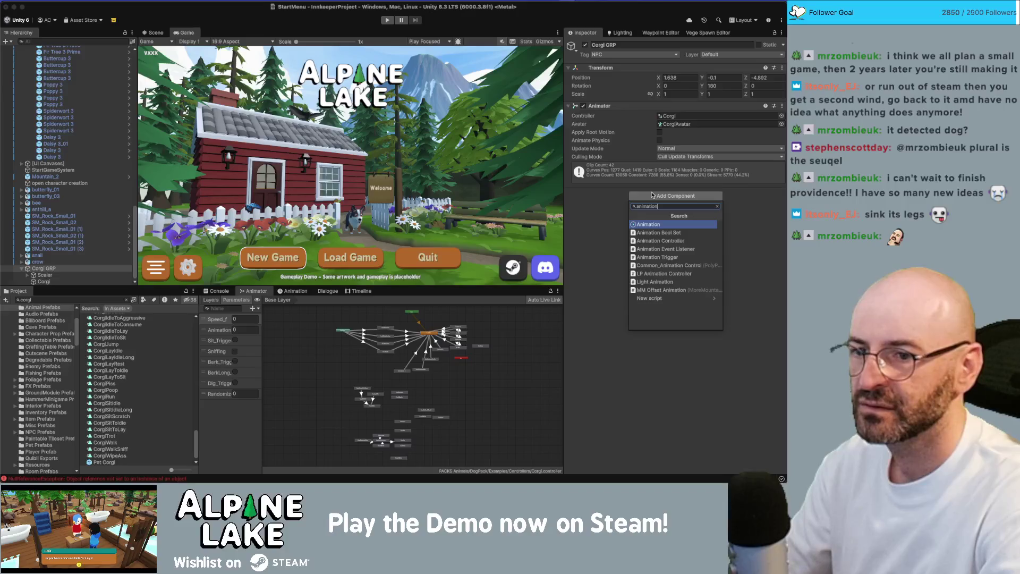
pyautogui.press('Down')
pyautogui.press('Down')
pyautogui.press('Down')
pyautogui.press('Return')
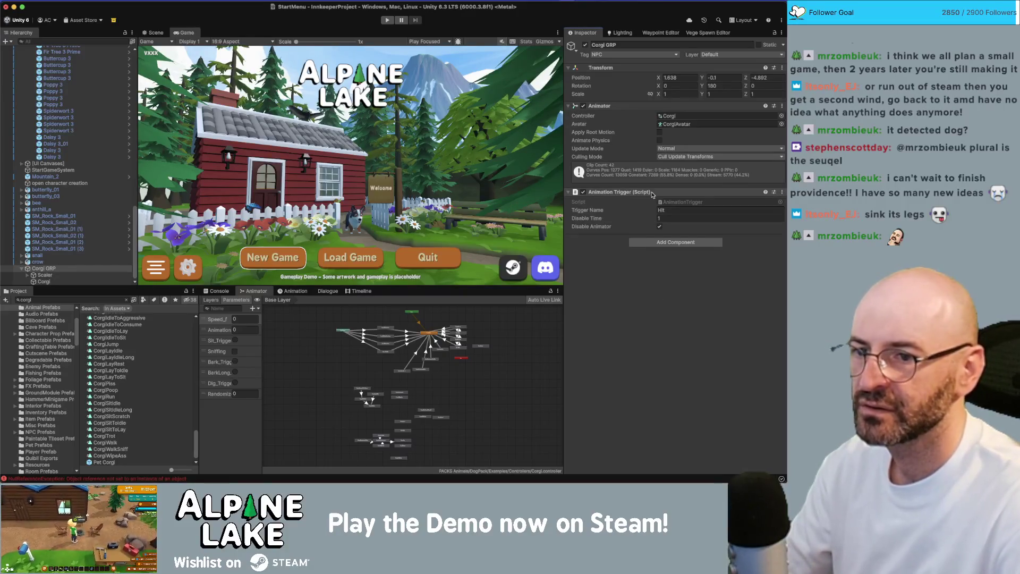
pyautogui.click(659, 218)
pyautogui.write('1')
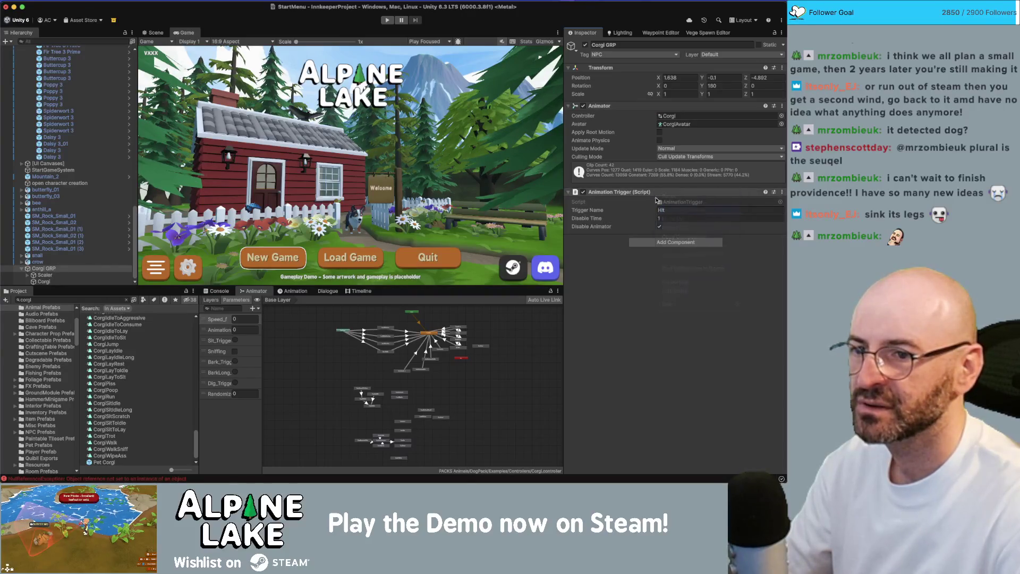
pyautogui.click(654, 196)
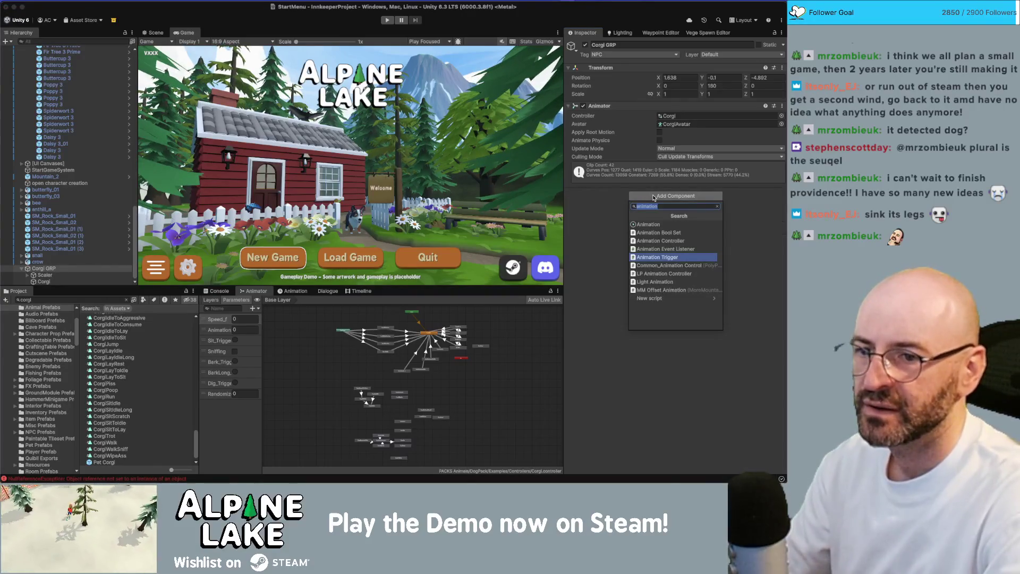
# Add an Animation Event Listener component to Corgi GRP, then remove it.
pyautogui.press('Up')
pyautogui.press('Up')
pyautogui.press('Up')
pyautogui.press('Down')
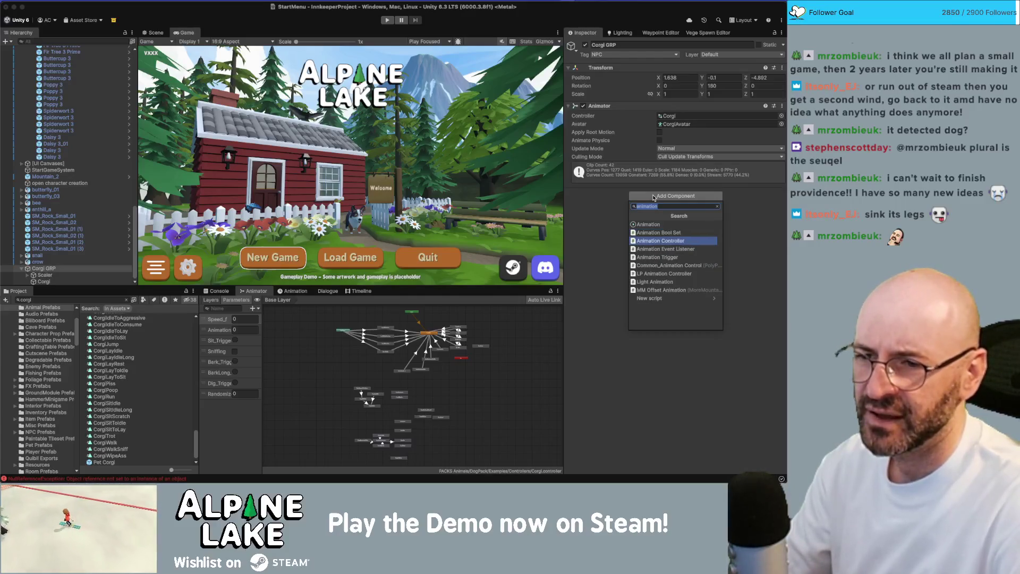
pyautogui.press('Down')
pyautogui.press('Down')
pyautogui.press('Down')
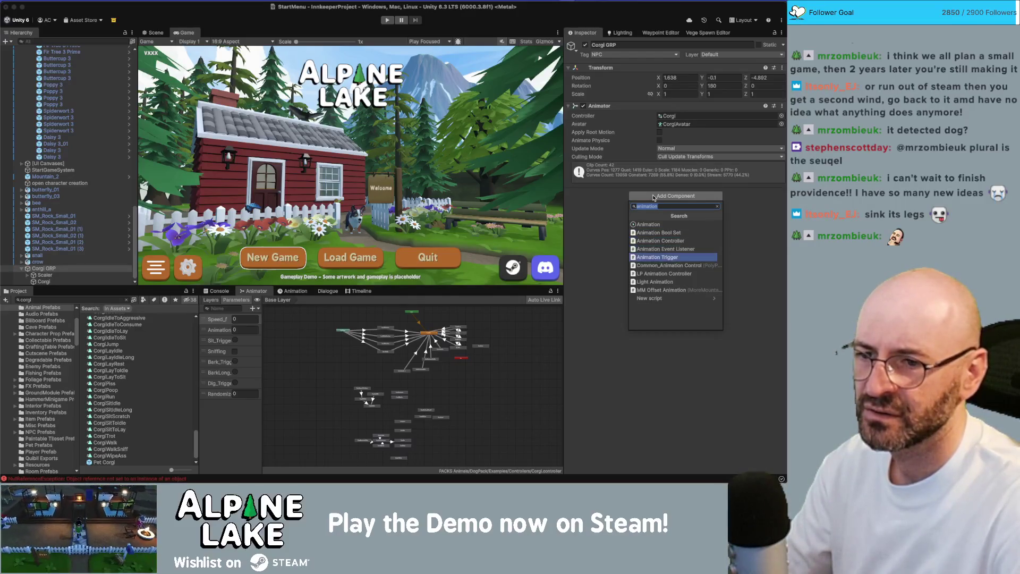
pyautogui.press('Up')
pyautogui.press('Up')
pyautogui.press('Up')
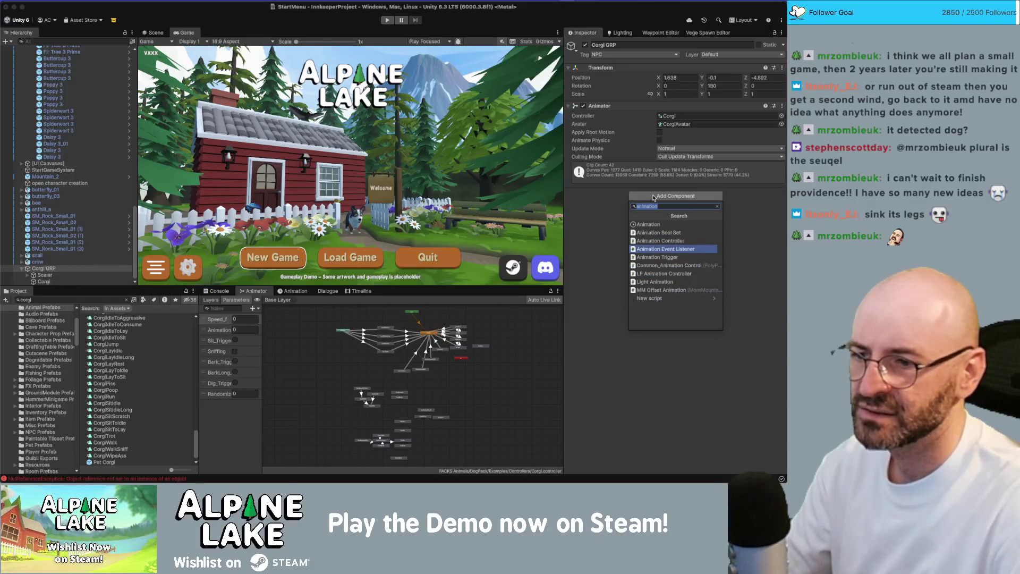
pyautogui.press('Down')
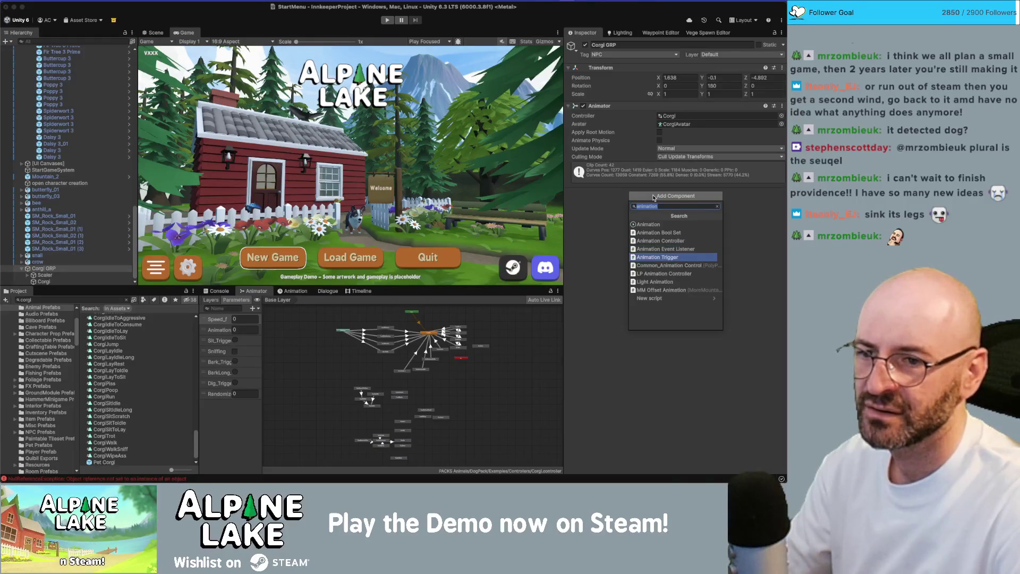
pyautogui.press('Up')
pyautogui.press('Return')
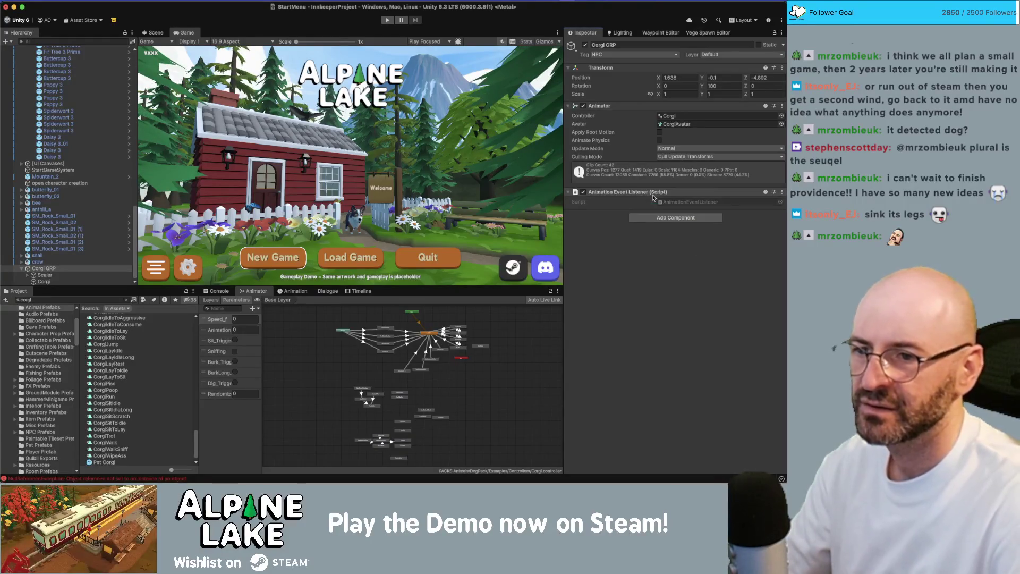
pyautogui.rightClick(665, 193)
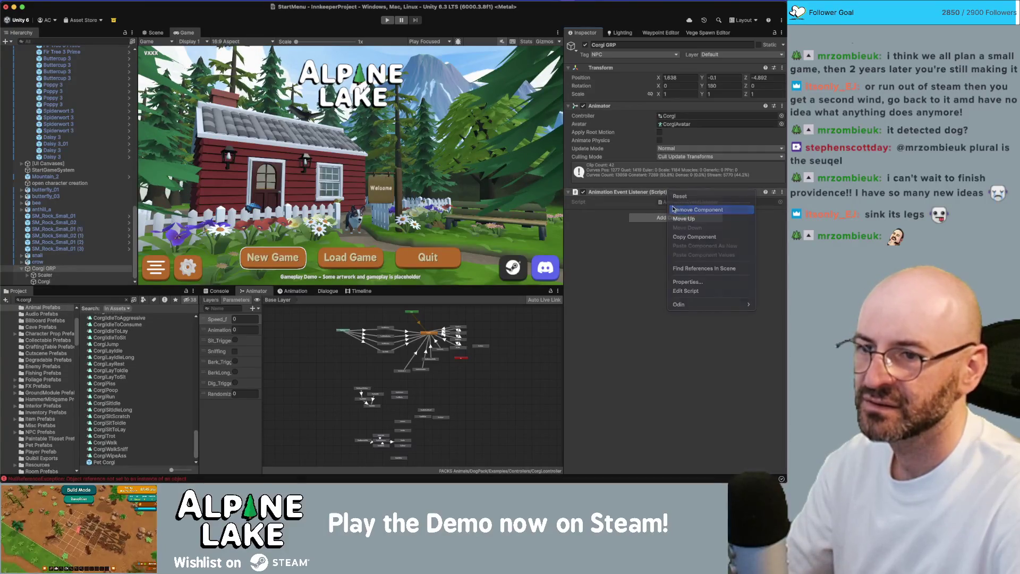
pyautogui.click(680, 208)
pyautogui.click(663, 196)
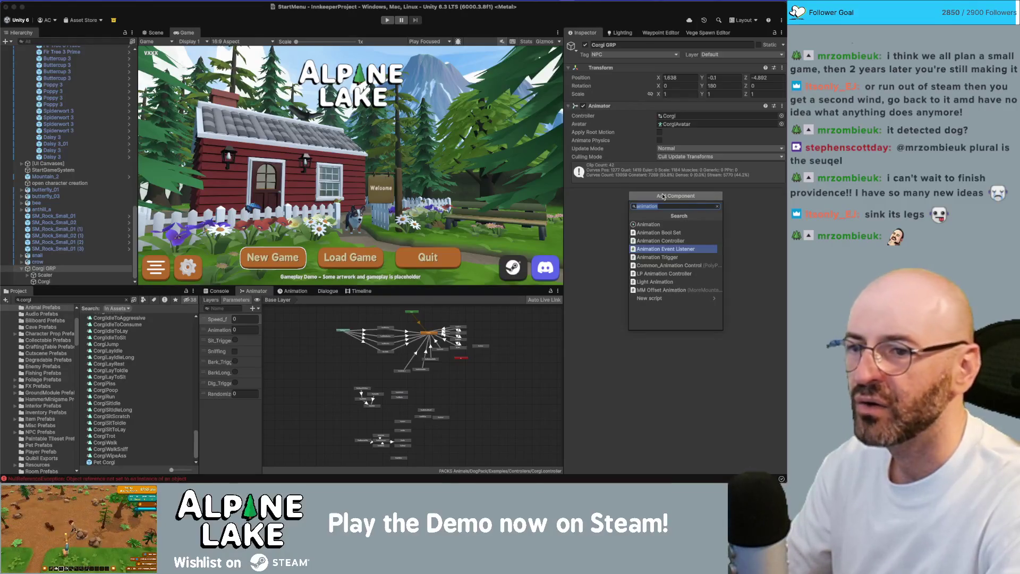
# Add a Delayed Execute component with a start-event entry targeting Corgi GRP.
pyautogui.write('delaye')
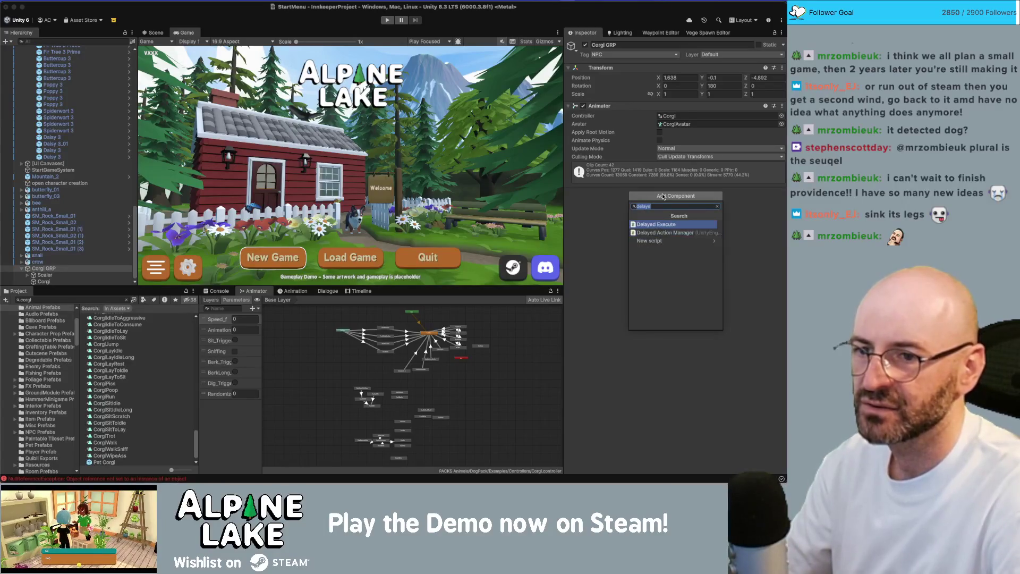
pyautogui.press('Return')
pyautogui.click(762, 266)
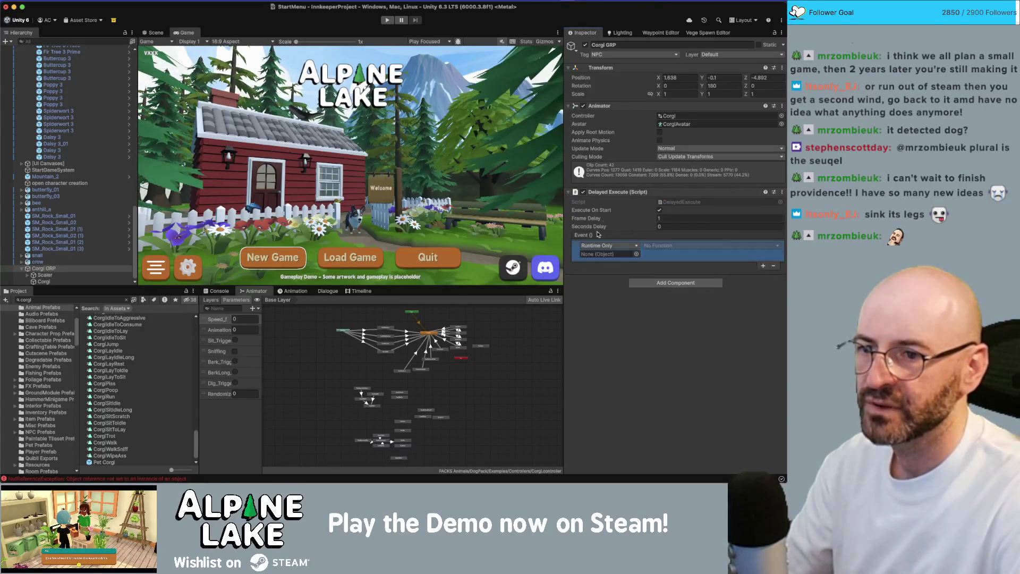
pyautogui.moveTo(594, 108); pyautogui.dragTo(608, 255)
# Make the start event call Animator.Play on the corgi's Animator.
pyautogui.click(690, 246)
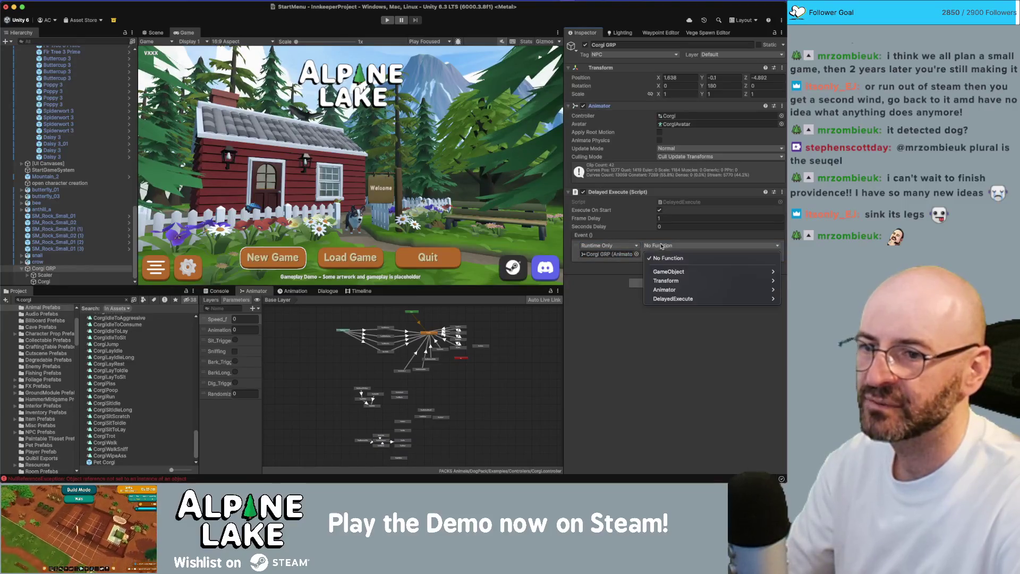
pyautogui.moveTo(673, 298)
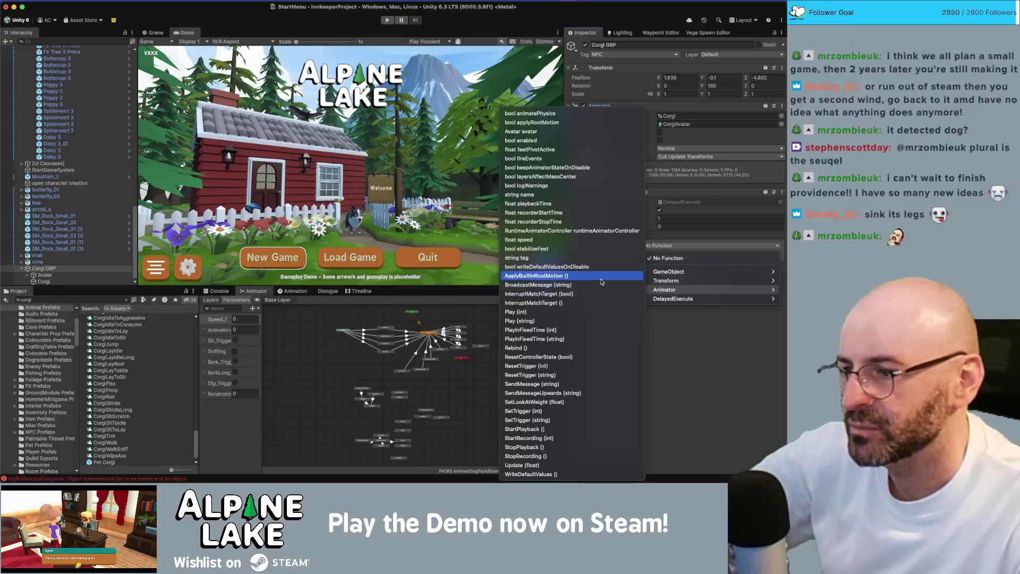
pyautogui.click(563, 320)
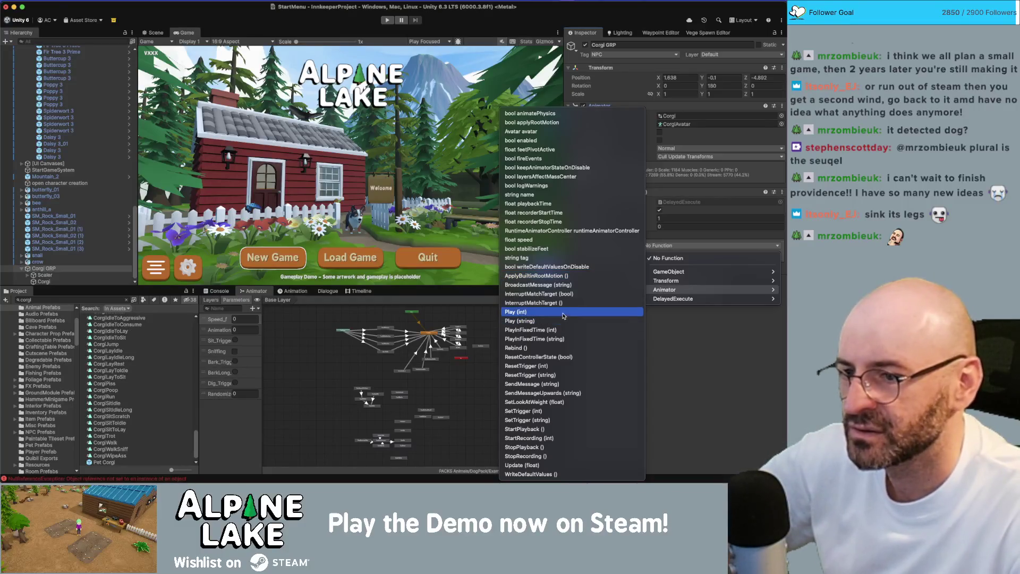
pyautogui.click(650, 246)
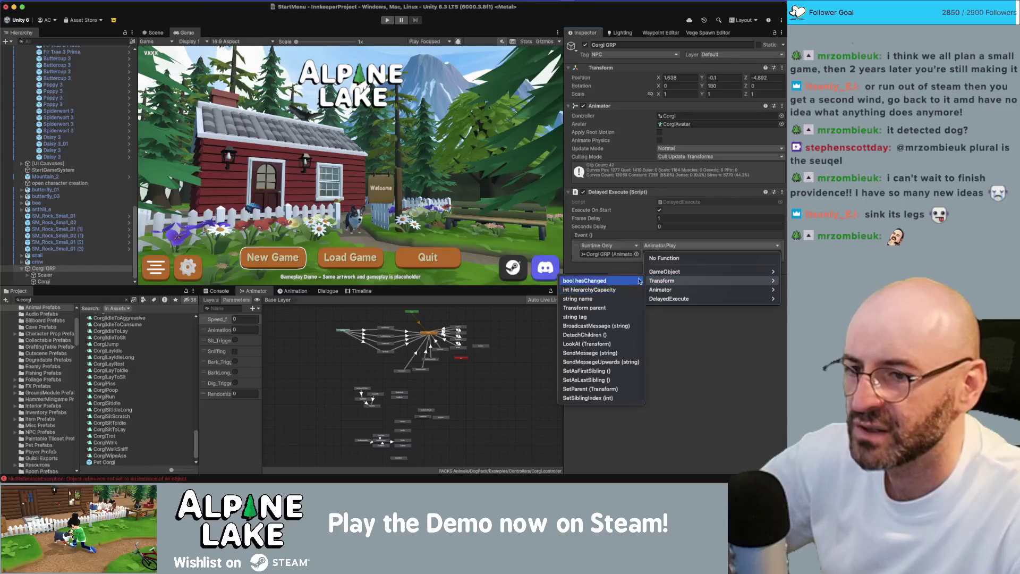
pyautogui.moveTo(658, 273)
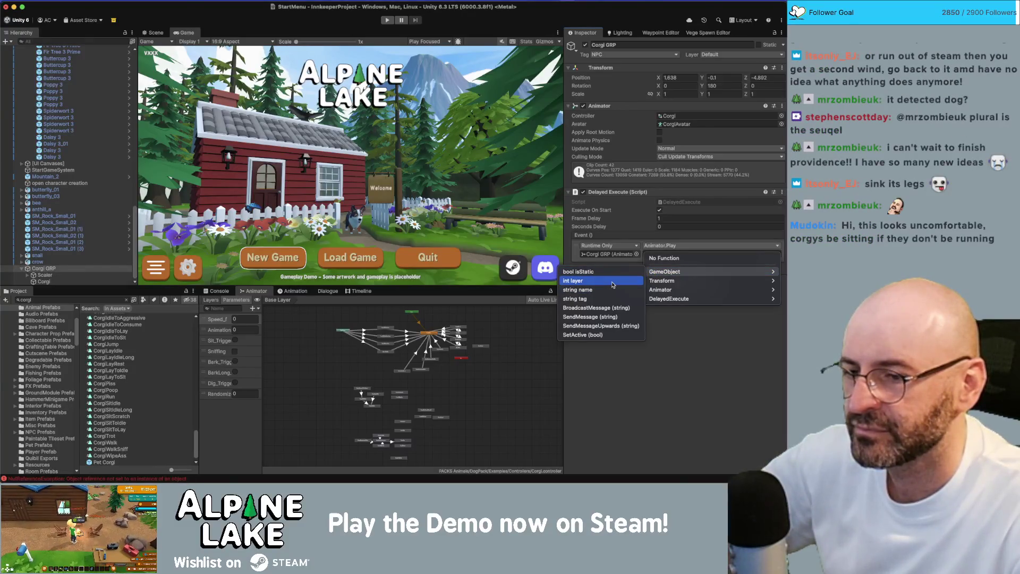
pyautogui.click(611, 346)
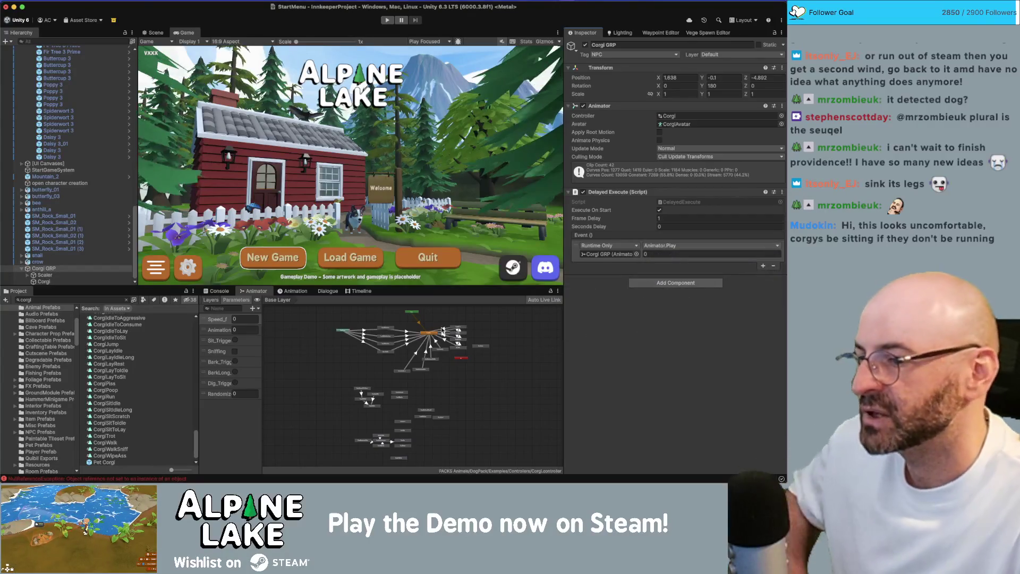
pyautogui.scroll(5, 430, 338)
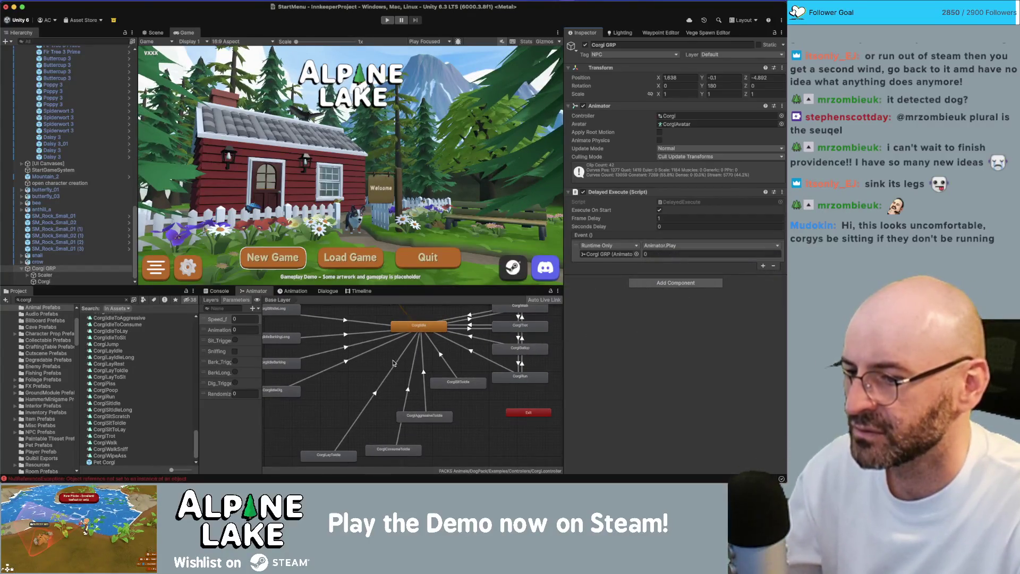
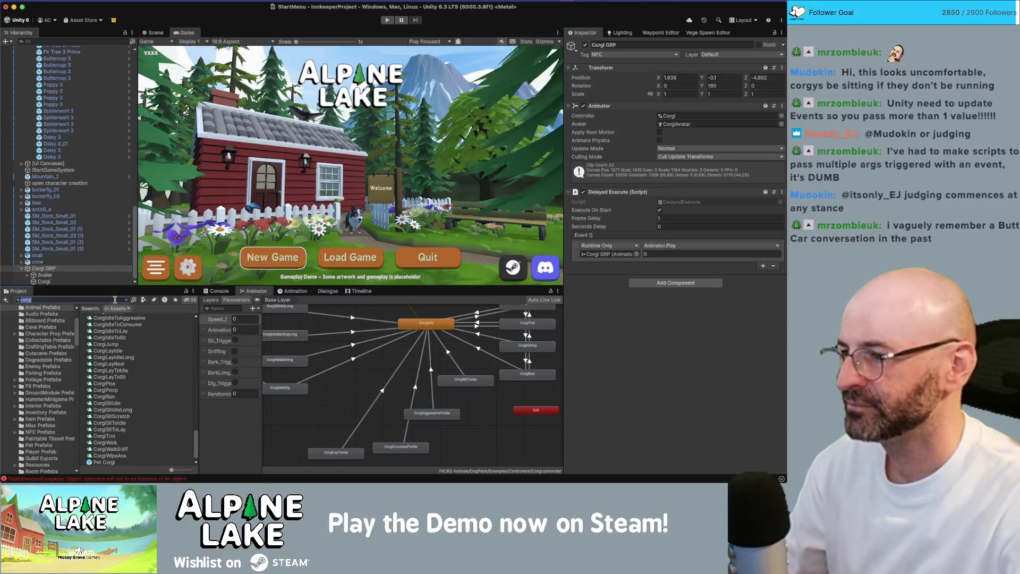
# Search the event target picker for 'action setanimat', then close it without choosing anything.
pyautogui.click(635, 254)
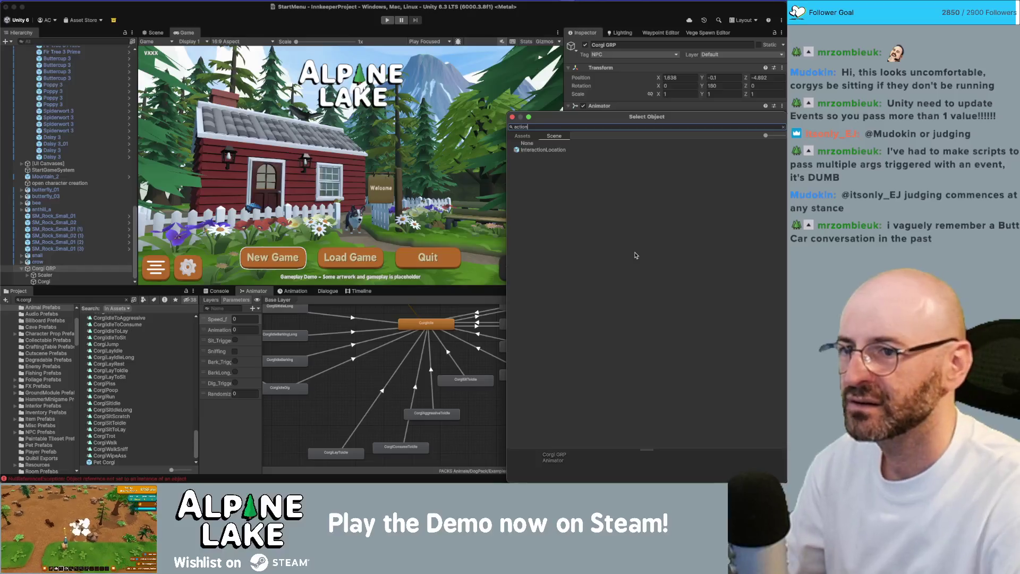
pyautogui.write('action')
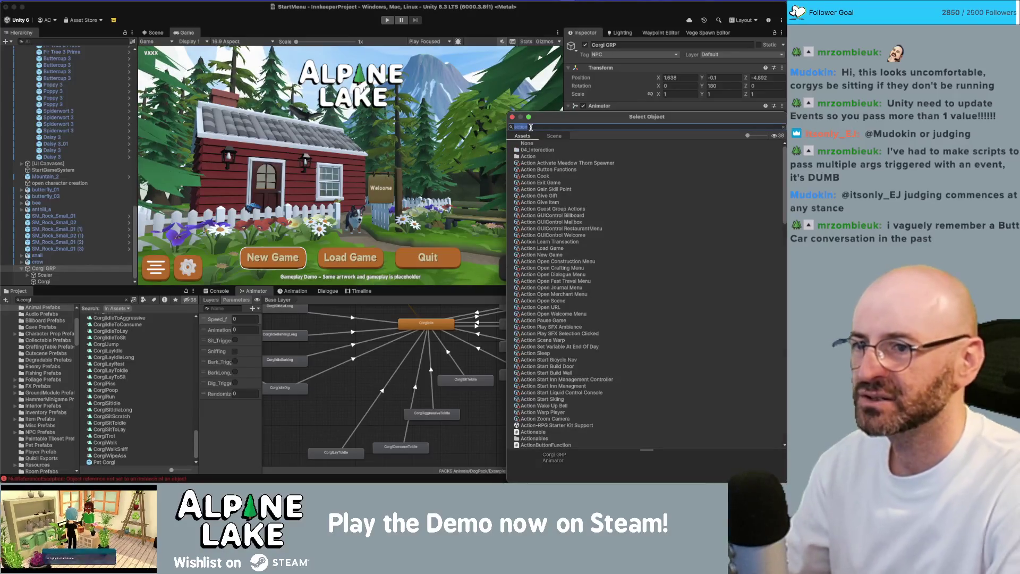
pyautogui.write(' set')
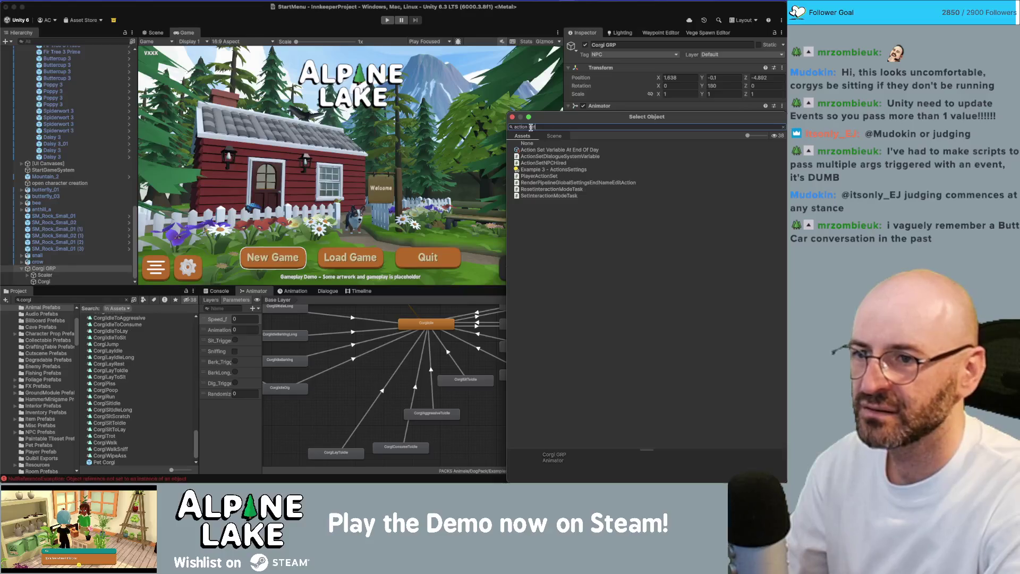
pyautogui.write('anima')
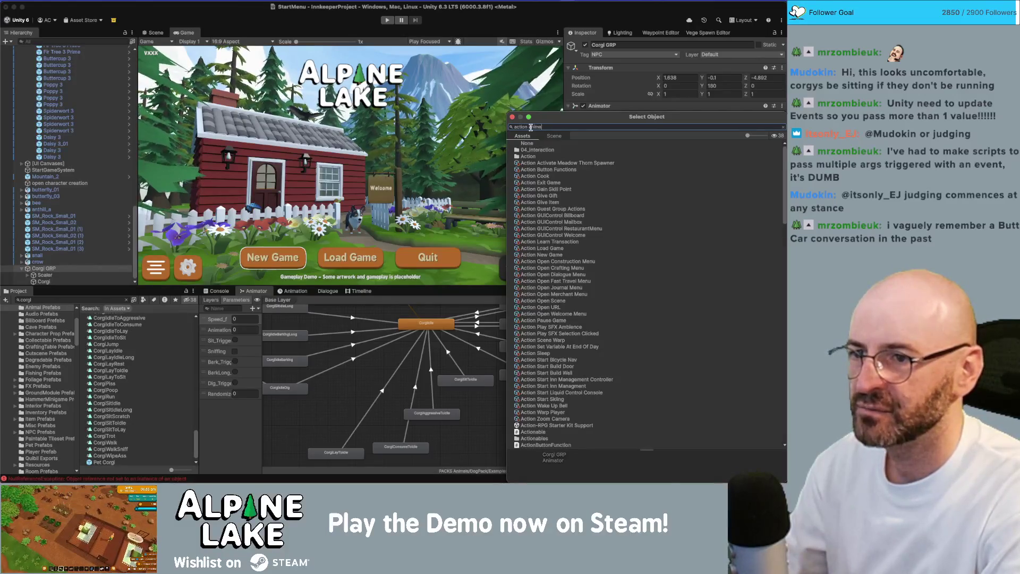
pyautogui.write('t')
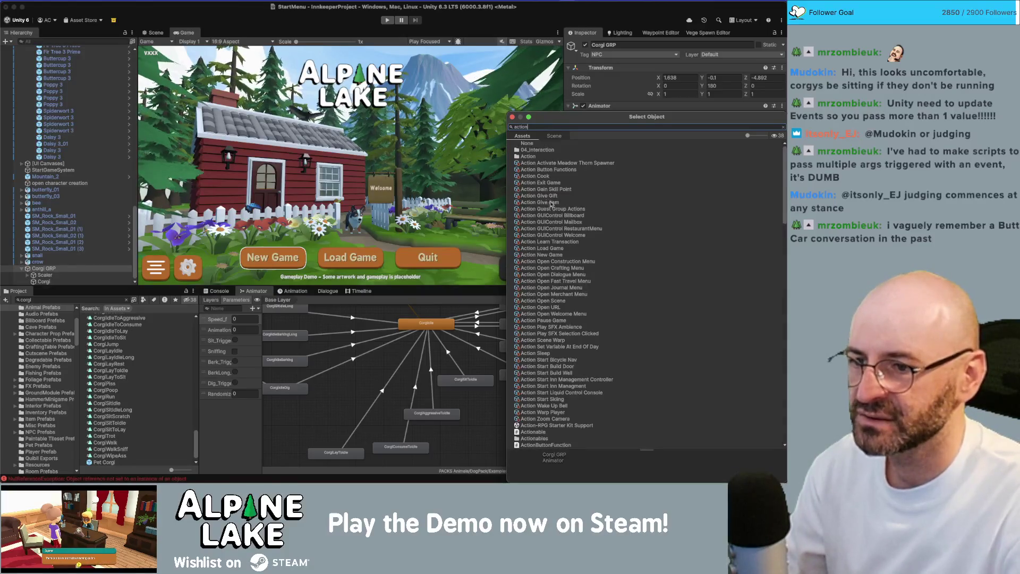
pyautogui.scroll(-5, 551, 209)
pyautogui.scroll(5, 551, 209)
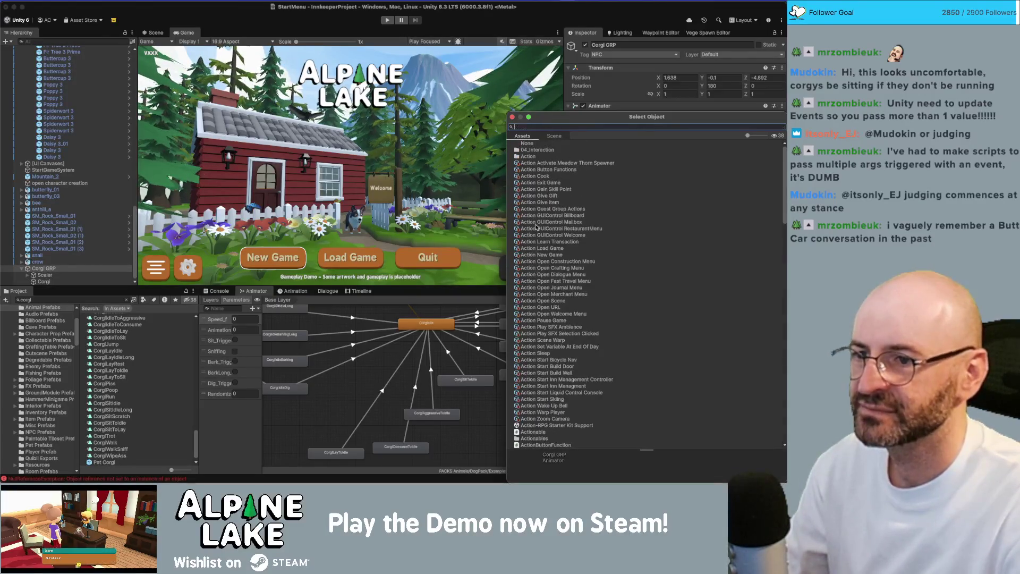
pyautogui.press('Escape')
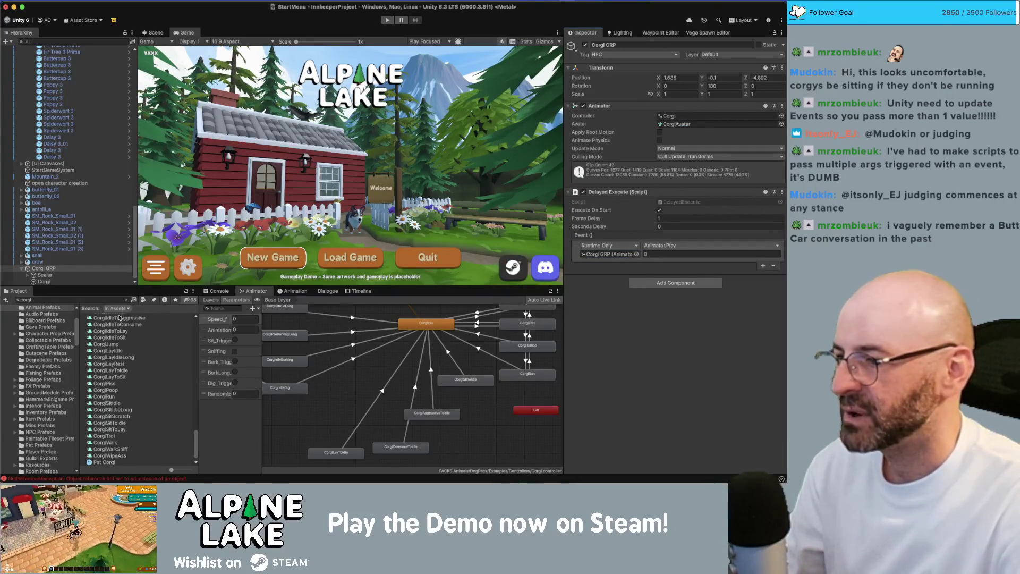
# Duplicate the Corgi controller as Corgi MainMenu and assign it to Corgi GRP's Animator.
pyautogui.click(150, 318)
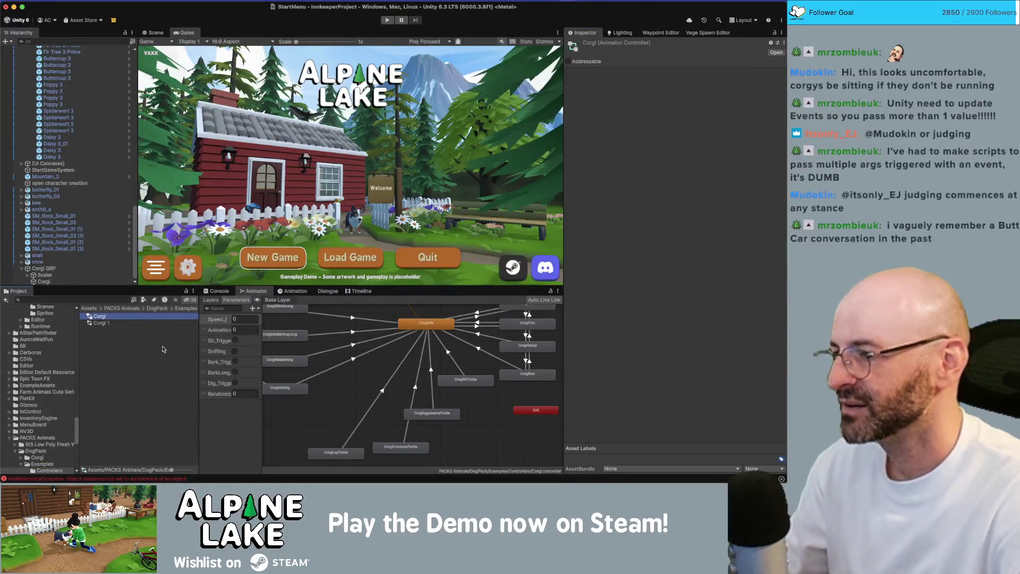
pyautogui.press('super+d')
pyautogui.press('Return')
pyautogui.write('Corgi MainMenu')
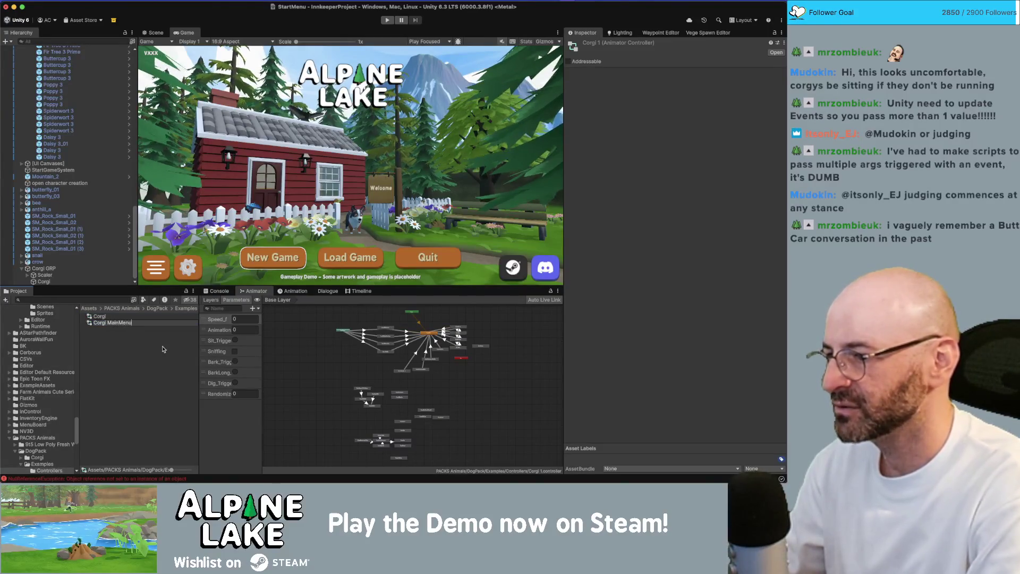
pyautogui.press('Return')
pyautogui.click(43, 268)
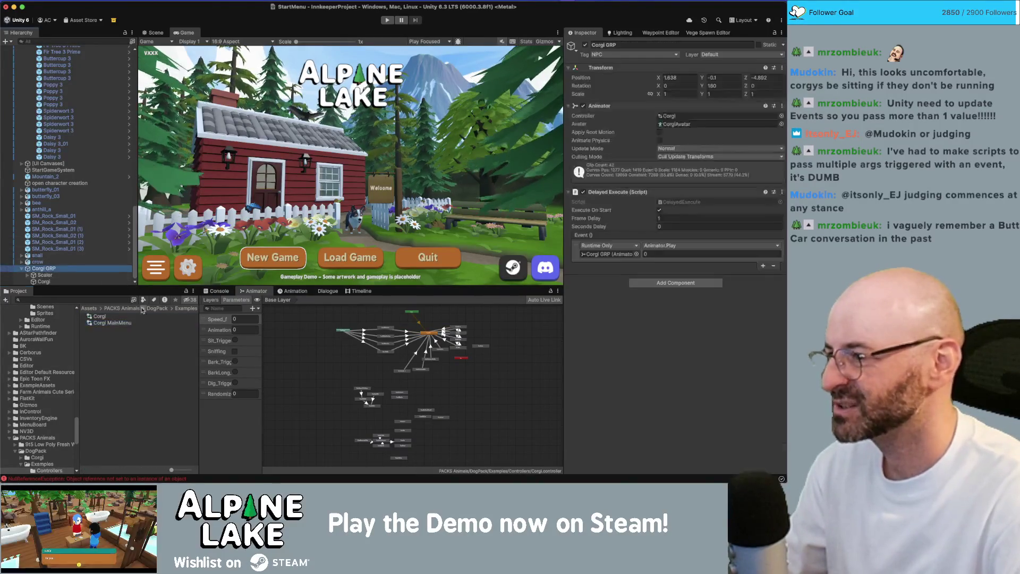
pyautogui.moveTo(127, 323)
pyautogui.mouseDown()
pyautogui.moveTo(372, 223)
pyautogui.moveTo(717, 116)
pyautogui.mouseUp()
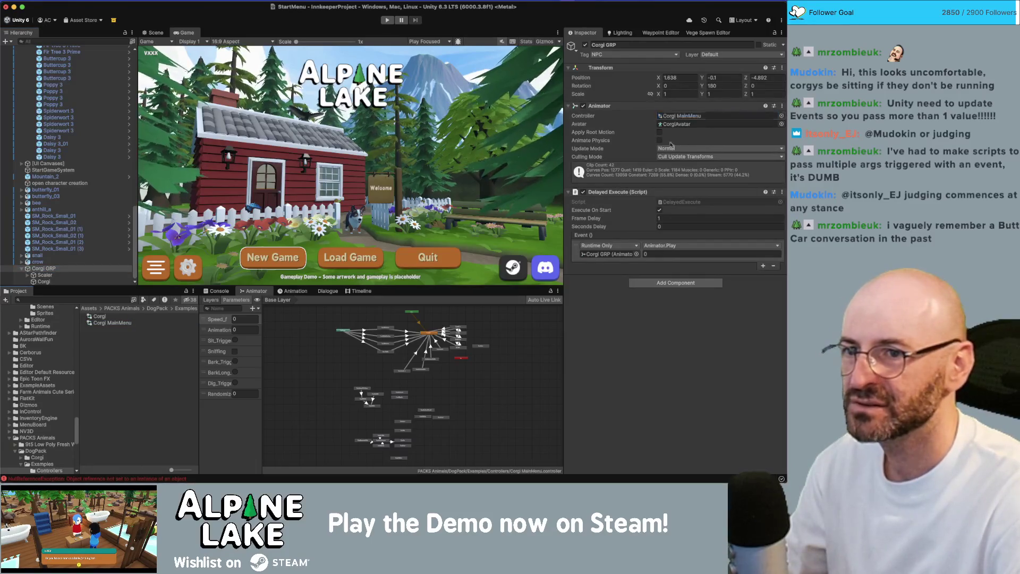
# Open Corgi MainMenu's Idles layer graph and pan to its Idle and Exit states.
pyautogui.click(112, 322)
pyautogui.scroll(5, 448, 367)
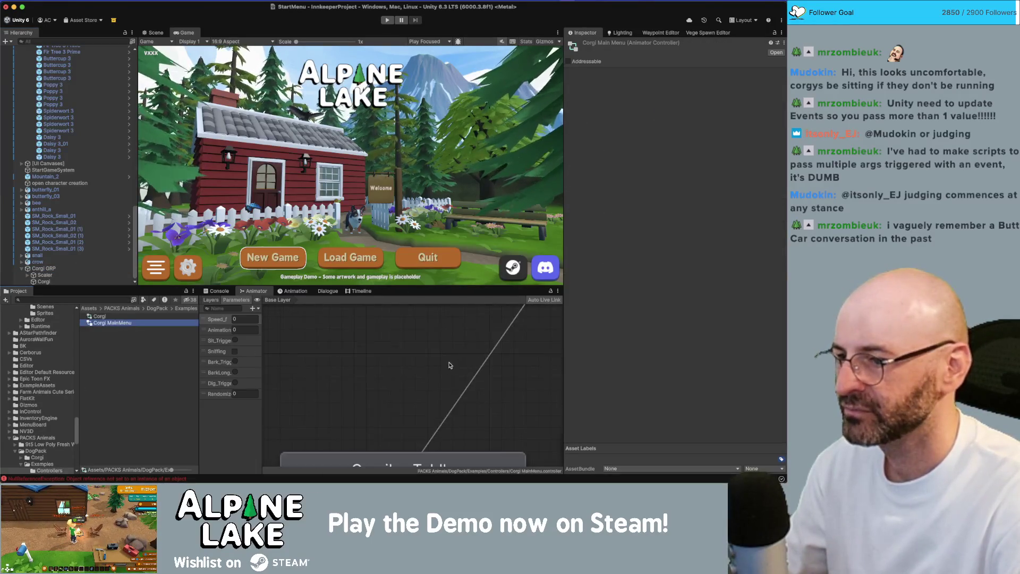
pyautogui.scroll(-10, 376, 345)
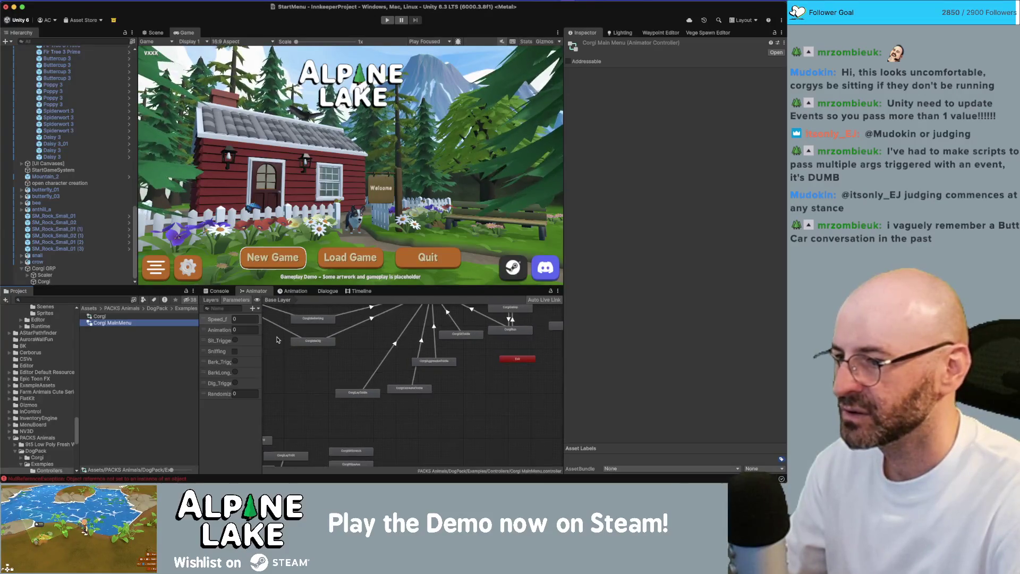
pyautogui.click(211, 299)
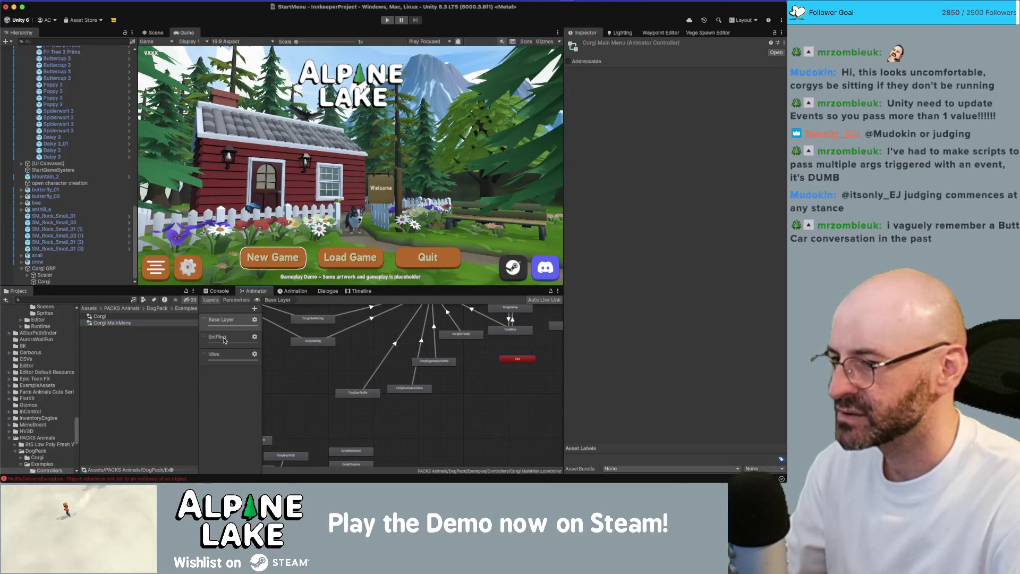
pyautogui.click(226, 353)
pyautogui.scroll(3, 379, 349)
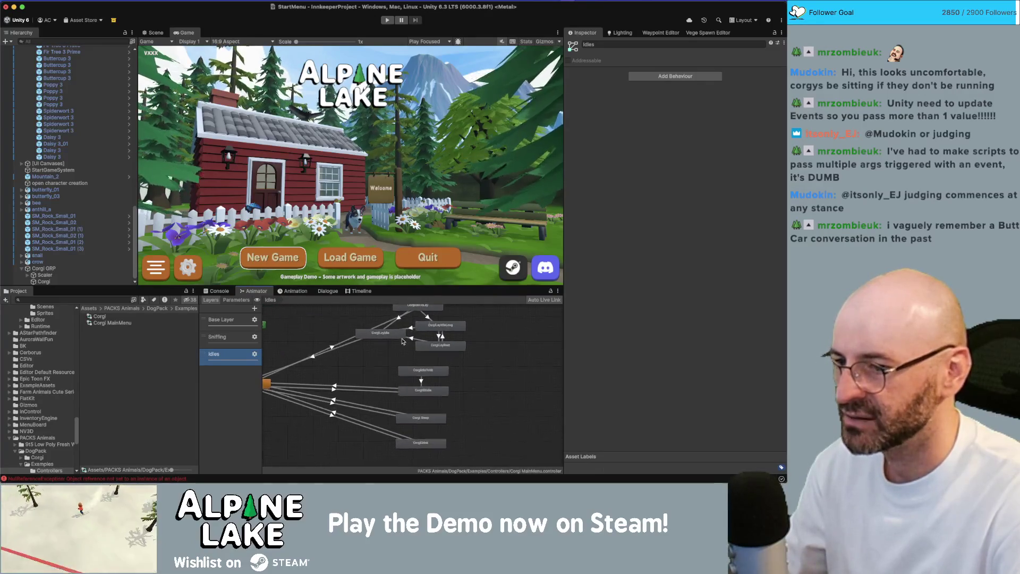
pyautogui.scroll(2, 403, 341)
pyautogui.moveTo(356, 378); pyautogui.dragTo(385, 354)
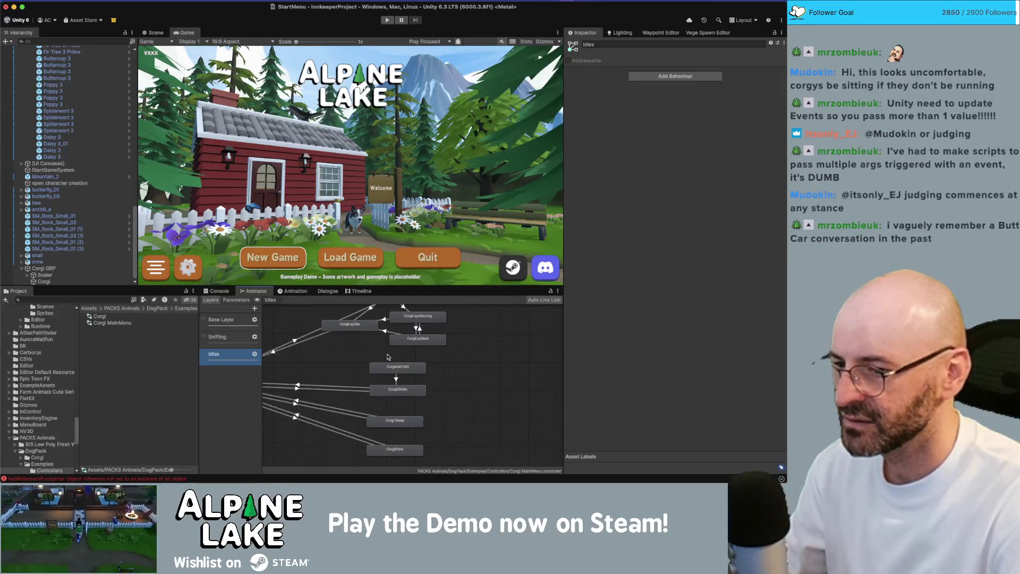
pyautogui.moveTo(443, 405); pyautogui.dragTo(443, 384)
pyautogui.moveTo(354, 381)
pyautogui.mouseDown()
pyautogui.moveTo(437, 375)
pyautogui.moveTo(361, 353)
pyautogui.moveTo(420, 344)
pyautogui.mouseUp()
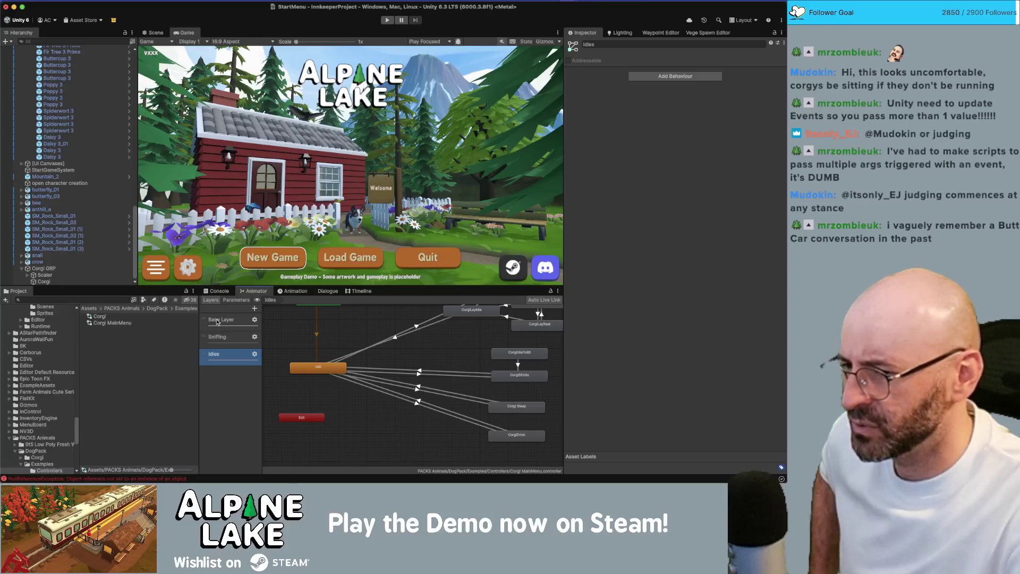
# Locate the CorgiLay states in the Idles layer and select CorgiLayIdleLong and CorgiLayRest.
pyautogui.moveTo(418, 362); pyautogui.dragTo(350, 421)
pyautogui.scroll(3, 447, 353)
pyautogui.moveTo(382, 320)
pyautogui.mouseDown()
pyautogui.moveTo(493, 401)
pyautogui.moveTo(532, 413)
pyautogui.mouseUp()
pyautogui.moveTo(363, 390); pyautogui.dragTo(351, 355)
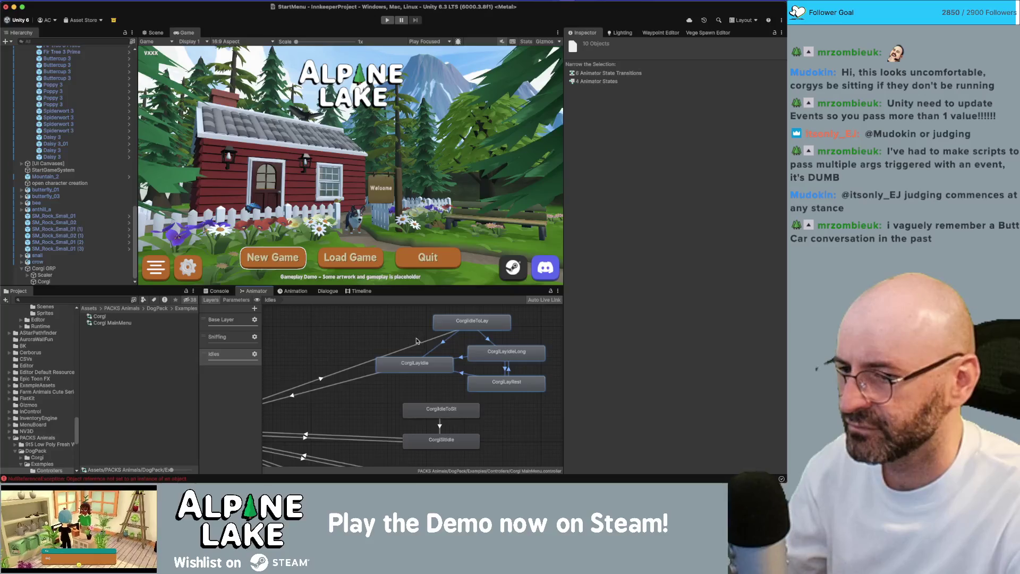
pyautogui.scroll(-2, 417, 341)
pyautogui.moveTo(540, 336); pyautogui.dragTo(498, 370)
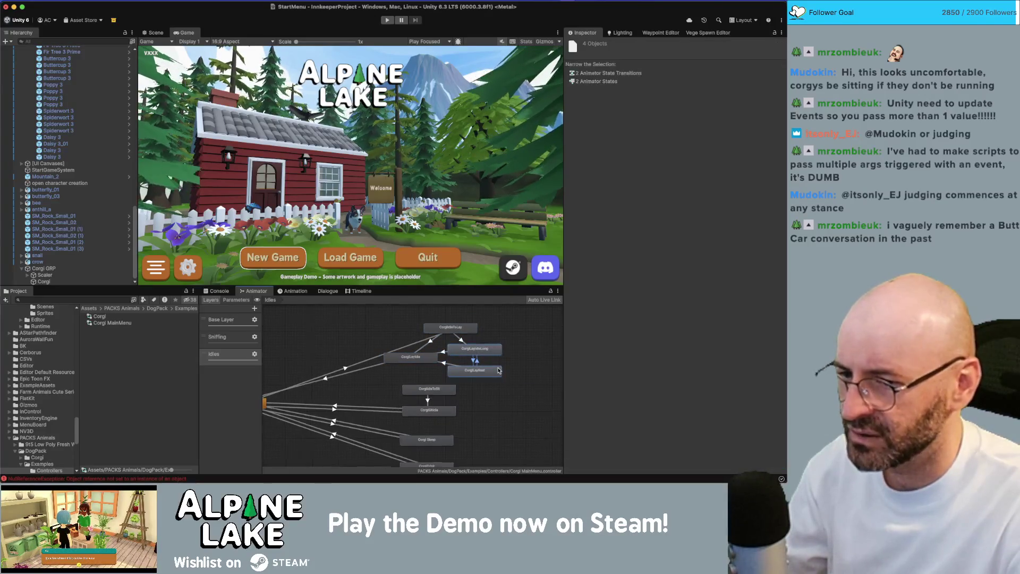
pyautogui.scroll(2, 498, 370)
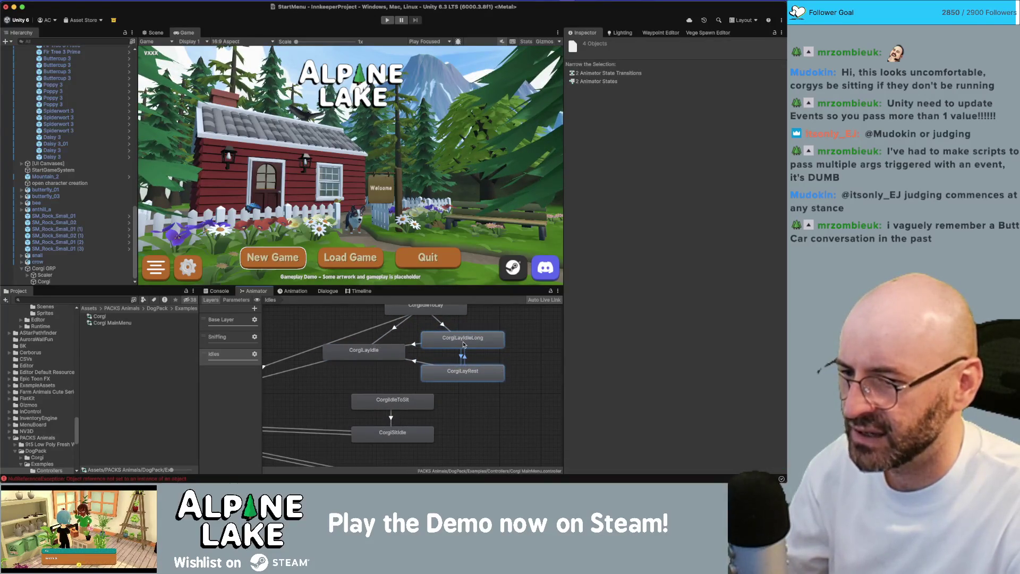
pyautogui.scroll(1, 511, 343)
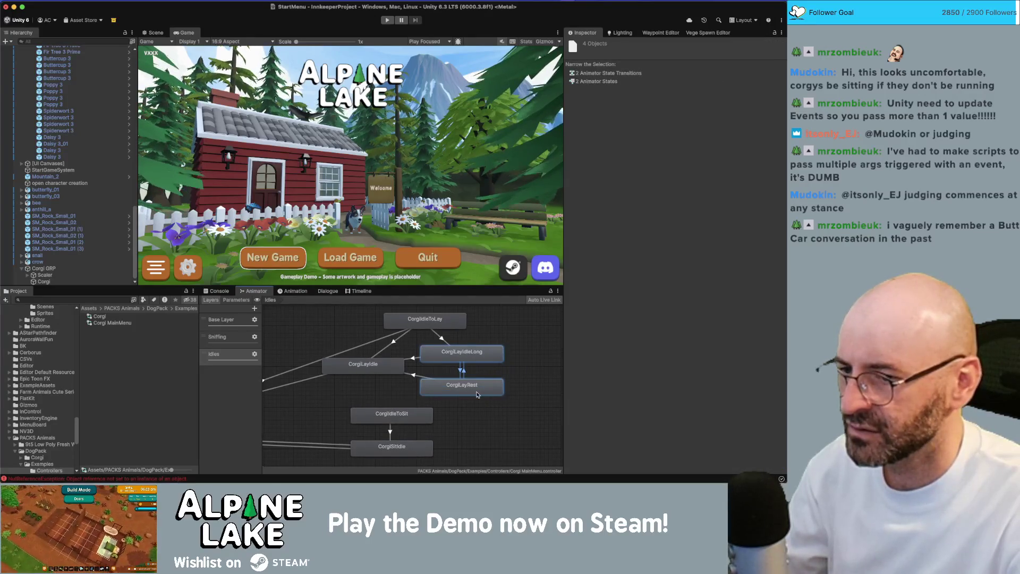
pyautogui.click(221, 319)
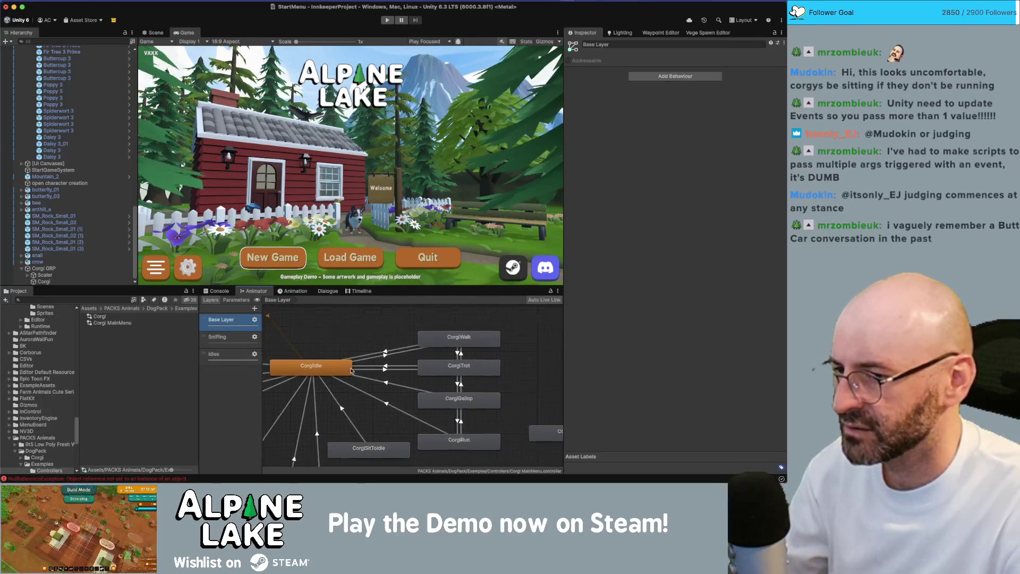
# Set CorgiLayIdleLong as the Base Layer's default state and check its Entry transition.
pyautogui.moveTo(492, 394); pyautogui.dragTo(355, 337)
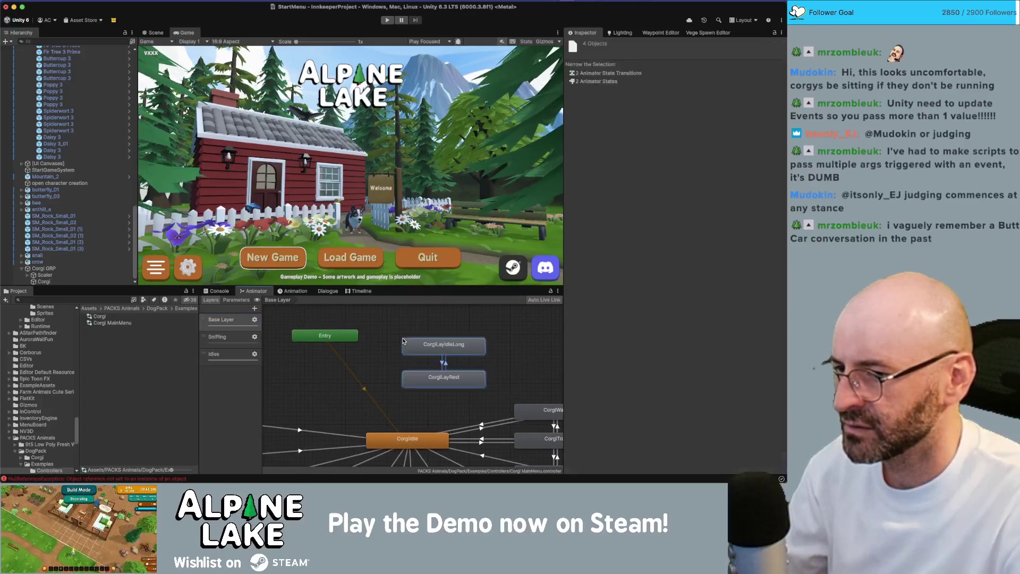
pyautogui.rightClick(351, 337)
pyautogui.click(364, 341)
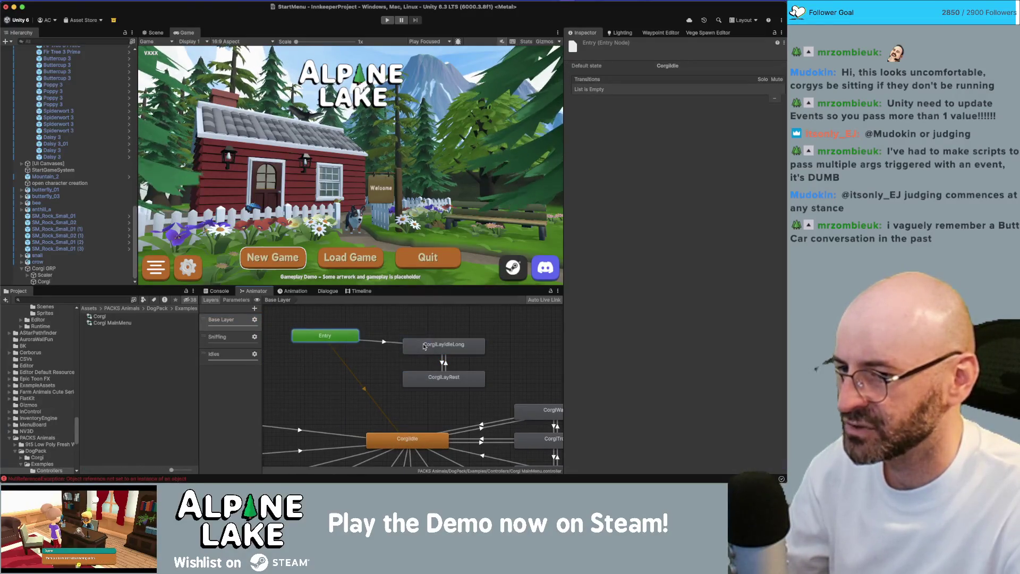
pyautogui.click(364, 386)
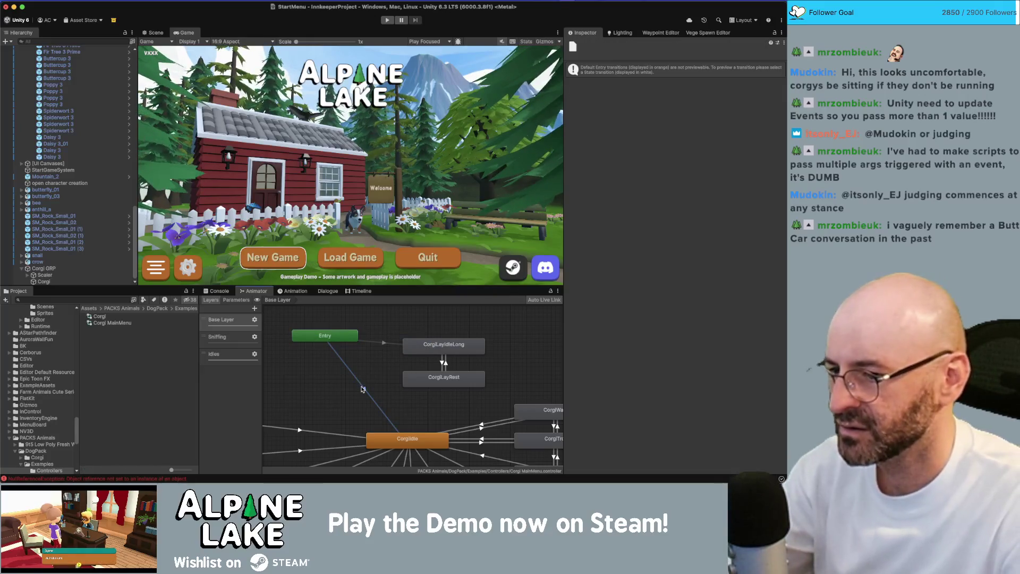
pyautogui.rightClick(443, 343)
pyautogui.click(461, 356)
pyautogui.click(385, 344)
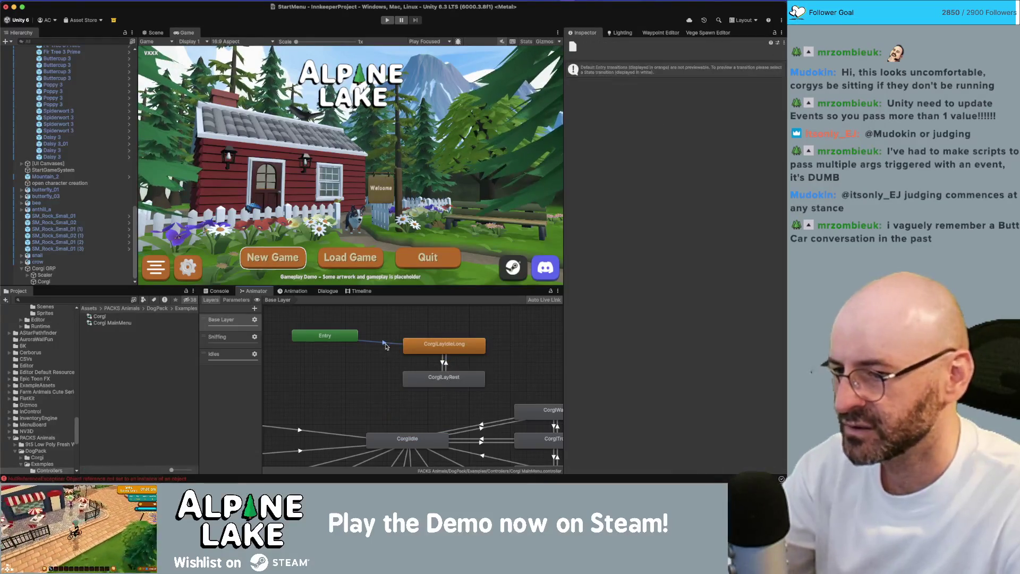
pyautogui.click(386, 355)
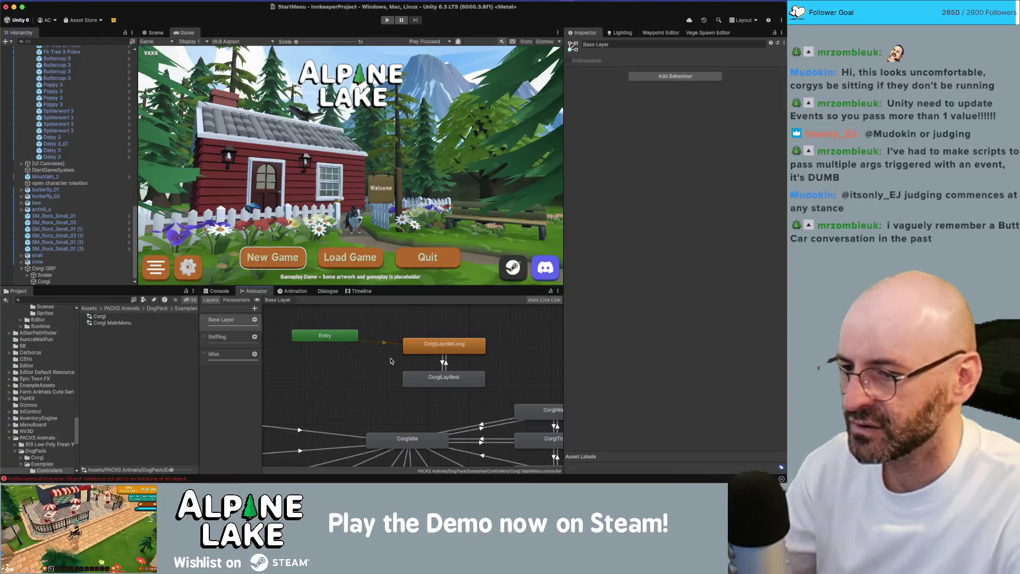
# Review the Sniffing and Idles layer graphs of the Corgi MainMenu controller.
pyautogui.click(165, 323)
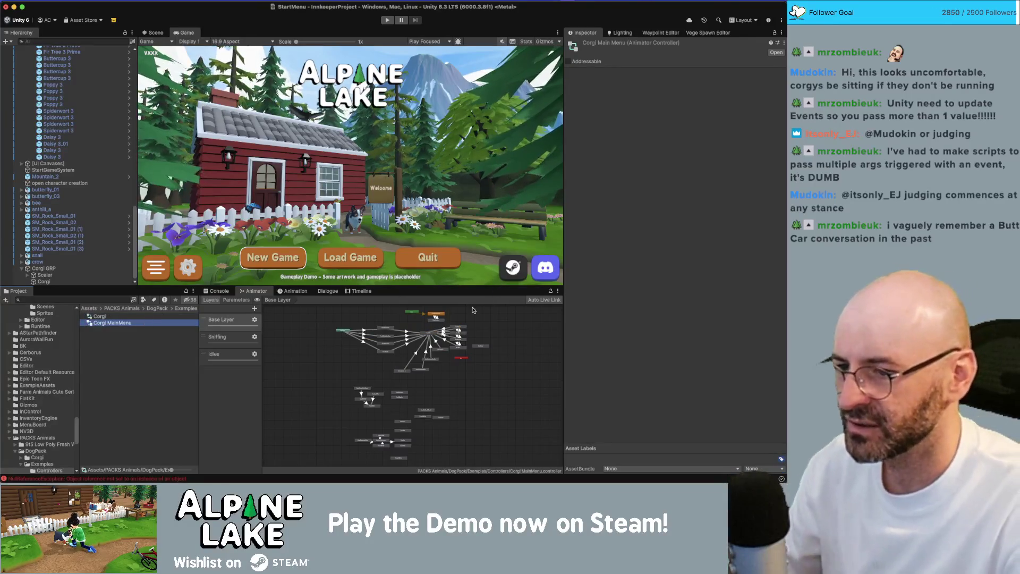
pyautogui.click(236, 339)
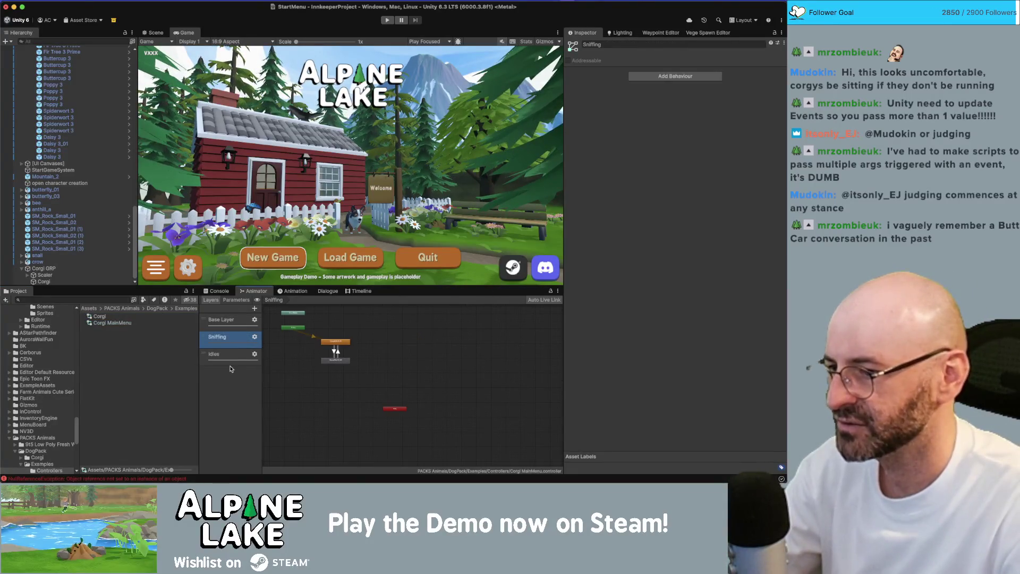
pyautogui.click(231, 355)
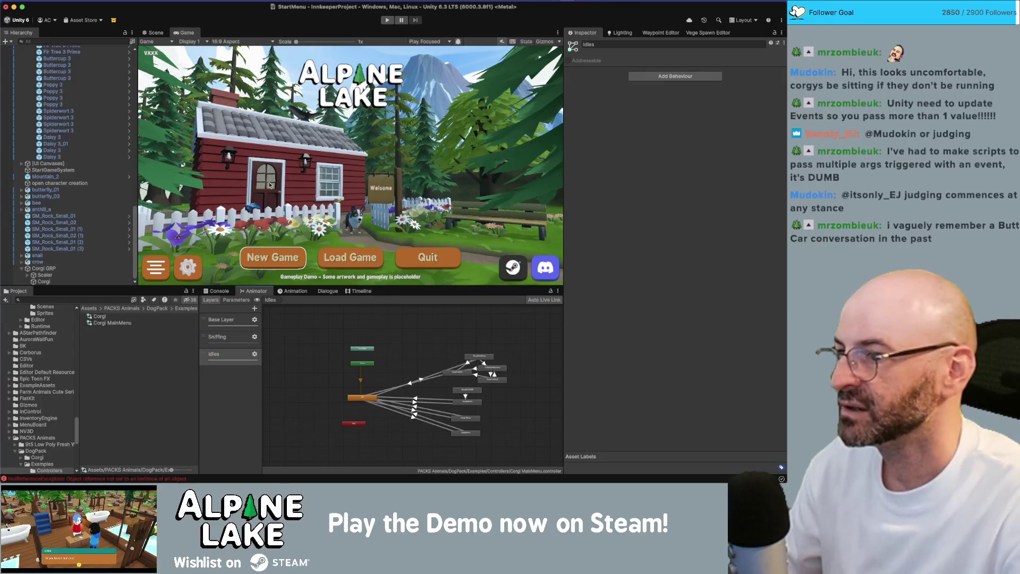
# Play-test the StartMenu scene's corgi animation, then reopen the Corgi MainMenu controller.
pyautogui.click(391, 22)
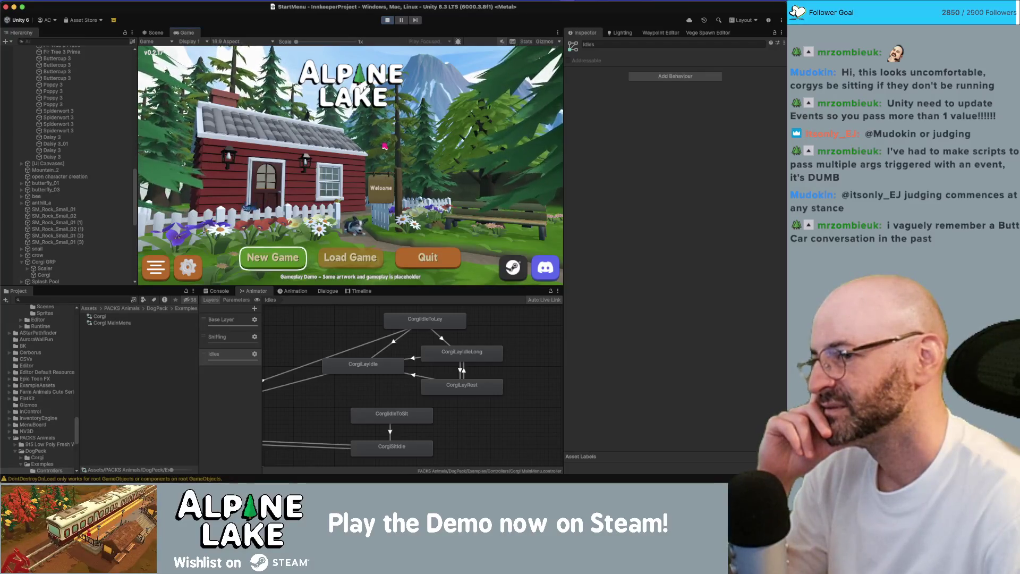
pyautogui.click(387, 19)
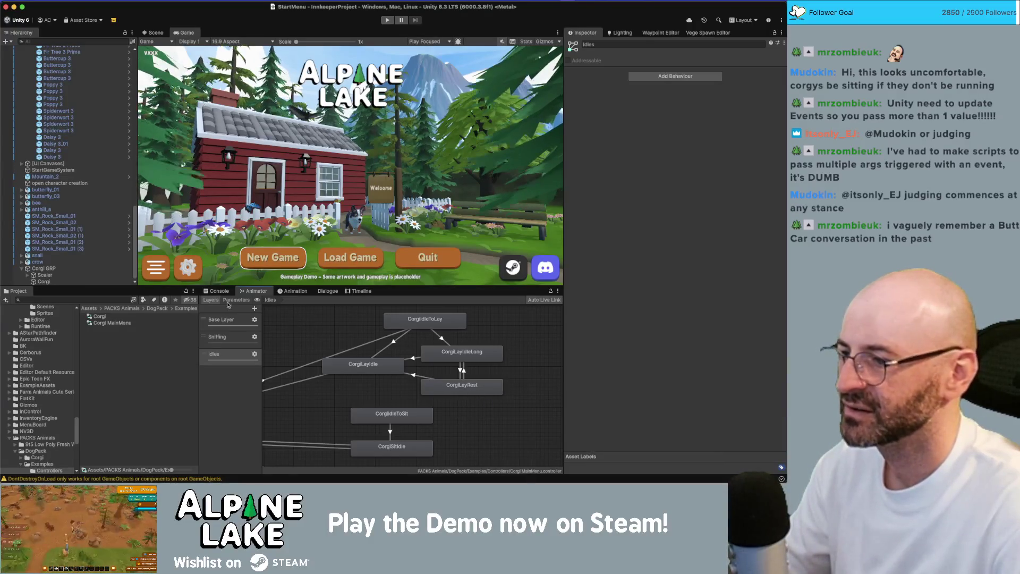
pyautogui.click(140, 324)
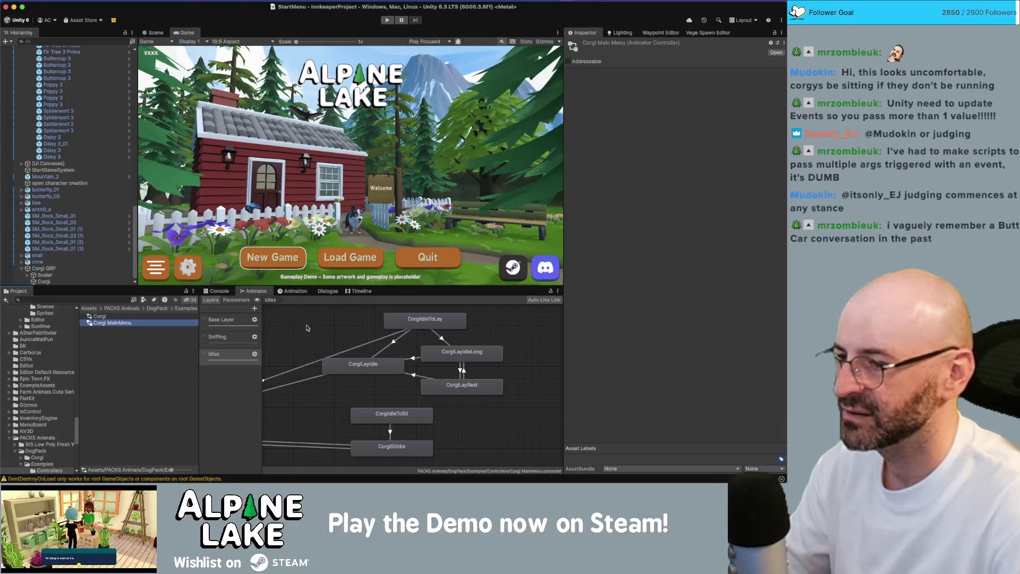
# In the Base Layer, duplicate CorgiLayRest to create CorgiLayRest 0.
pyautogui.click(220, 319)
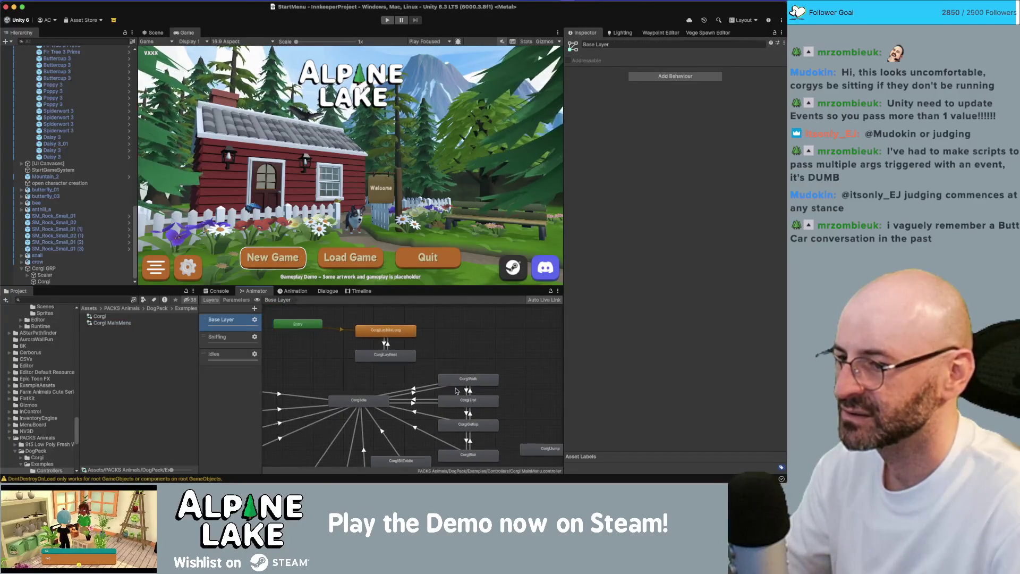
pyautogui.moveTo(437, 386)
pyautogui.mouseDown()
pyautogui.moveTo(273, 327)
pyautogui.moveTo(293, 333)
pyautogui.mouseUp()
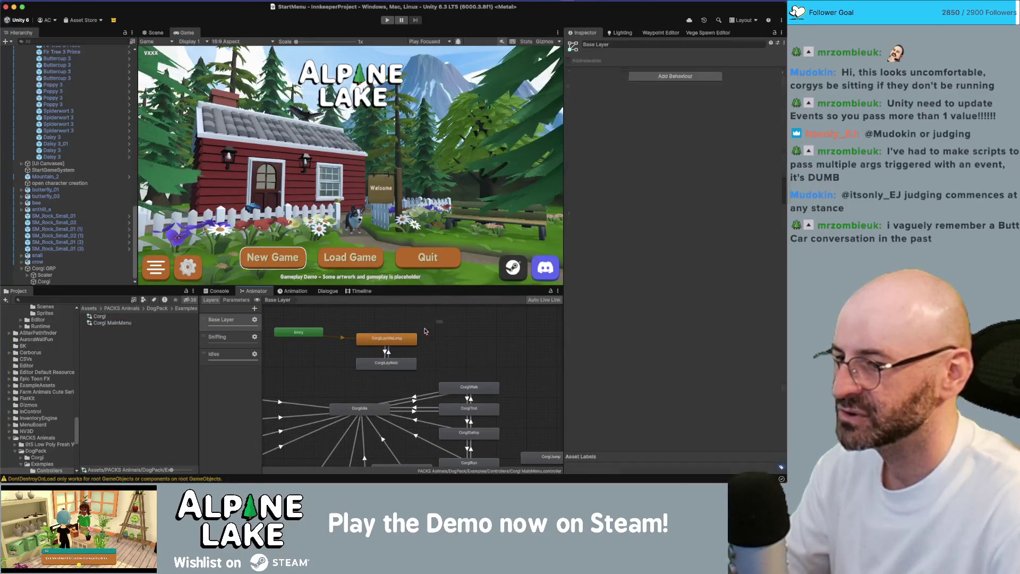
pyautogui.moveTo(404, 339)
pyautogui.mouseDown()
pyautogui.moveTo(359, 323)
pyautogui.moveTo(374, 336)
pyautogui.mouseUp()
pyautogui.click(362, 363)
pyautogui.click(397, 356)
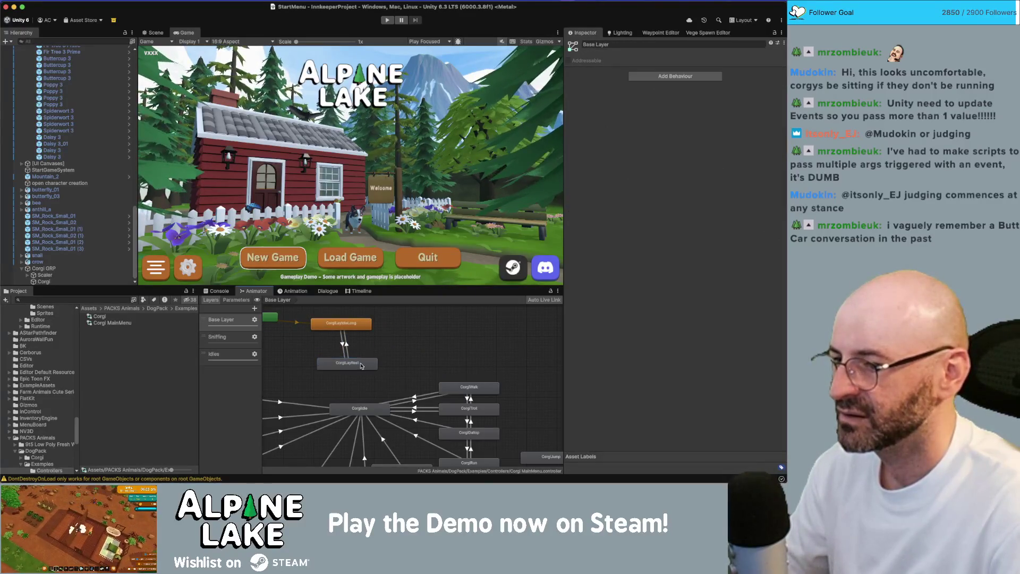
pyautogui.click(361, 365)
pyautogui.hotkey('ctrl', 'd')
# Link CorgiLayRest to CorgiLayRest 0, and CorgiLayRest 0 back to CorgiLayIdleLong.
pyautogui.rightClick(362, 366)
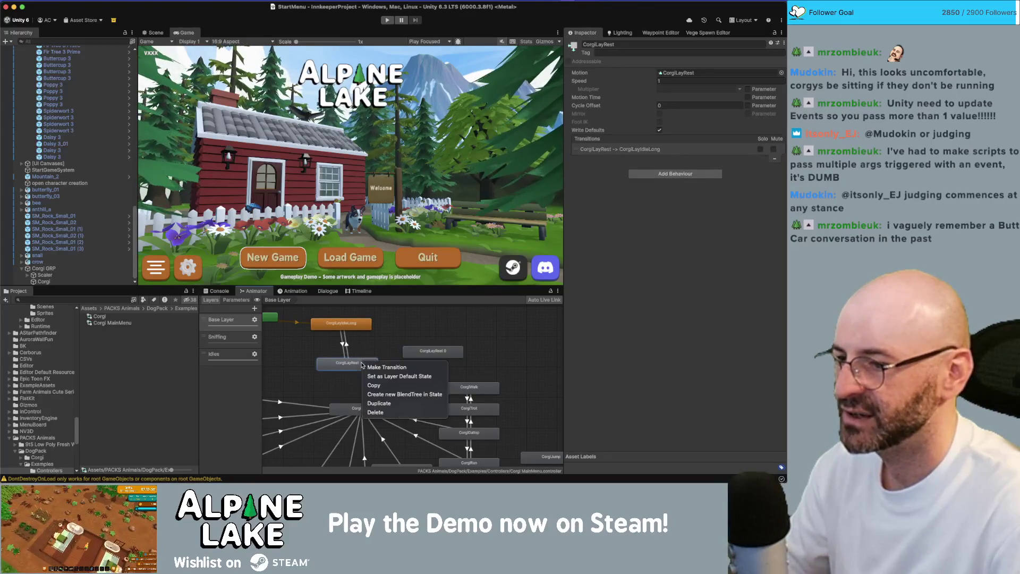
pyautogui.click(387, 368)
pyautogui.click(420, 354)
pyautogui.rightClick(421, 352)
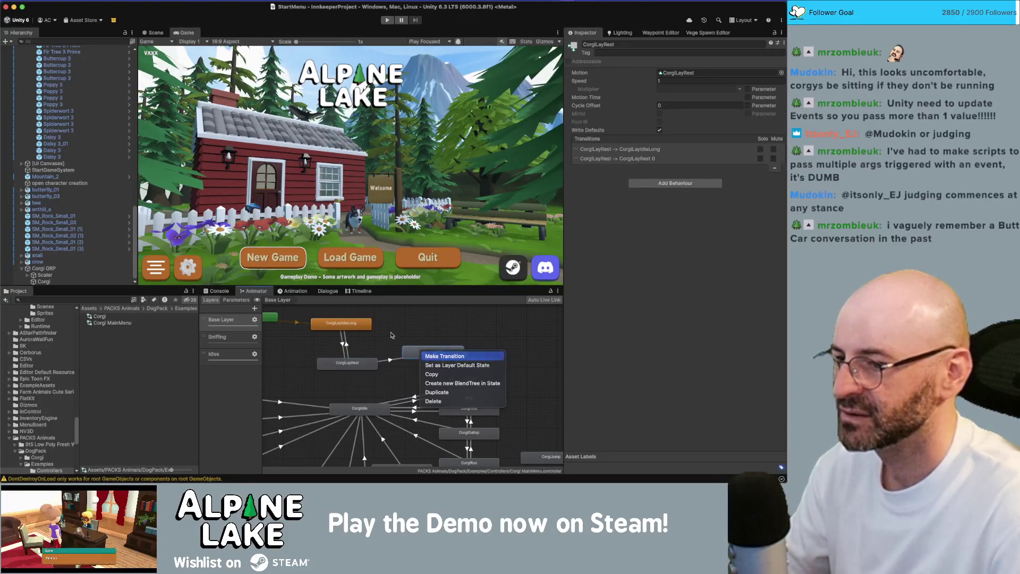
pyautogui.click(445, 356)
pyautogui.click(343, 324)
# Review the transitions between CorgiLayIdleLong, CorgiLayRest and CorgiLayRest 0.
pyautogui.click(350, 348)
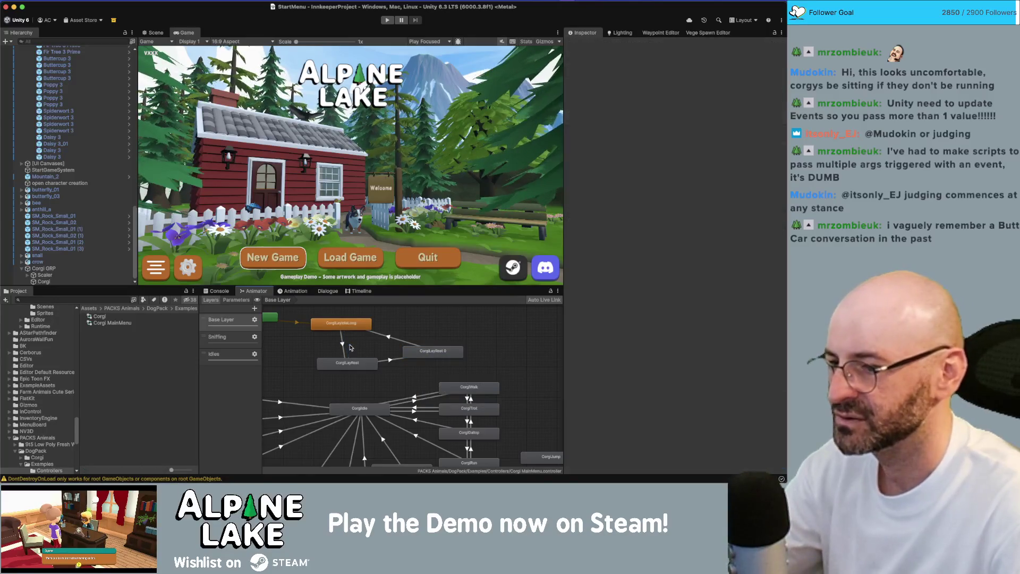
pyautogui.click(342, 349)
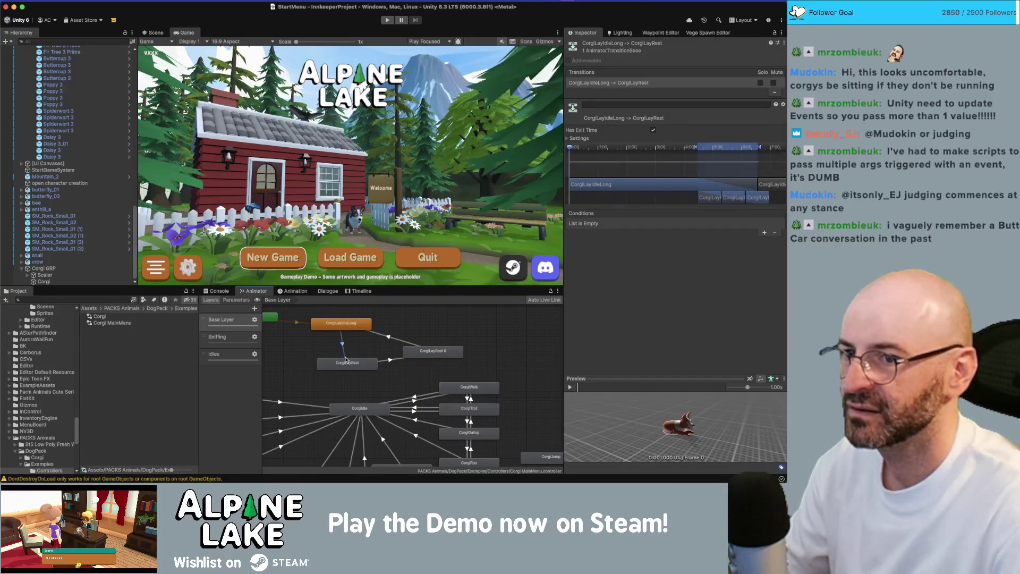
pyautogui.click(391, 361)
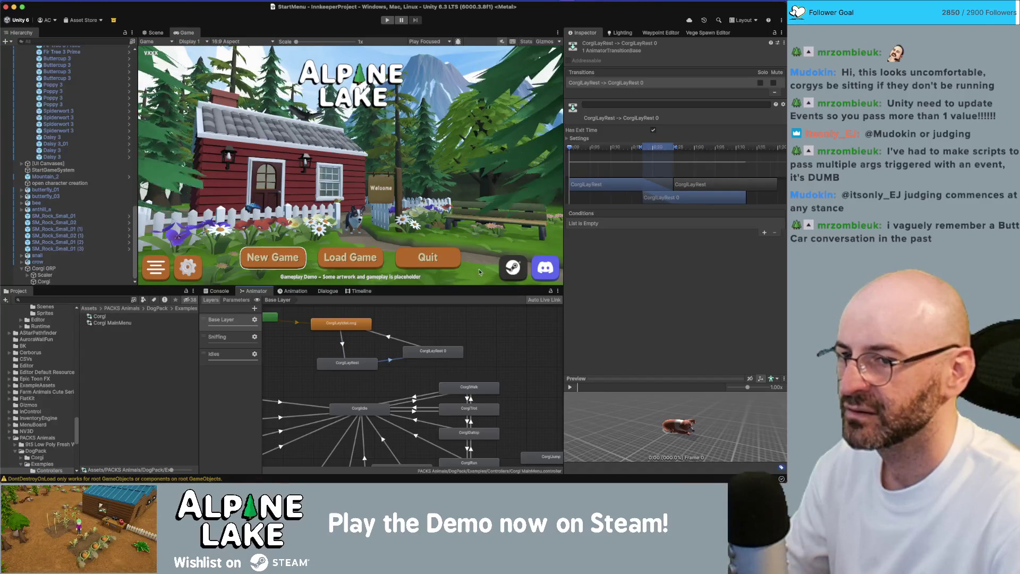
pyautogui.click(342, 345)
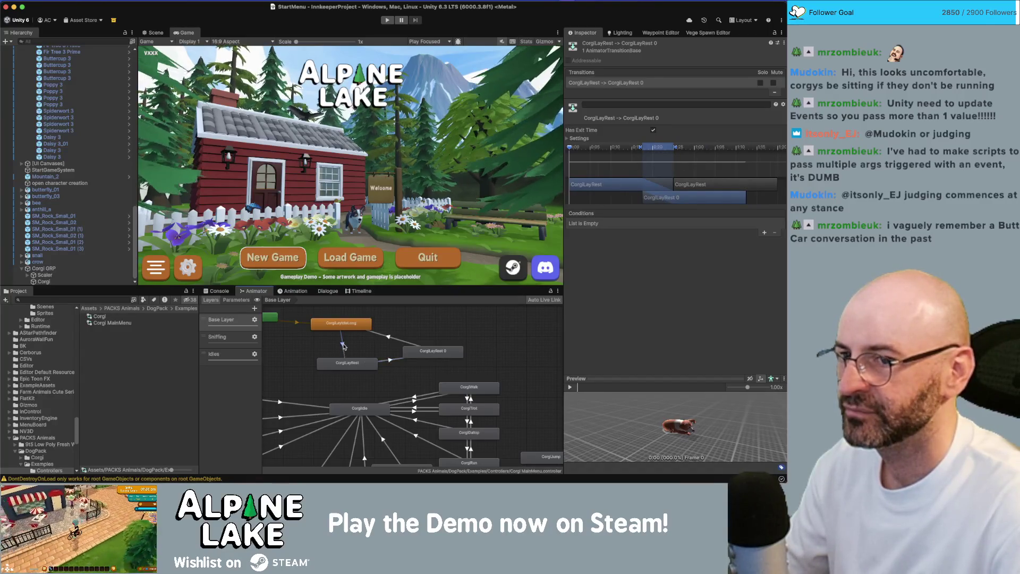
pyautogui.click(400, 343)
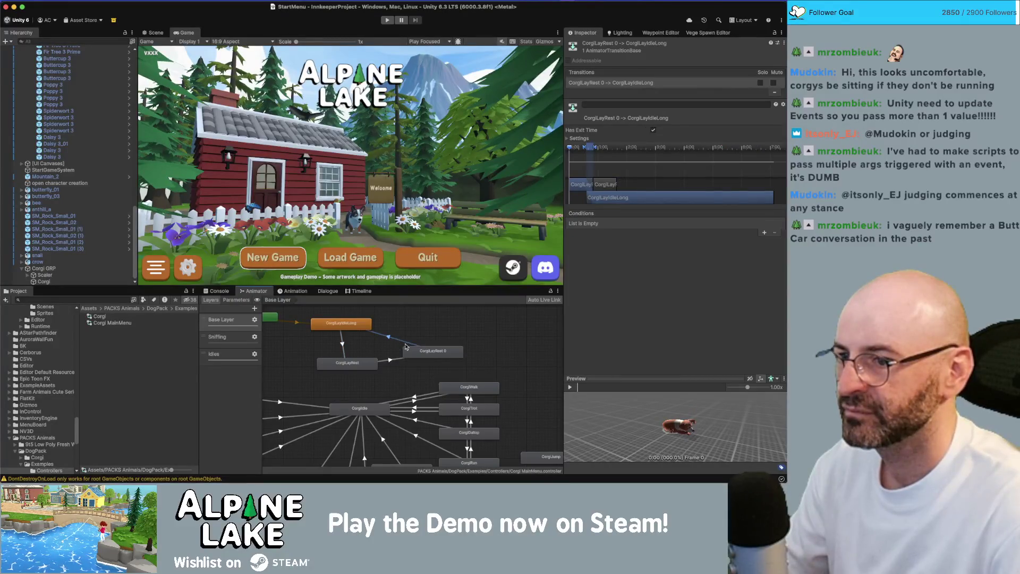
# Duplicate CorgiLayRest 0 as CorgiLayRest 0 0 and add a transition into it.
pyautogui.click(405, 346)
pyautogui.hotkey('ctrl', 'd')
pyautogui.moveTo(399, 365); pyautogui.dragTo(424, 330)
pyautogui.click(430, 354)
pyautogui.rightClick(430, 354)
pyautogui.click(446, 353)
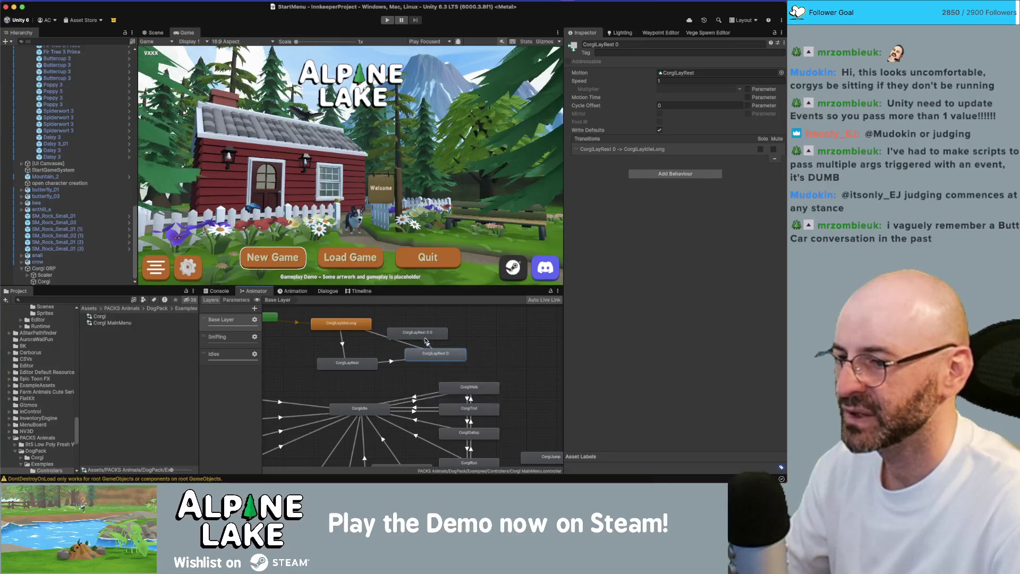
pyautogui.click(425, 338)
# Position CorgiLayRest 0 0 at the top and connect it back to CorgiLayIdleLong.
pyautogui.rightClick(422, 332)
pyautogui.click(441, 336)
pyautogui.click(412, 333)
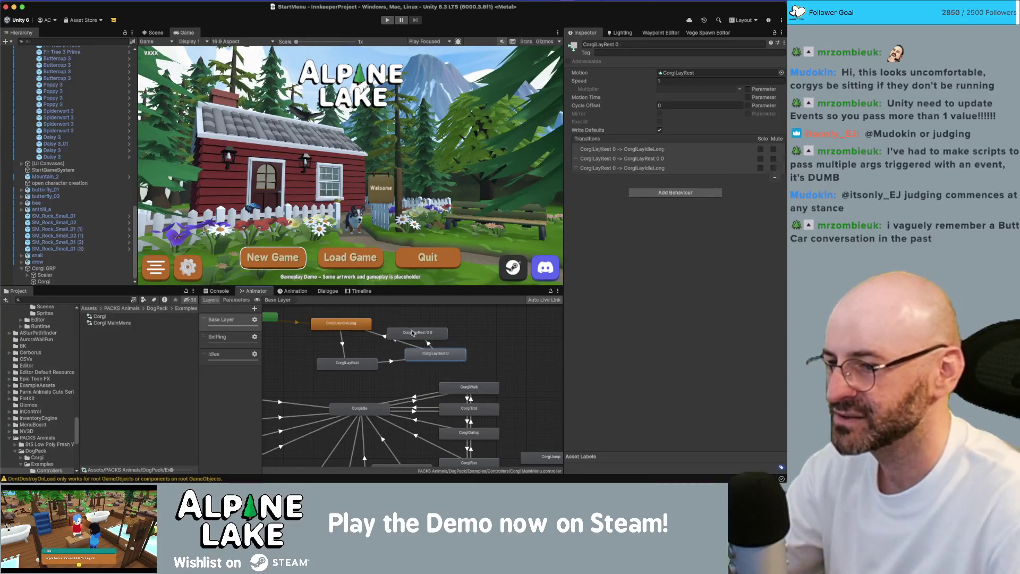
pyautogui.moveTo(412, 333); pyautogui.dragTo(414, 324)
pyautogui.click(396, 344)
pyautogui.rightClick(419, 332)
pyautogui.click(441, 326)
pyautogui.click(345, 323)
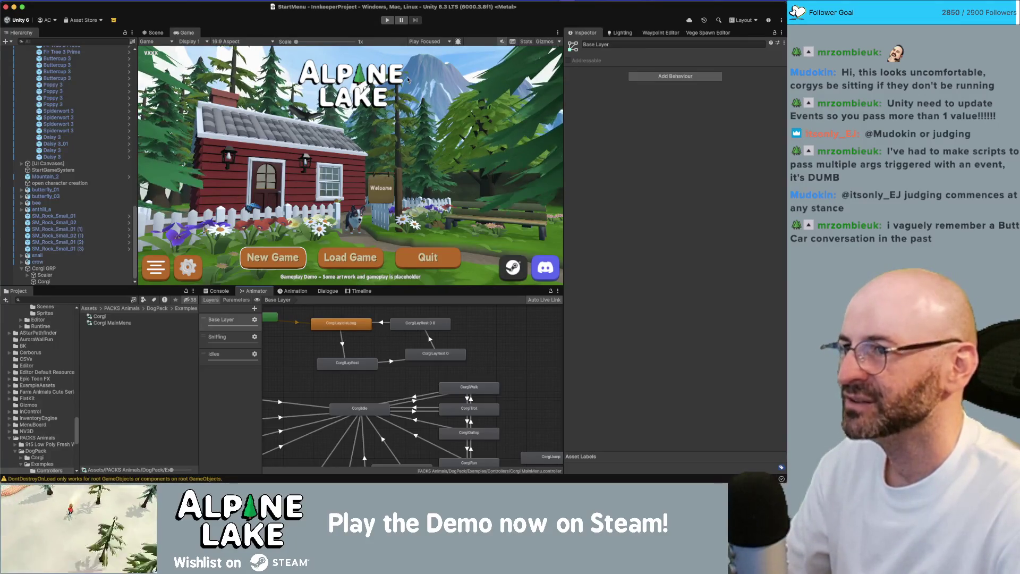
# Play the StartMenu scene to watch the corgi's rest cycle, then select Corgi GRP.
pyautogui.click(388, 21)
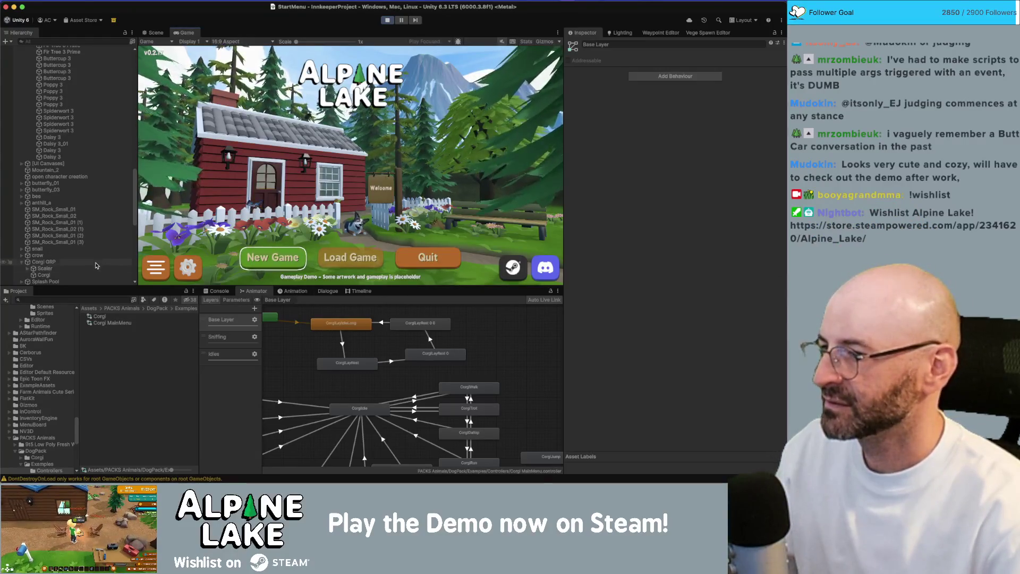
pyautogui.click(117, 261)
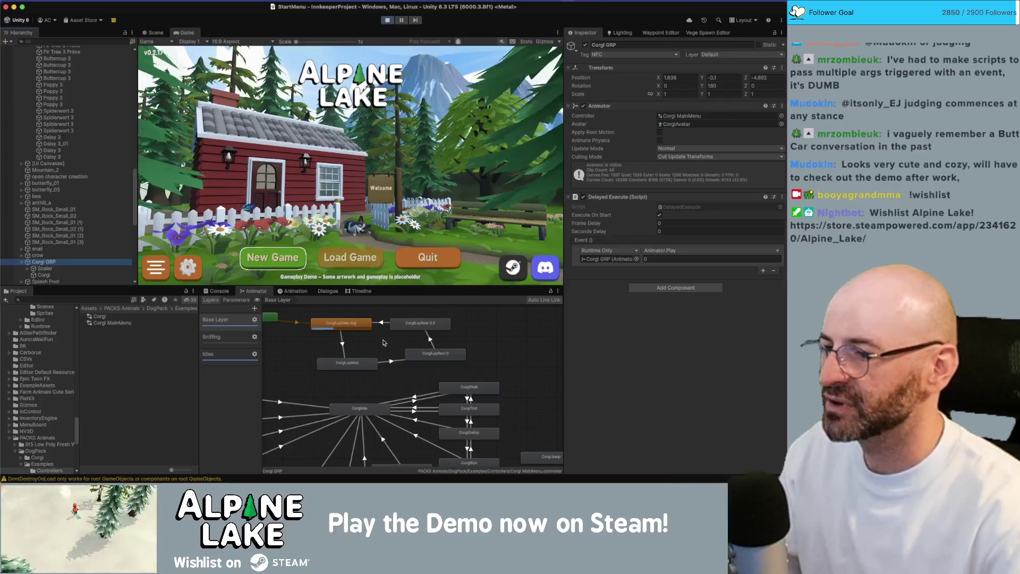
# Exit Play mode and set exit time 1 on the CorgiLayIdleLong → CorgiLayRest transition.
pyautogui.click(386, 20)
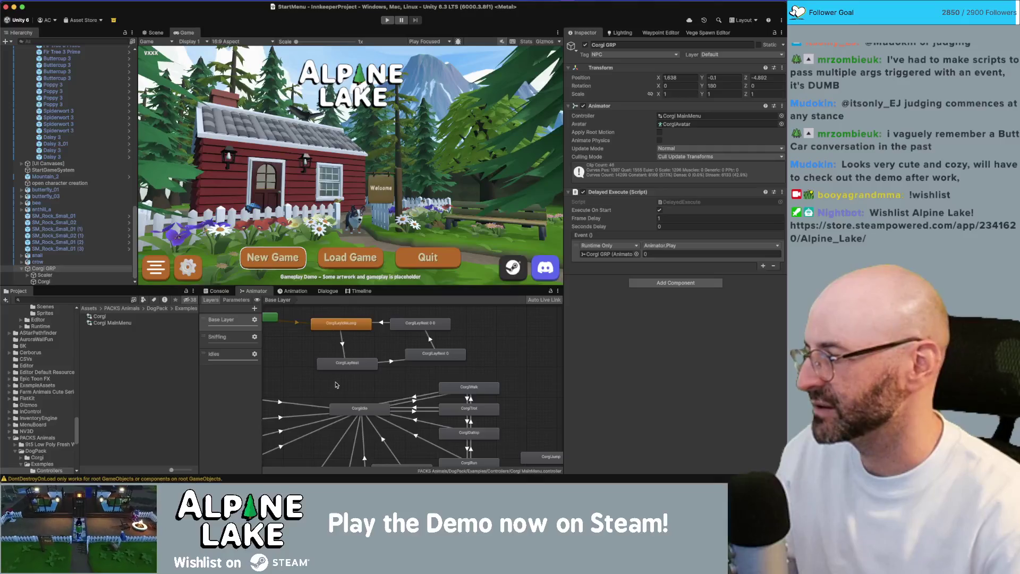
pyautogui.click(343, 345)
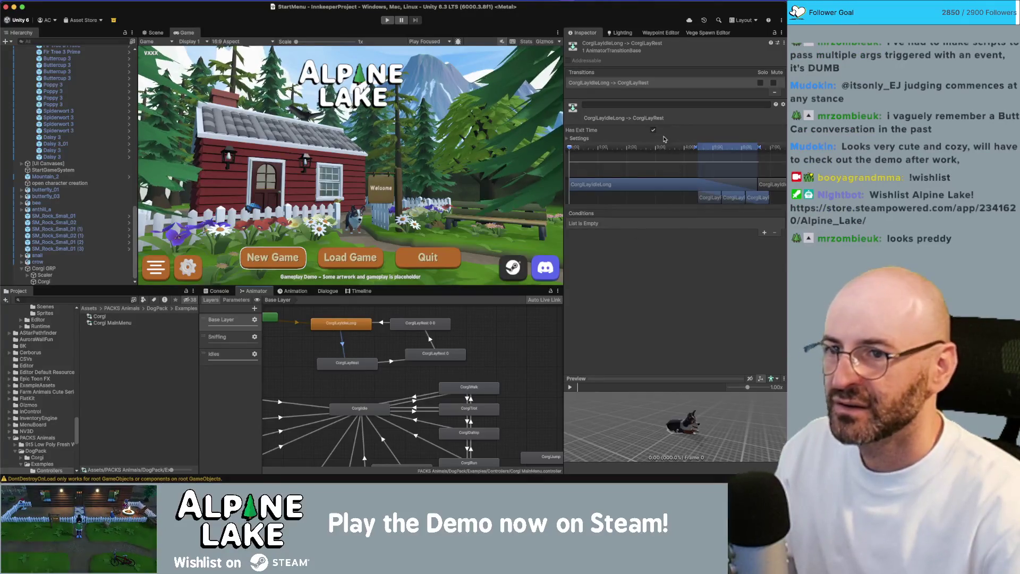
pyautogui.click(578, 141)
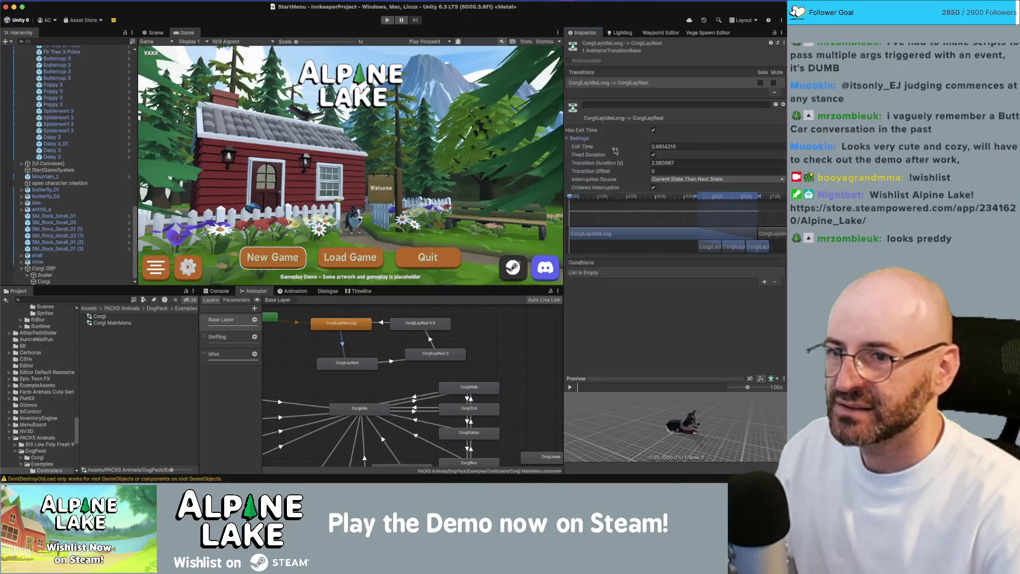
pyautogui.click(679, 163)
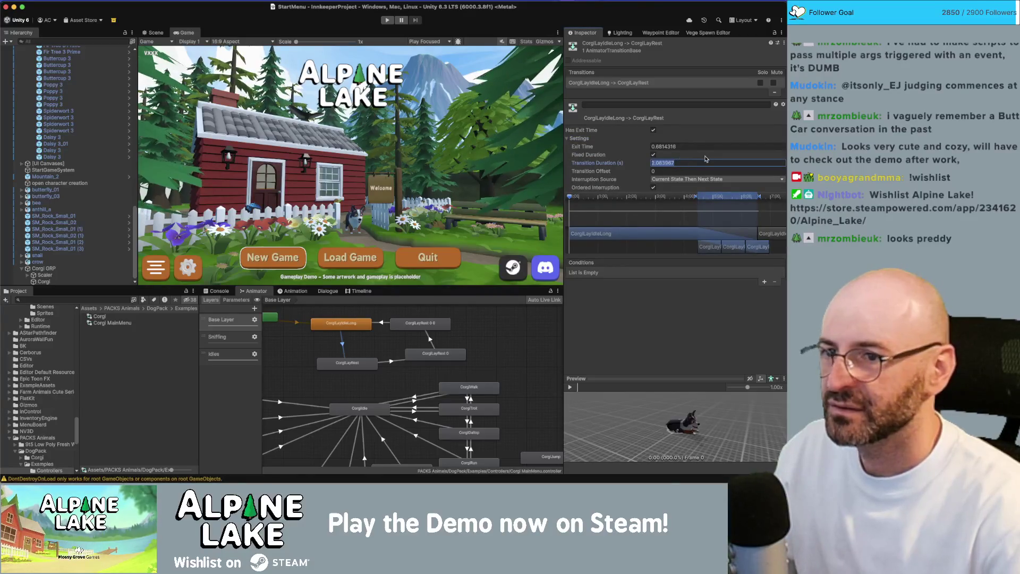
pyautogui.write('1')
pyautogui.write('.5')
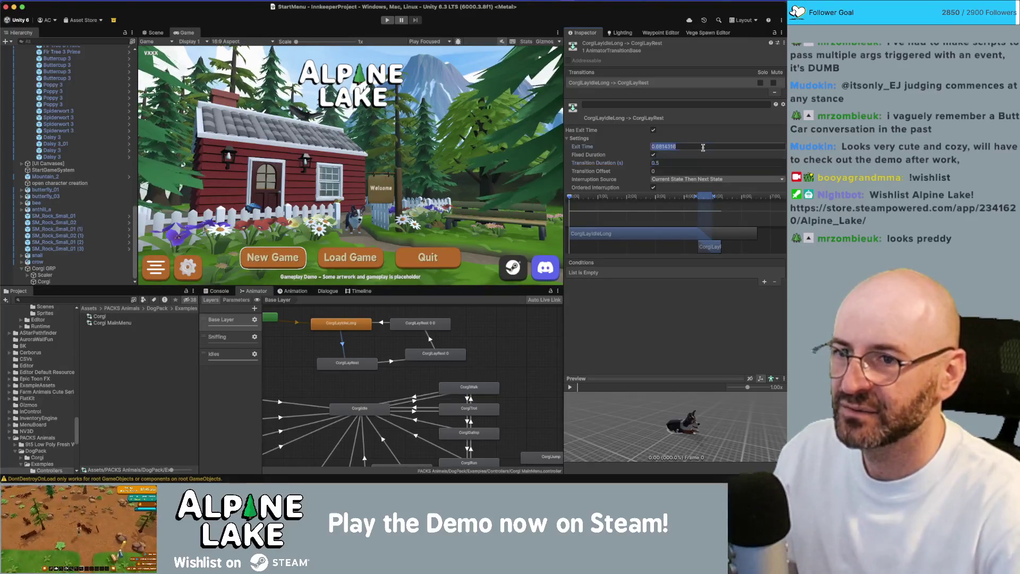
pyautogui.click(702, 147)
pyautogui.write('1')
pyautogui.click(695, 162)
pyautogui.write('0.25')
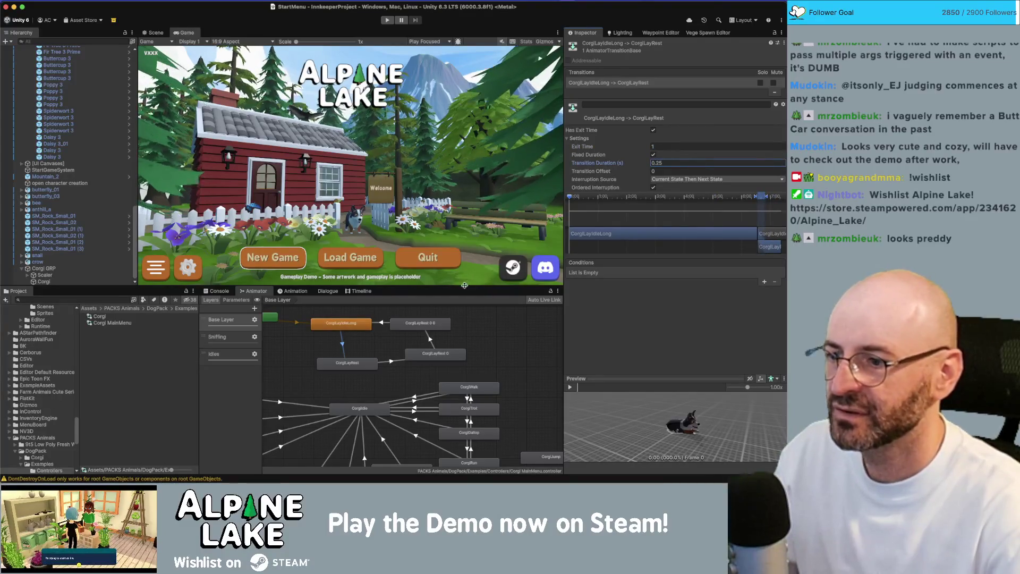
# Give the CorgiLayRest → CorgiLayRest 0 transition exit time 1 and duration 0.
pyautogui.click(427, 354)
pyautogui.click(393, 362)
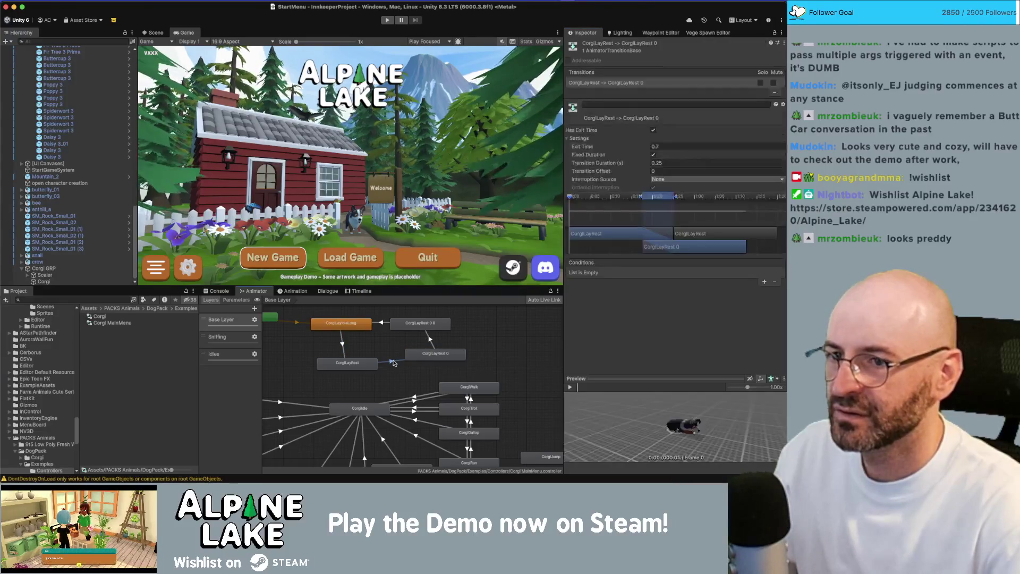
pyautogui.write('1')
pyautogui.press('Tab')
pyautogui.write('0')
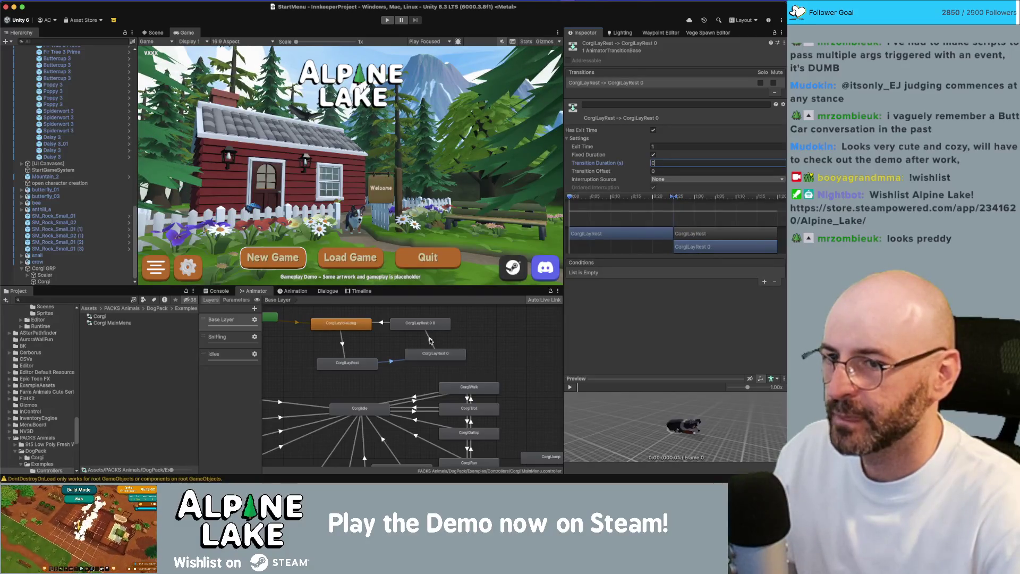
# Set CorgiLayRest 0 → CorgiLayRest 0 0 to exit time 1, duration 0, and the return transition's exit time to 1.
pyautogui.click(429, 340)
pyautogui.click(687, 147)
pyautogui.write('1')
pyautogui.press('Tab')
pyautogui.write('0')
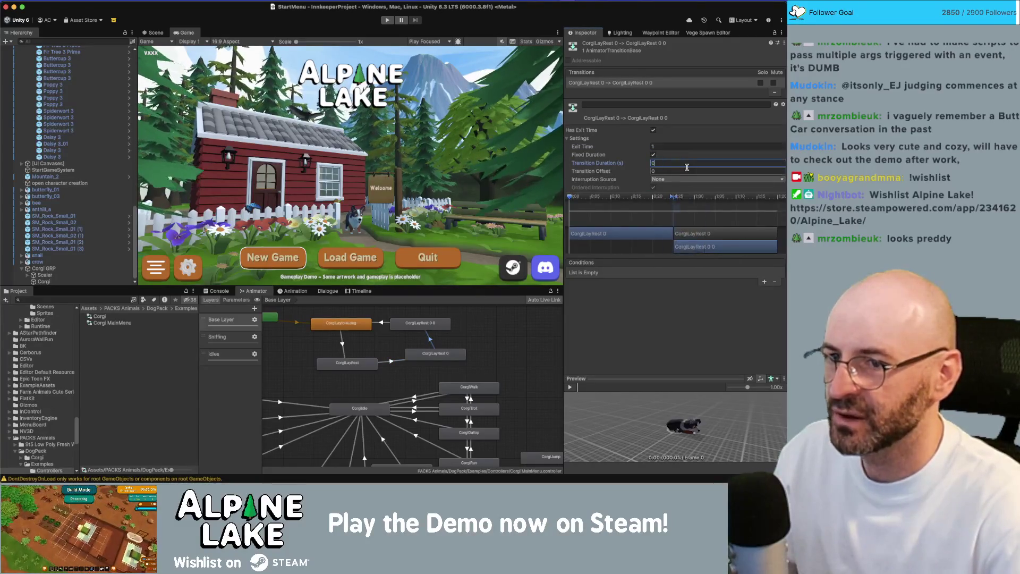
pyautogui.click(385, 323)
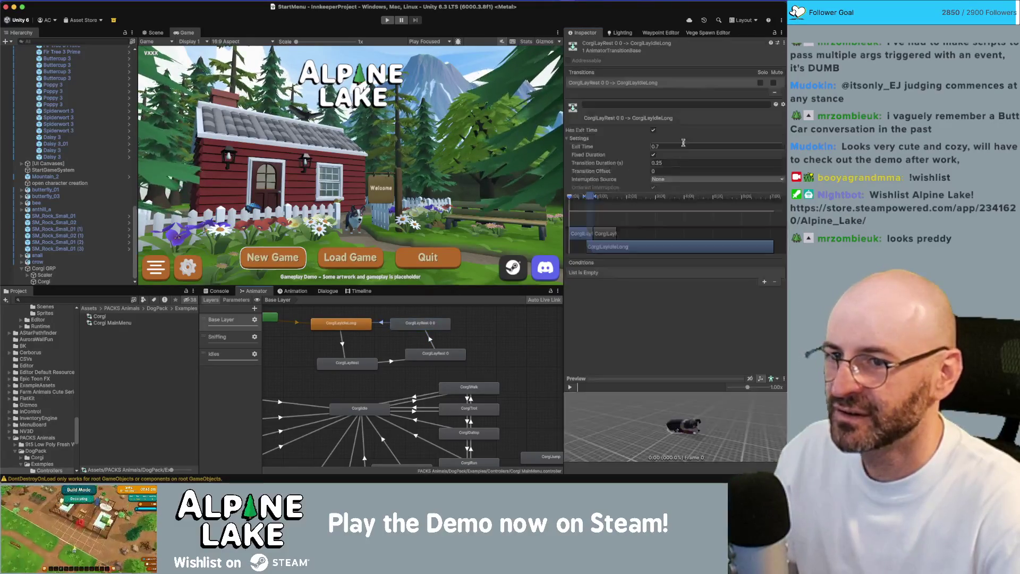
pyautogui.write('1')
pyautogui.click(666, 163)
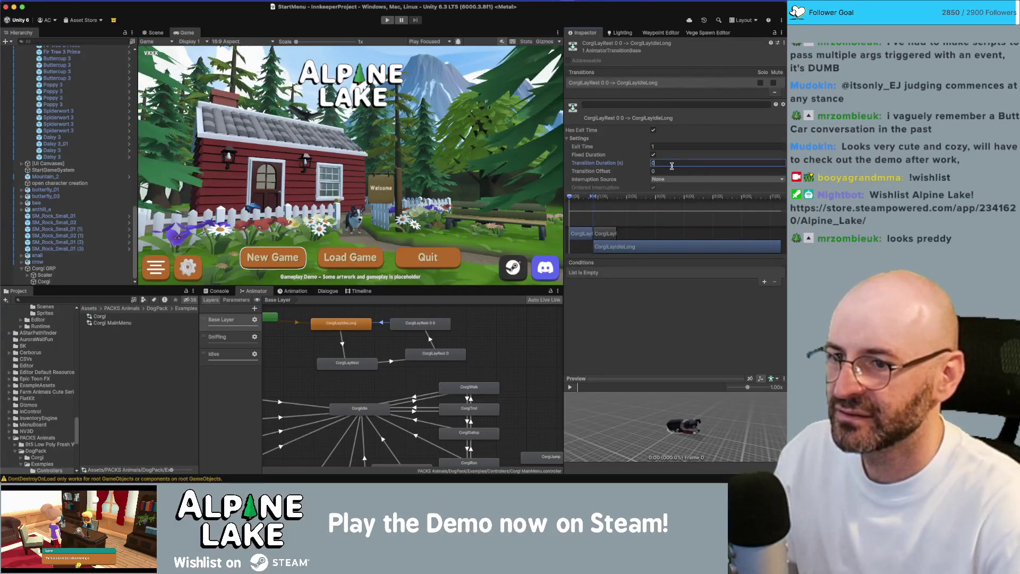
# Preview the CorgiLayIdleLong → CorgiLayRest blend, then set exit time 1 and duration 0.23.
pyautogui.click(341, 345)
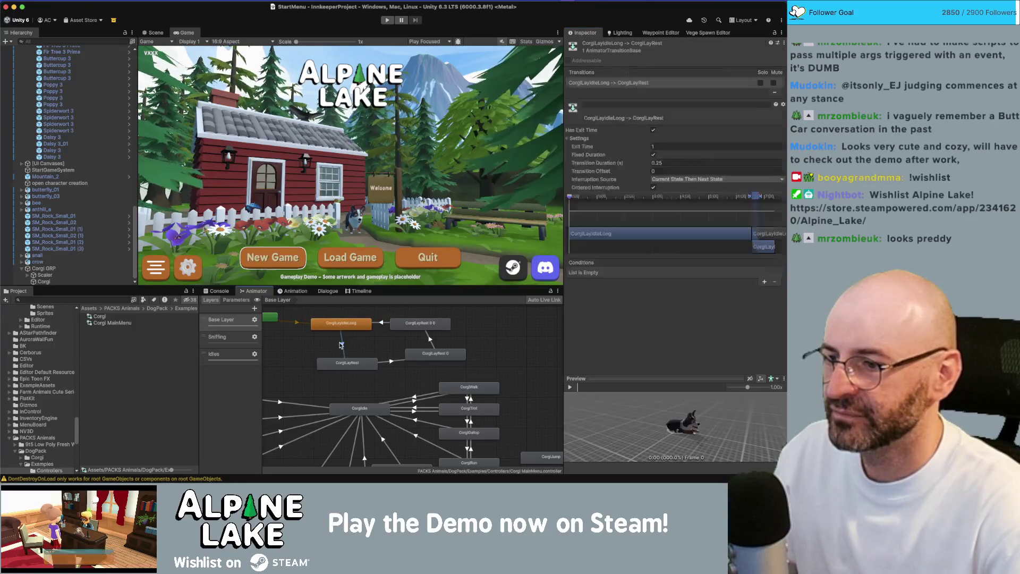
pyautogui.moveTo(746, 201); pyautogui.dragTo(736, 198)
pyautogui.moveTo(573, 197)
pyautogui.mouseDown()
pyautogui.moveTo(767, 212)
pyautogui.moveTo(744, 209)
pyautogui.moveTo(749, 197)
pyautogui.mouseUp()
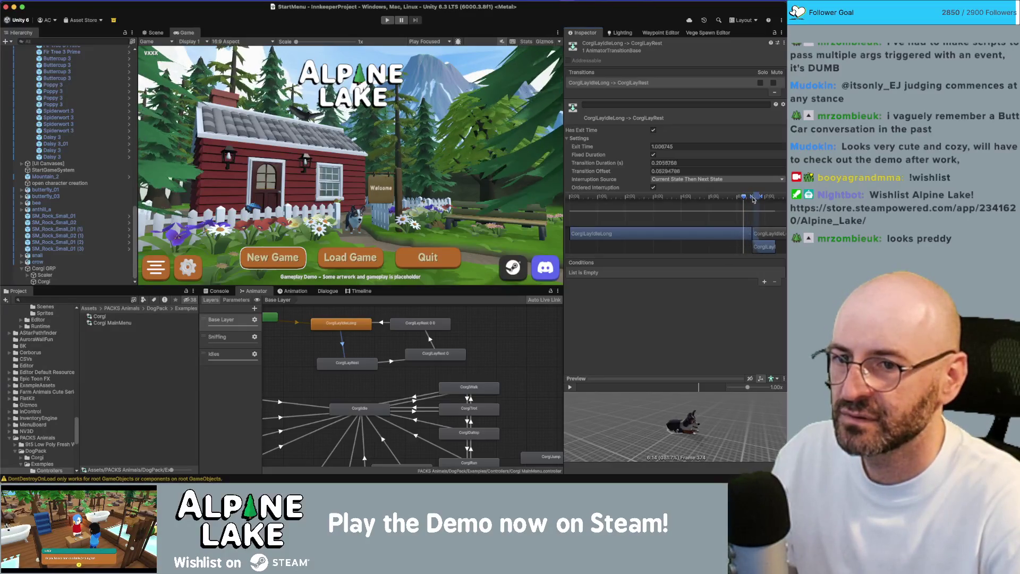
pyautogui.click(667, 147)
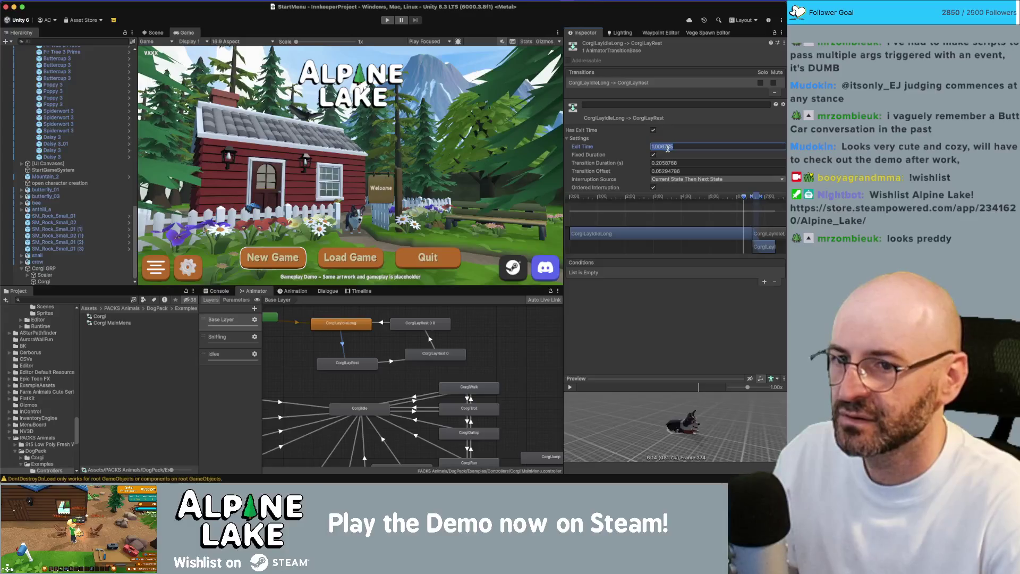
pyautogui.write('1')
pyautogui.click(682, 162)
pyautogui.write('.25')
pyautogui.press('BackSpace')
pyautogui.press('BackSpace')
pyautogui.write('3')
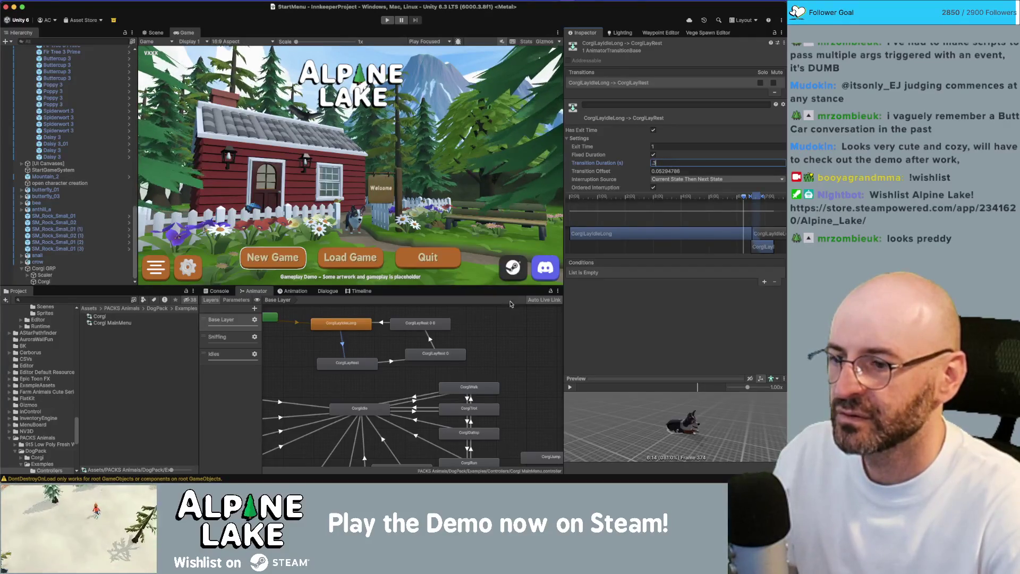
pyautogui.click(347, 362)
pyautogui.click(420, 363)
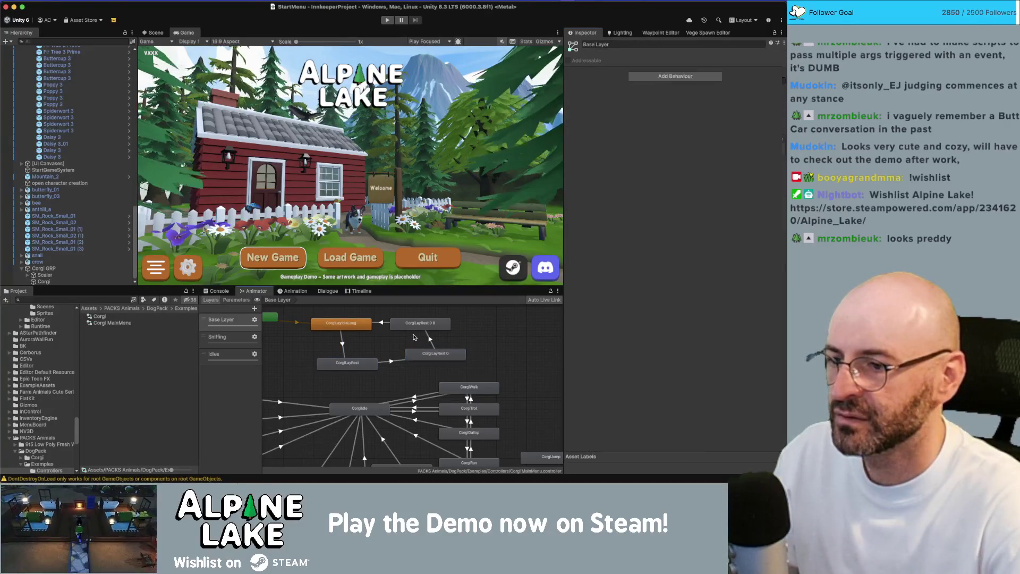
pyautogui.click(429, 339)
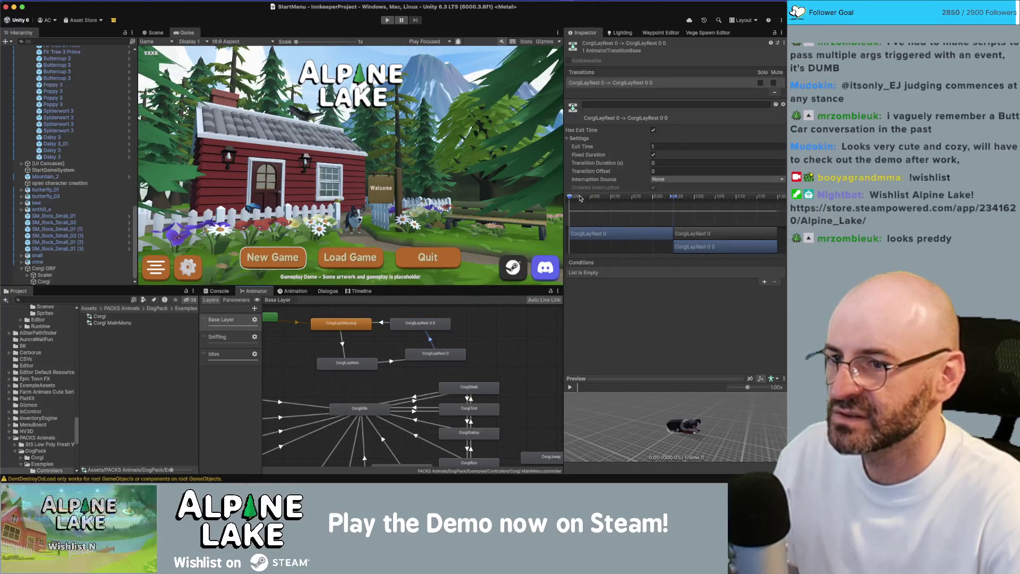
pyautogui.moveTo(572, 196); pyautogui.dragTo(712, 201)
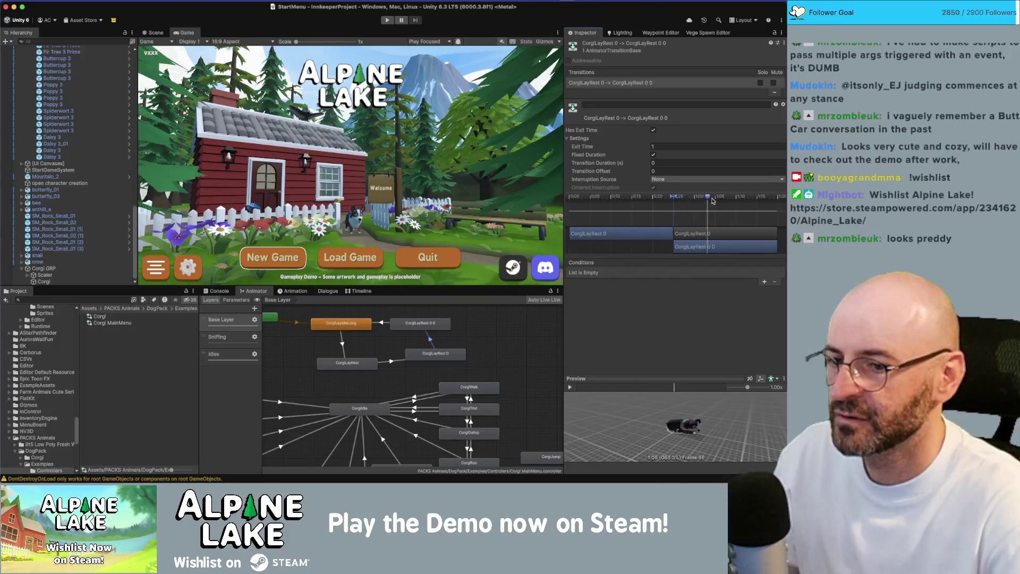
pyautogui.moveTo(647, 203)
pyautogui.mouseDown()
pyautogui.moveTo(674, 205)
pyautogui.moveTo(635, 203)
pyautogui.mouseUp()
pyautogui.click(384, 20)
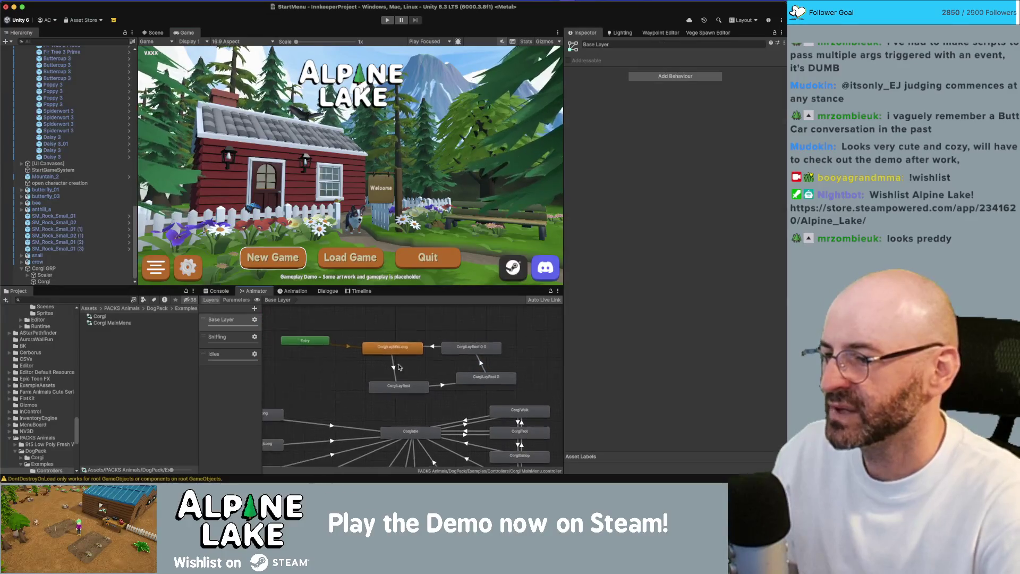
pyautogui.click(399, 367)
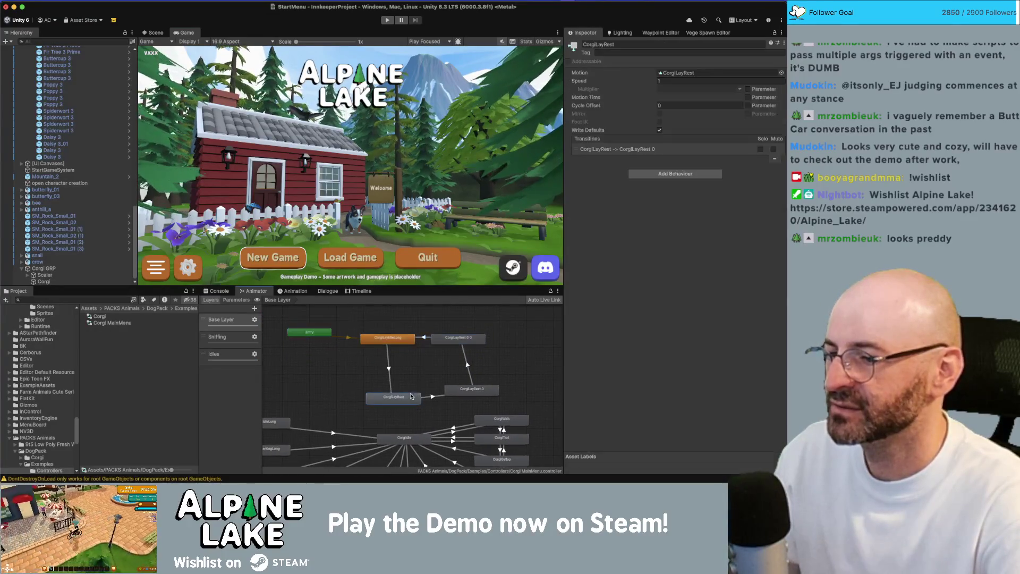
# Shift the CorgiLayIdleLong→CorgiLayRest blend point and spread CorgiLayRest 0 and 0 0 apart.
pyautogui.click(389, 354)
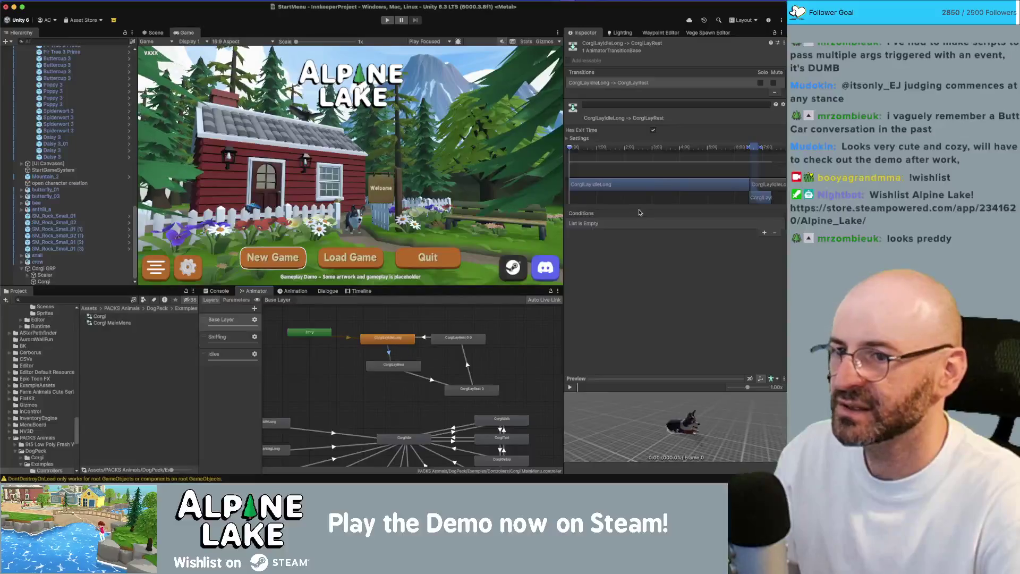
pyautogui.moveTo(729, 148); pyautogui.dragTo(720, 148)
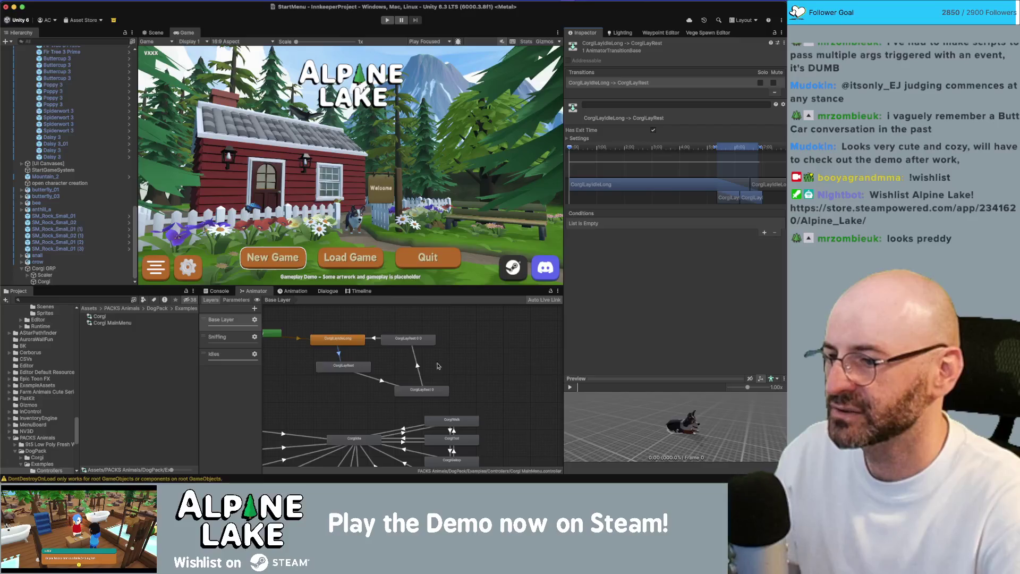
pyautogui.moveTo(422, 390); pyautogui.dragTo(345, 387)
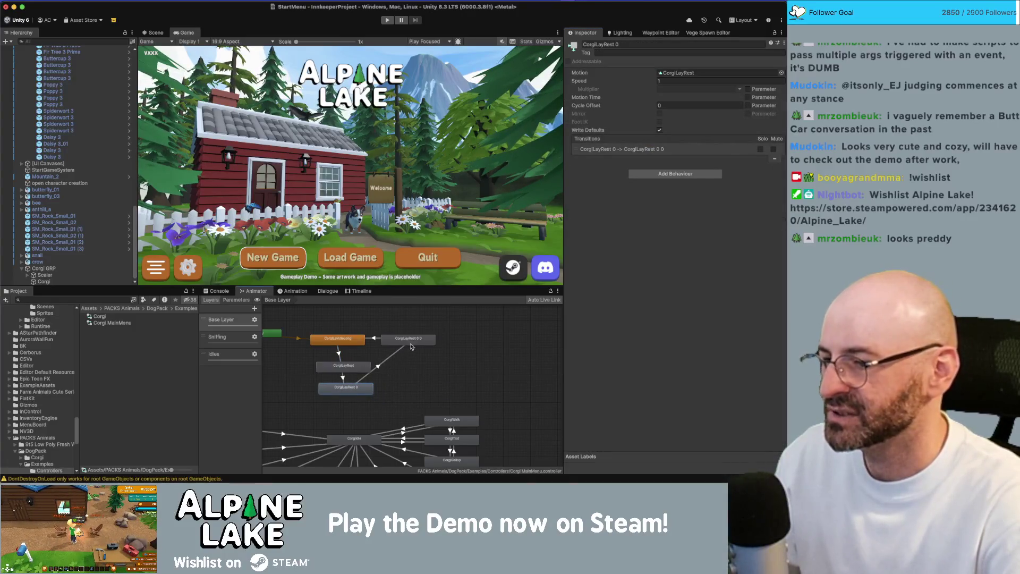
pyautogui.moveTo(409, 343); pyautogui.dragTo(442, 340)
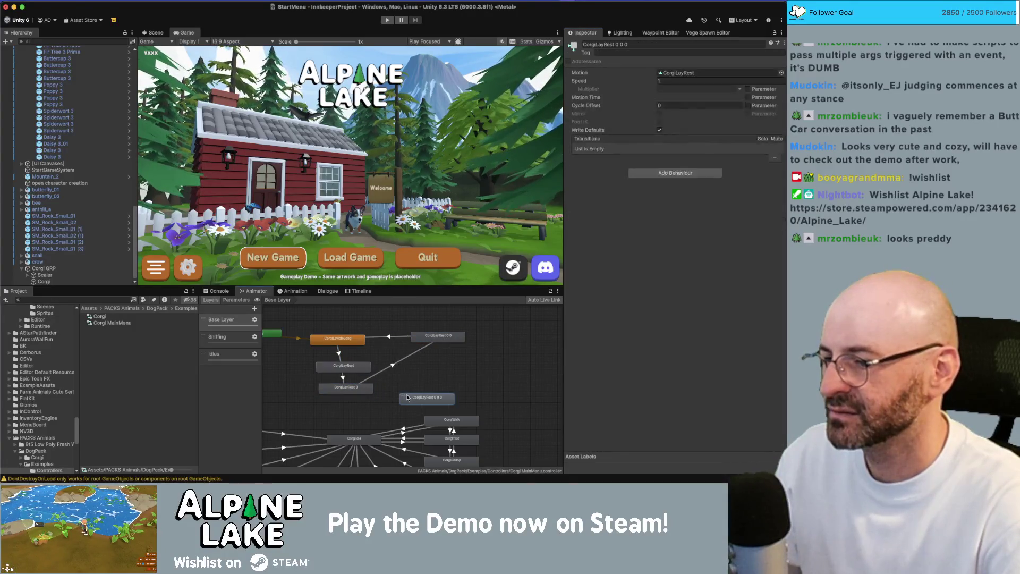
# Duplicate the rest state into CorgiLayRest 0 0 0 through 0 0 3 and position the copies.
pyautogui.hotkey('ctrl', 'd')
pyautogui.moveTo(424, 394); pyautogui.dragTo(414, 391)
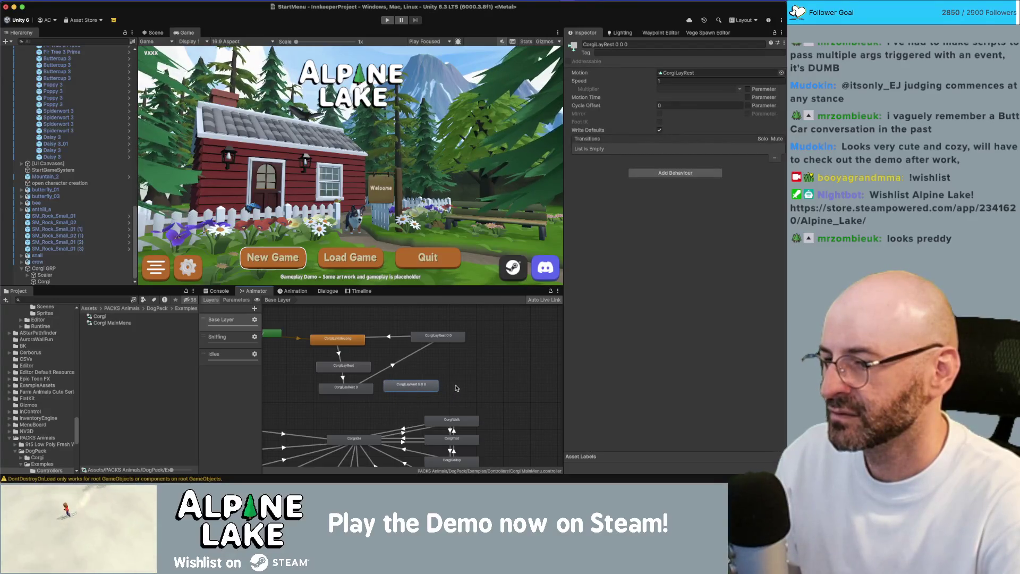
pyautogui.hotkey('ctrl', 'd')
pyautogui.hotkey('ctrl', 'd')
pyautogui.moveTo(525, 382); pyautogui.dragTo(458, 369)
pyautogui.hotkey('ctrl', 'd')
# Link CorgiLayRest 0 to 0 0 0, deleting a mistaken 0 0 0→0 0 2 transition.
pyautogui.rightClick(365, 385)
pyautogui.click(387, 391)
pyautogui.click(412, 384)
pyautogui.rightClick(417, 386)
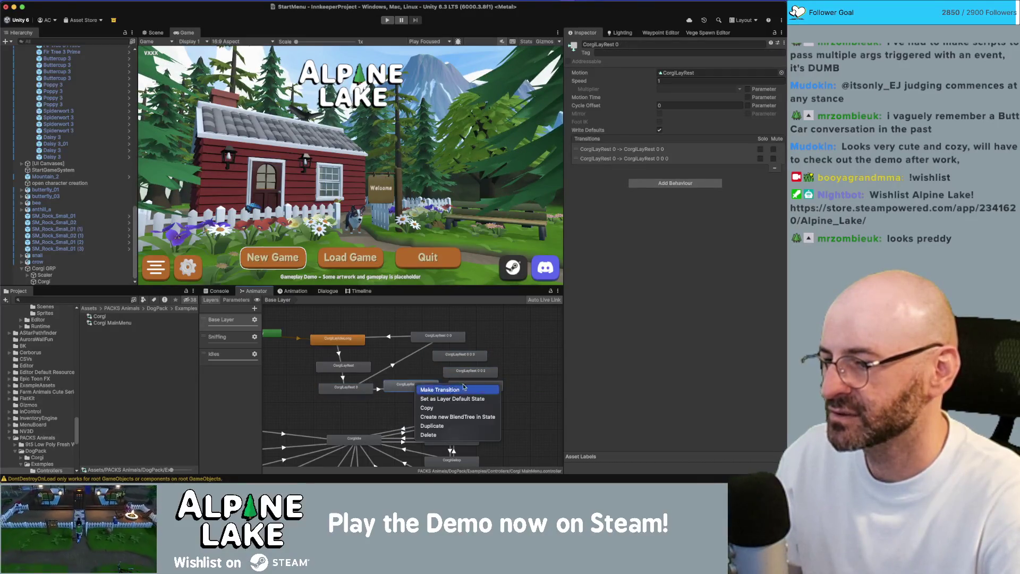
pyautogui.click(440, 390)
pyautogui.rightClick(468, 381)
pyautogui.click(470, 371)
pyautogui.rightClick(470, 374)
pyautogui.click(441, 380)
pyautogui.press('Delete')
# Chain transitions CorgiLayRest 0 0 0 → 0 0 1 → 0 0 2 → 0 0 3.
pyautogui.rightClick(428, 386)
pyautogui.click(443, 392)
pyautogui.click(475, 385)
pyautogui.rightClick(472, 386)
pyautogui.click(480, 392)
pyautogui.click(468, 375)
pyautogui.rightClick(468, 375)
pyautogui.click(471, 376)
pyautogui.click(466, 355)
# Connect CorgiLayRest 0 0 3 back to CorgiLayRest 0 0 and delete the old direct rest transition.
pyautogui.rightClick(466, 361)
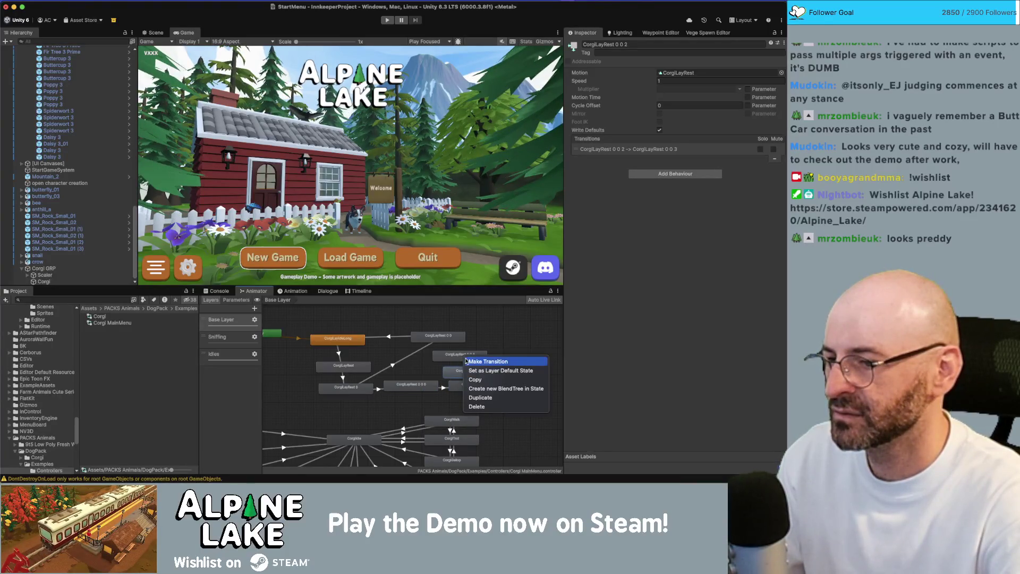
pyautogui.click(466, 360)
pyautogui.click(461, 359)
pyautogui.rightClick(461, 359)
pyautogui.click(479, 356)
pyautogui.click(441, 337)
pyautogui.click(415, 356)
pyautogui.press('Delete')
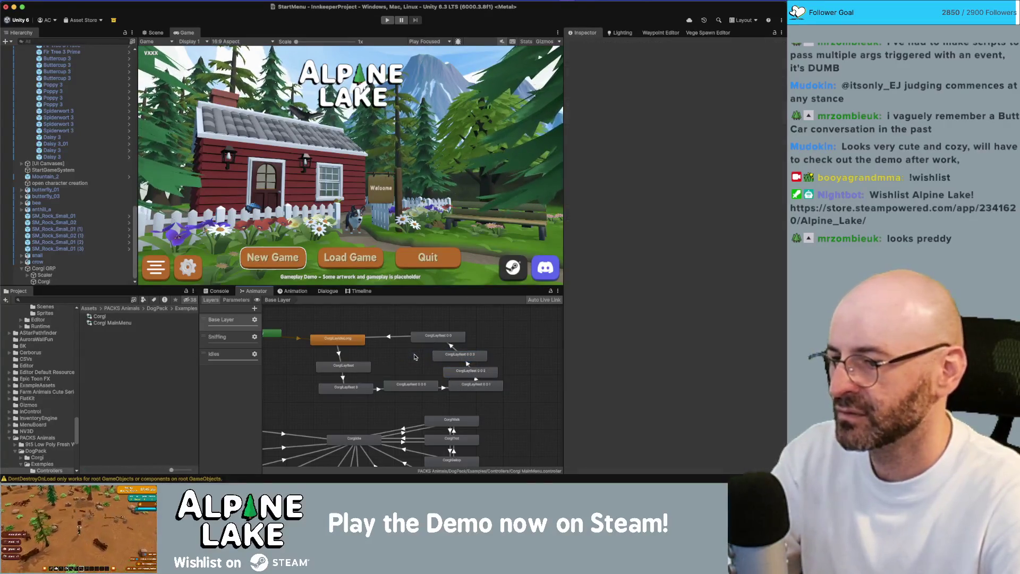
# Give the CorgiLayRest 0 0 3→0 0 transition Exit Time 1 and Transition Duration 0.
pyautogui.click(444, 387)
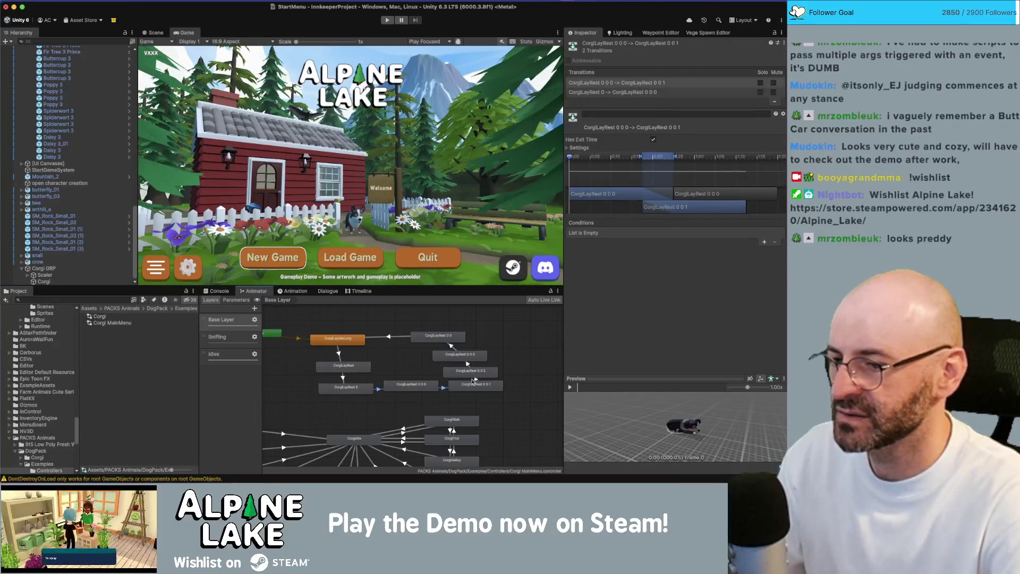
pyautogui.click(476, 381)
pyautogui.click(455, 352)
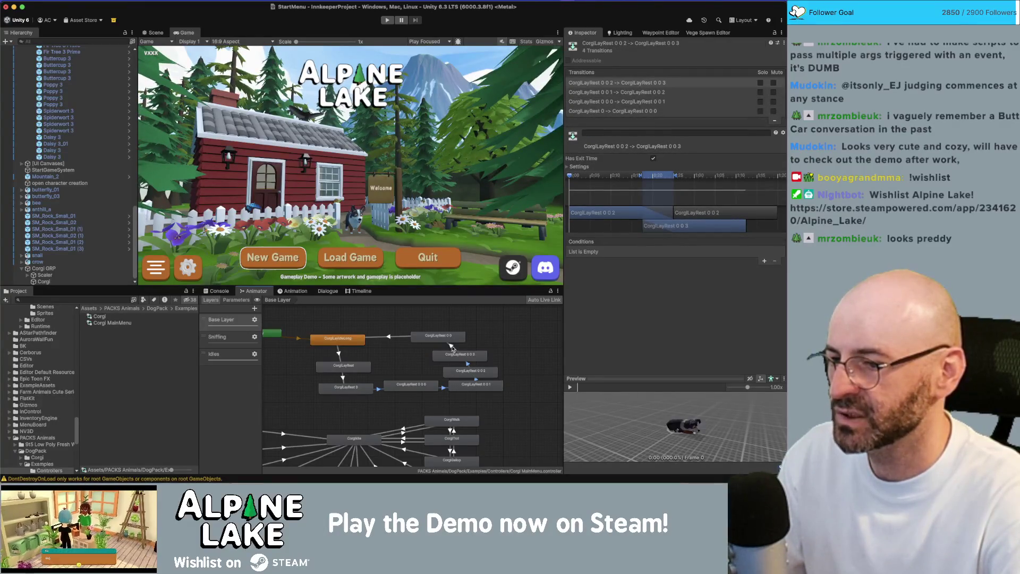
pyautogui.click(452, 348)
pyautogui.click(572, 177)
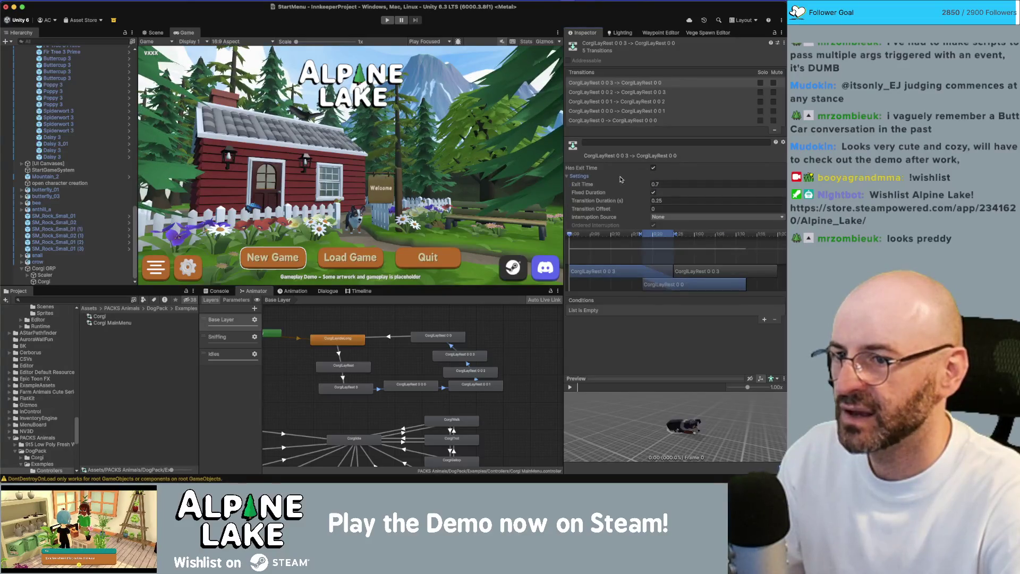
pyautogui.click(657, 184)
pyautogui.write('1')
pyautogui.click(664, 200)
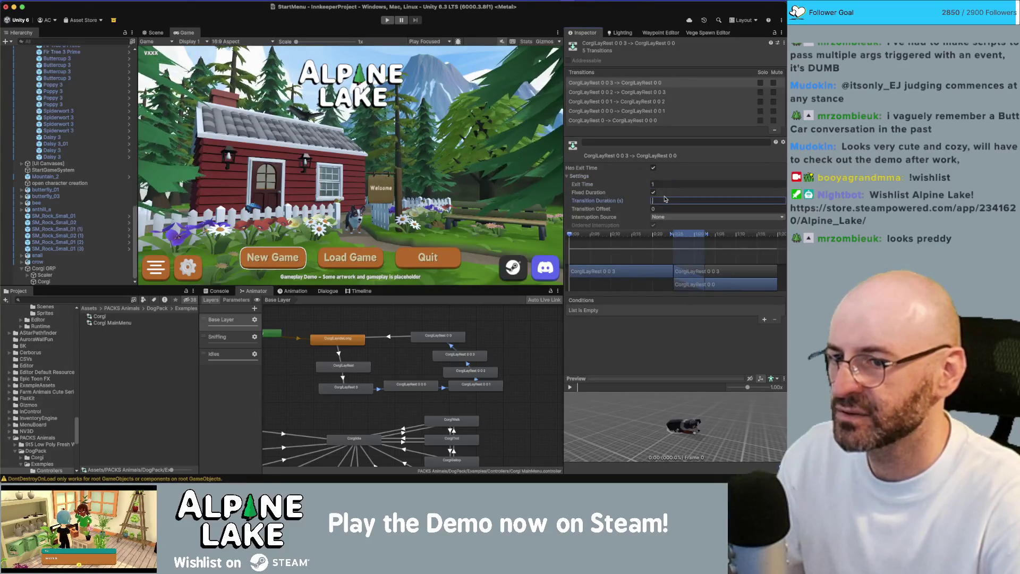
pyautogui.write('0')
# Set the CorgiLayRest 0 0→CorgiLayIdleLong transition duration to 1.
pyautogui.click(394, 336)
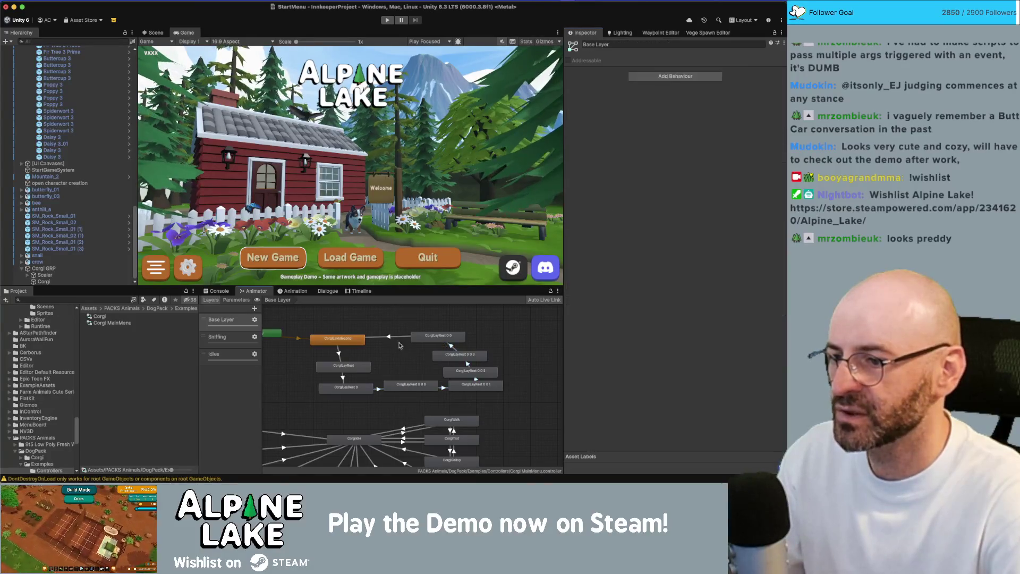
pyautogui.click(665, 162)
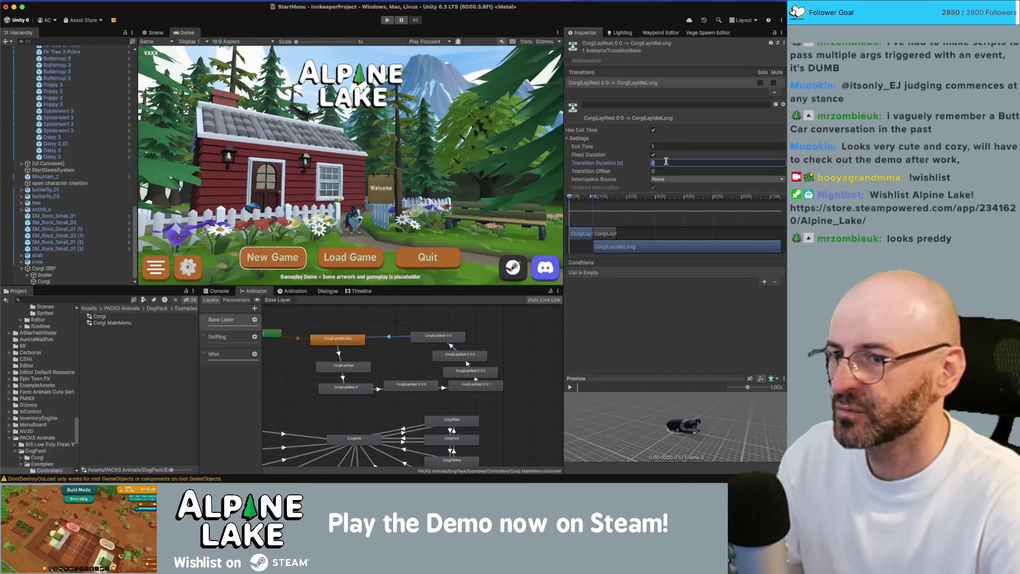
pyautogui.write('1')
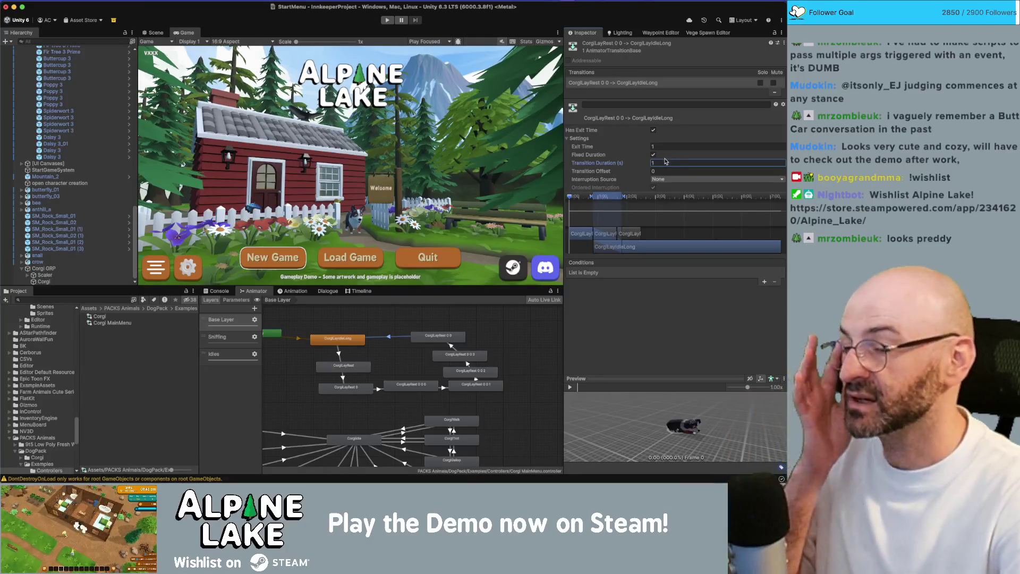
pyautogui.click(481, 338)
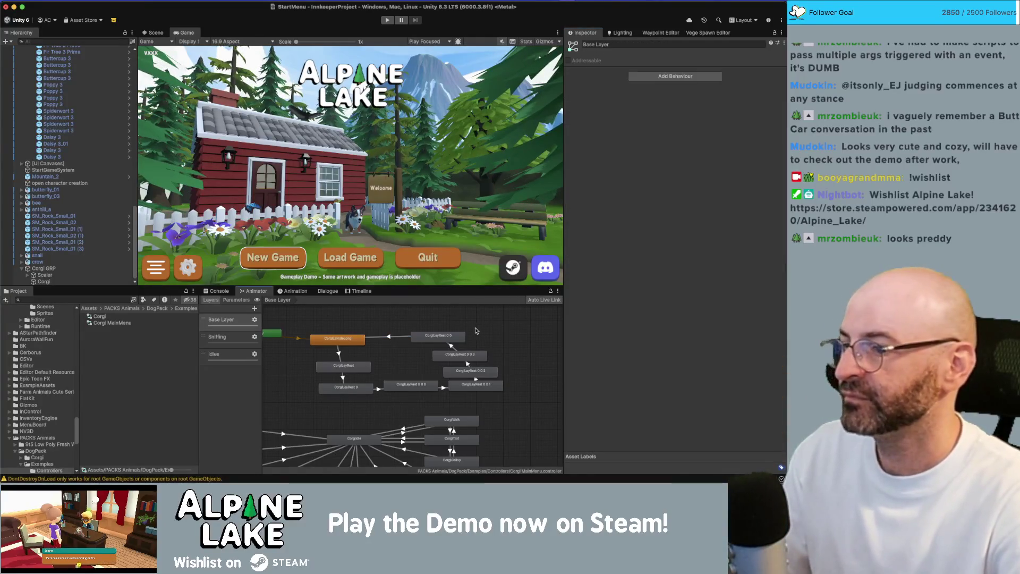
# Box-select all the corgi rest states, including the top one.
pyautogui.click(415, 387)
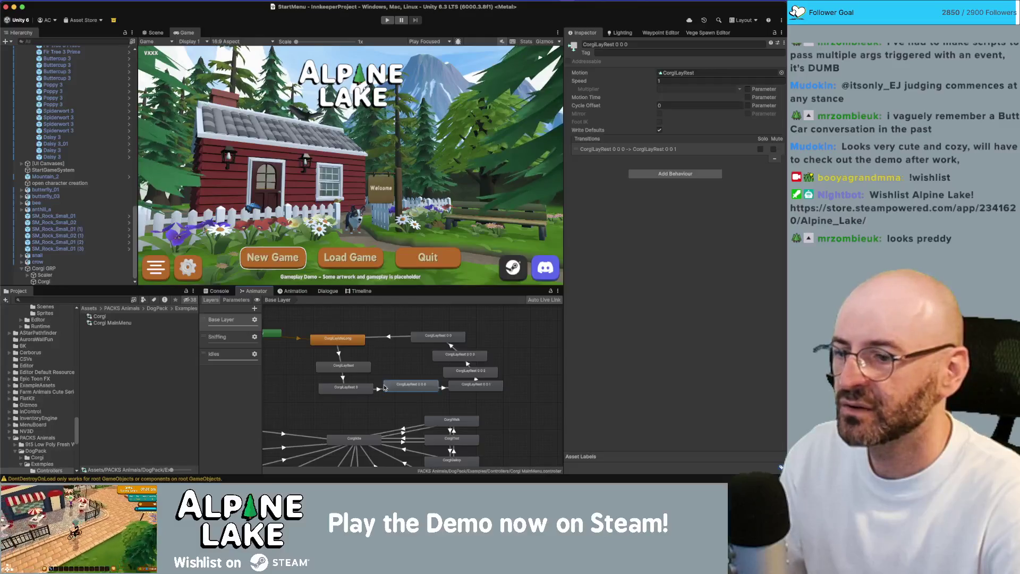
pyautogui.moveTo(312, 361); pyautogui.dragTo(529, 395)
pyautogui.keyDown('shift'); pyautogui.click(443, 339); pyautogui.keyUp('shift')
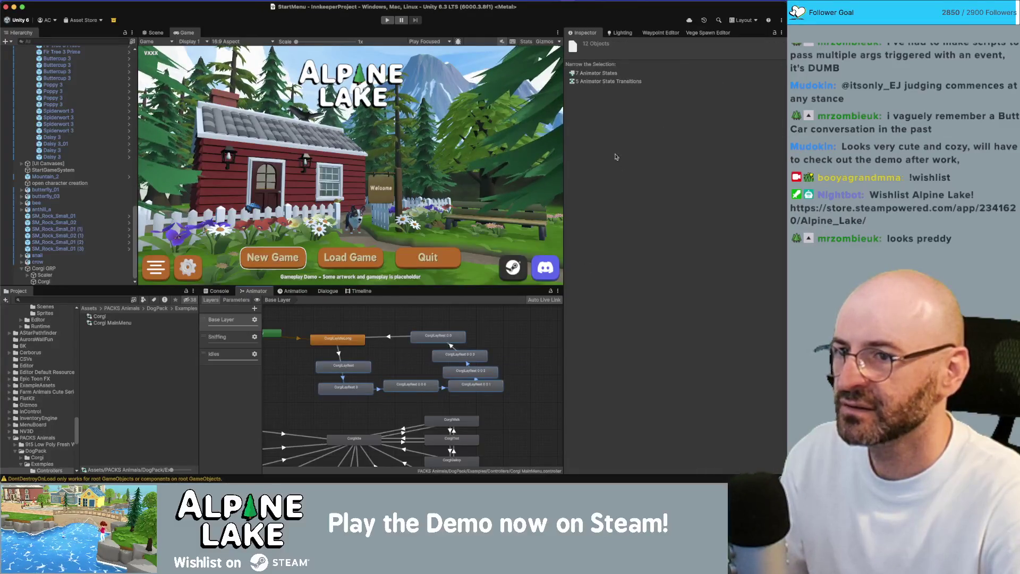
# Set the selected CorgiLayRest states' Speed to 0.75 and enter Play mode to test.
pyautogui.click(477, 384)
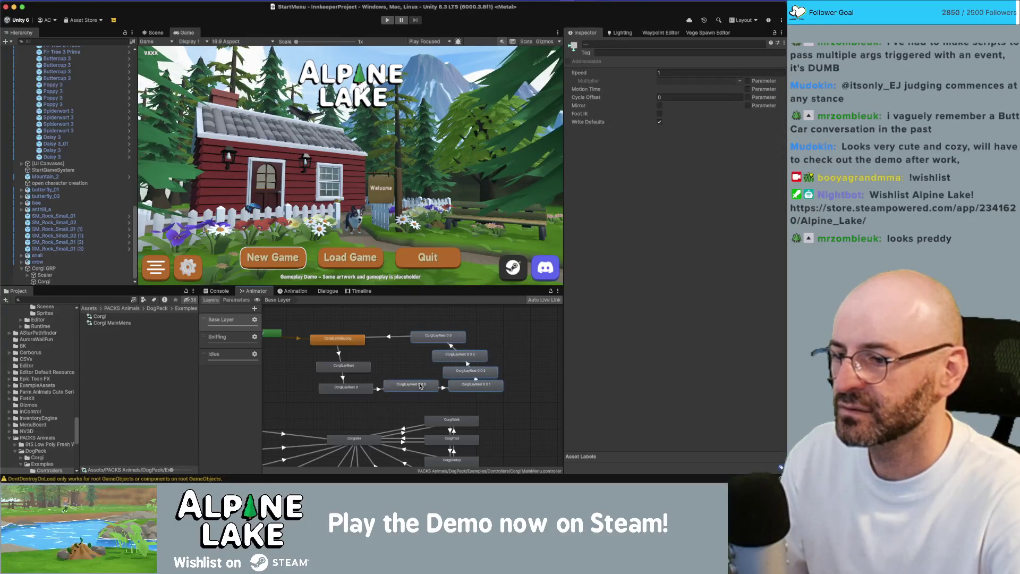
pyautogui.click(356, 374)
pyautogui.moveTo(355, 370)
pyautogui.mouseDown()
pyautogui.moveTo(470, 357)
pyautogui.moveTo(457, 339)
pyautogui.mouseUp()
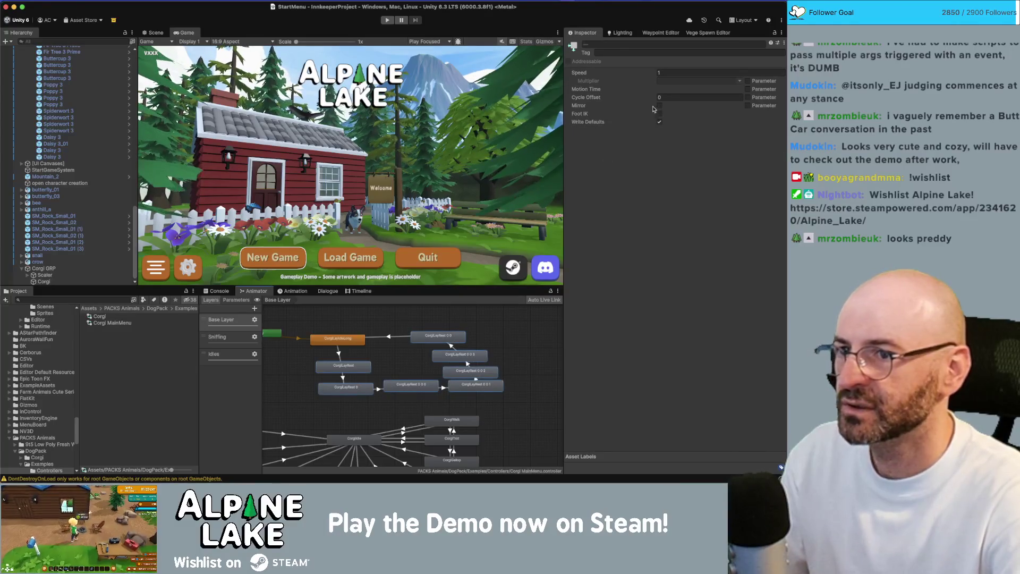
pyautogui.click(674, 73)
pyautogui.write('0.75')
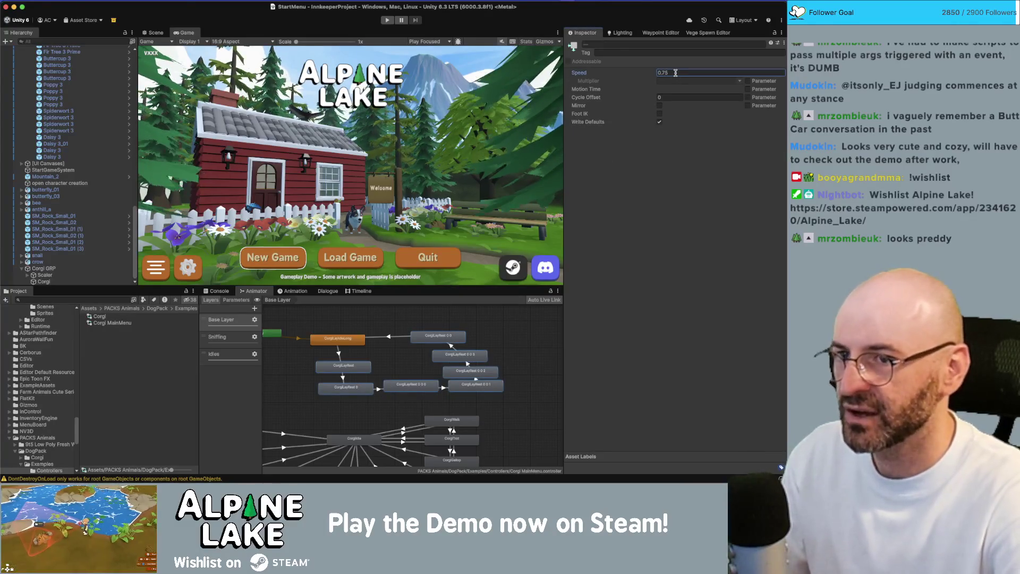
pyautogui.click(389, 20)
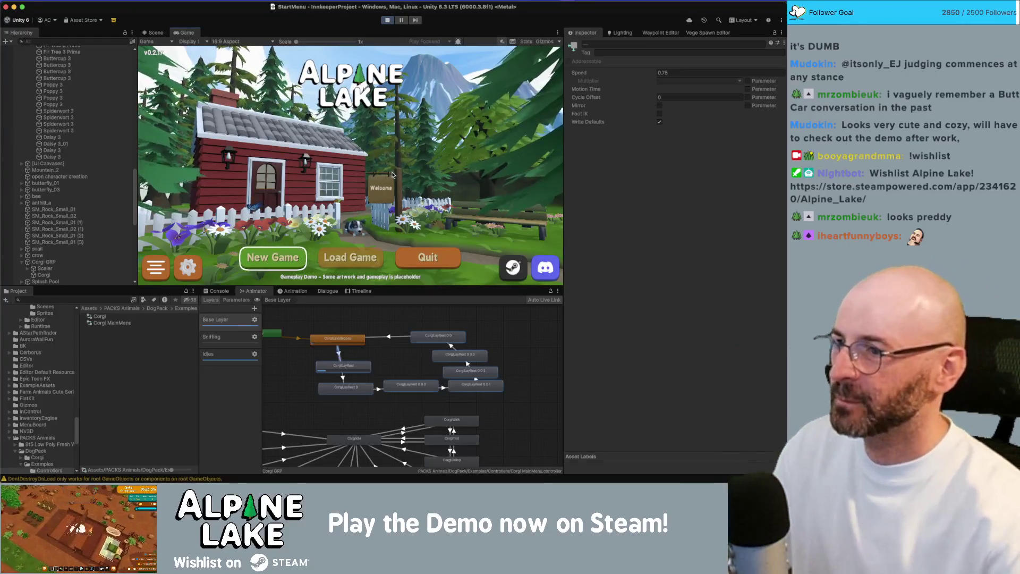
# Stop Play mode and line up CorgiLayRest 0 0 0 in a column below CorgiLayRest 0.
pyautogui.click(385, 20)
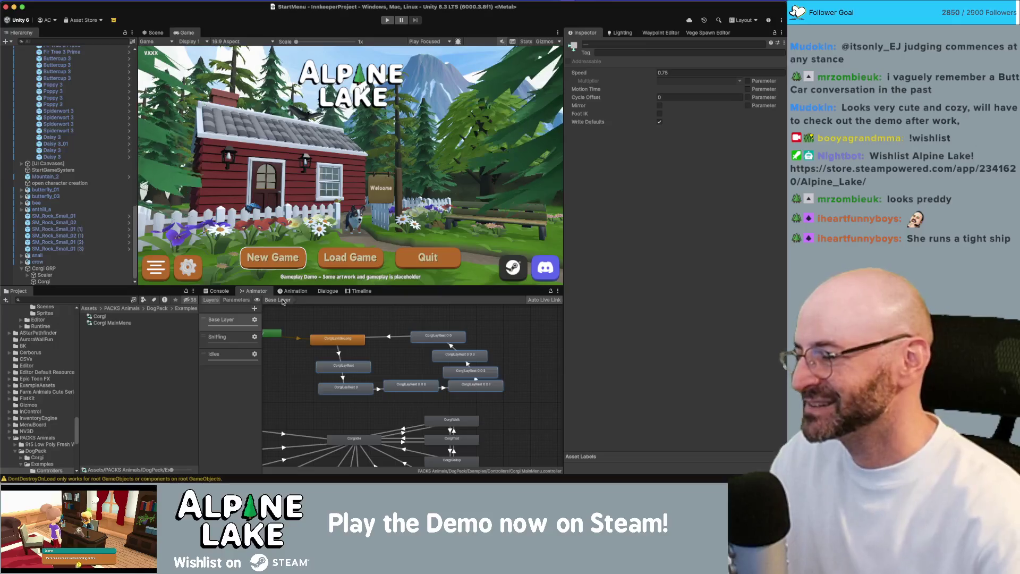
pyautogui.click(485, 324)
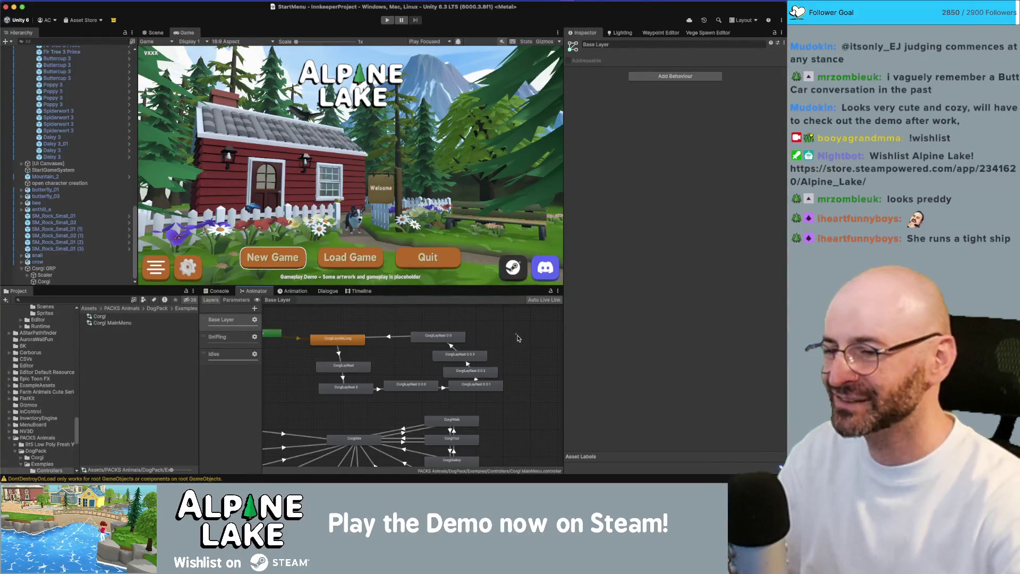
pyautogui.moveTo(403, 365); pyautogui.dragTo(405, 353)
pyautogui.moveTo(330, 360)
pyautogui.mouseDown()
pyautogui.moveTo(324, 353)
pyautogui.moveTo(334, 362)
pyautogui.mouseUp()
pyautogui.moveTo(397, 378)
pyautogui.mouseDown()
pyautogui.moveTo(407, 380)
pyautogui.moveTo(333, 387)
pyautogui.mouseUp()
pyautogui.click(404, 398)
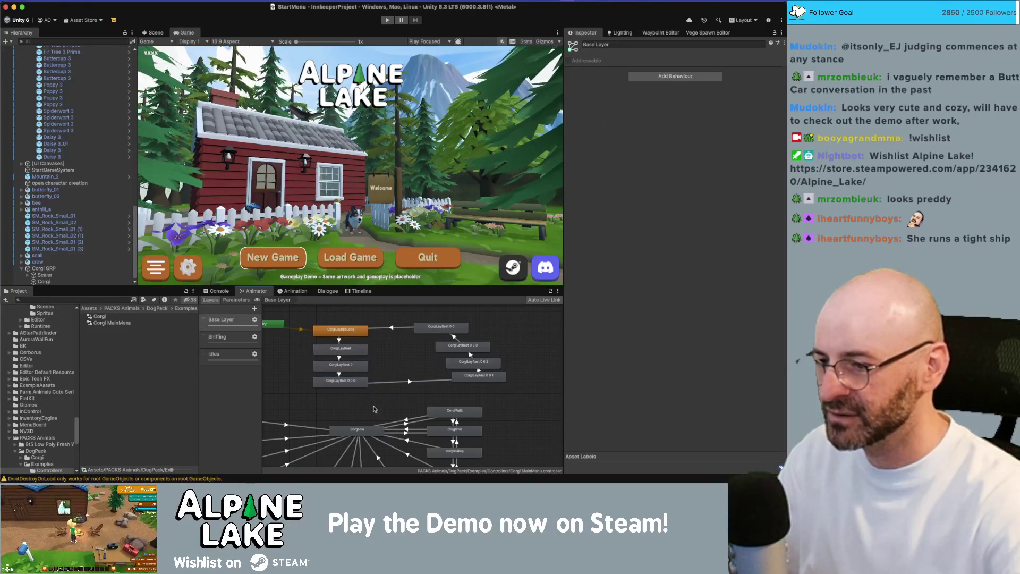
# Align the remaining rest copies into columns and select Animal Beaver from the 'animal' results.
pyautogui.moveTo(472, 379); pyautogui.dragTo(442, 379)
pyautogui.moveTo(524, 406)
pyautogui.mouseDown()
pyautogui.moveTo(405, 343)
pyautogui.moveTo(418, 352)
pyautogui.mouseUp()
pyautogui.click(468, 351)
pyautogui.moveTo(459, 384)
pyautogui.mouseDown()
pyautogui.moveTo(394, 357)
pyautogui.moveTo(435, 384)
pyautogui.mouseUp()
pyautogui.click(468, 370)
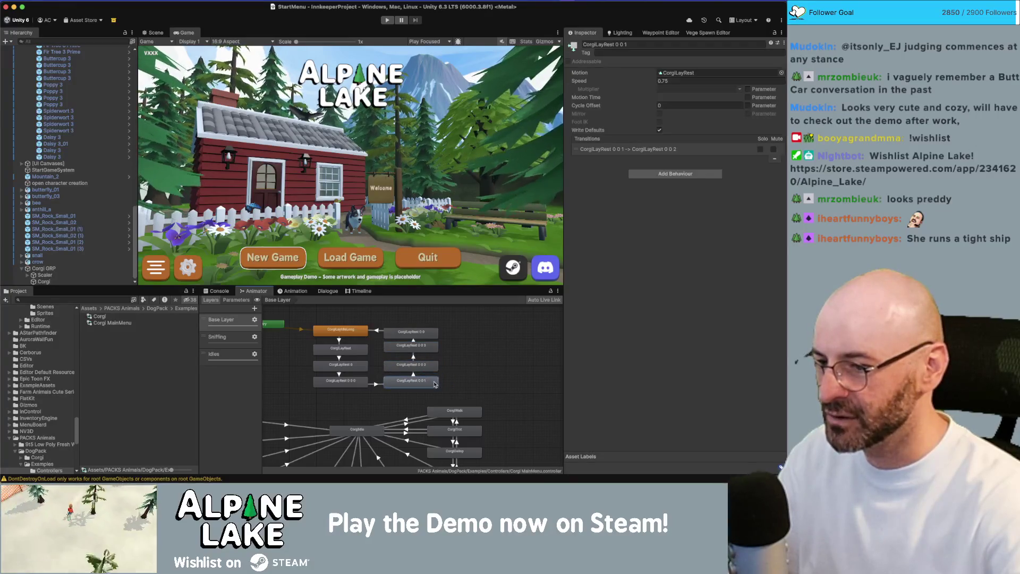
pyautogui.moveTo(433, 338); pyautogui.dragTo(426, 348)
pyautogui.click(487, 348)
pyautogui.write('animal')
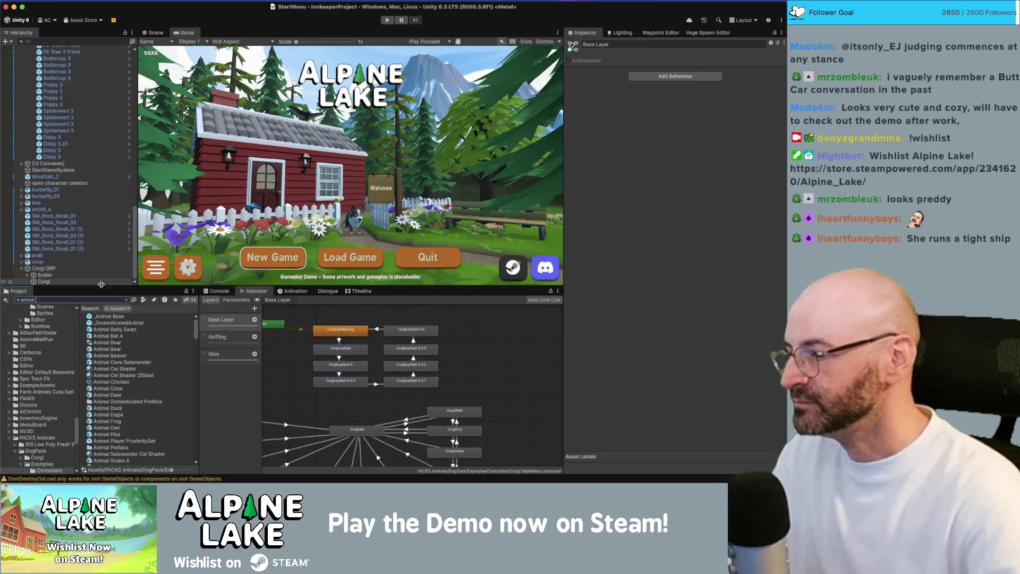
pyautogui.click(113, 355)
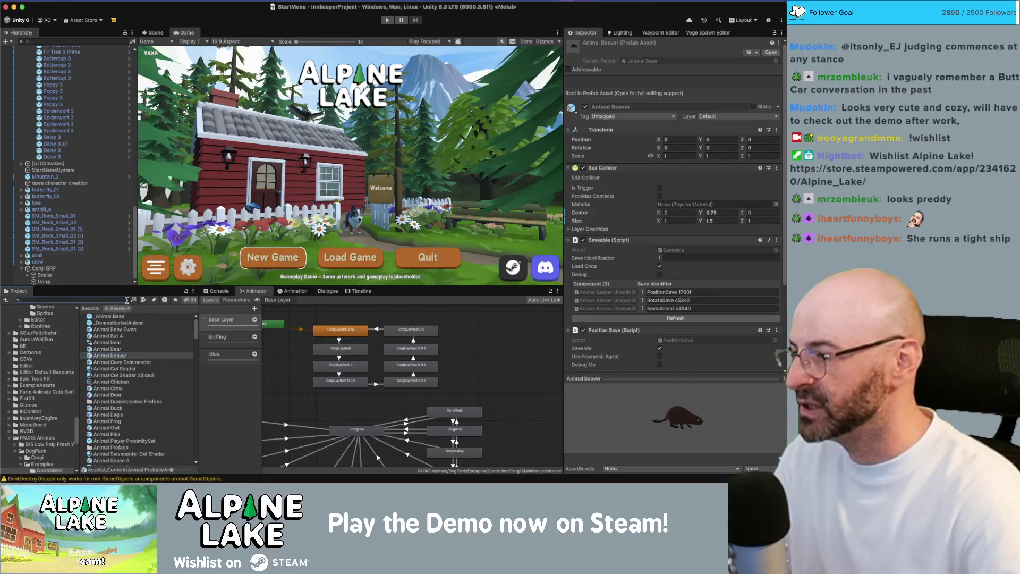
# In the Scene view, place an Animal Frog in the garden, then delete it.
pyautogui.click(126, 300)
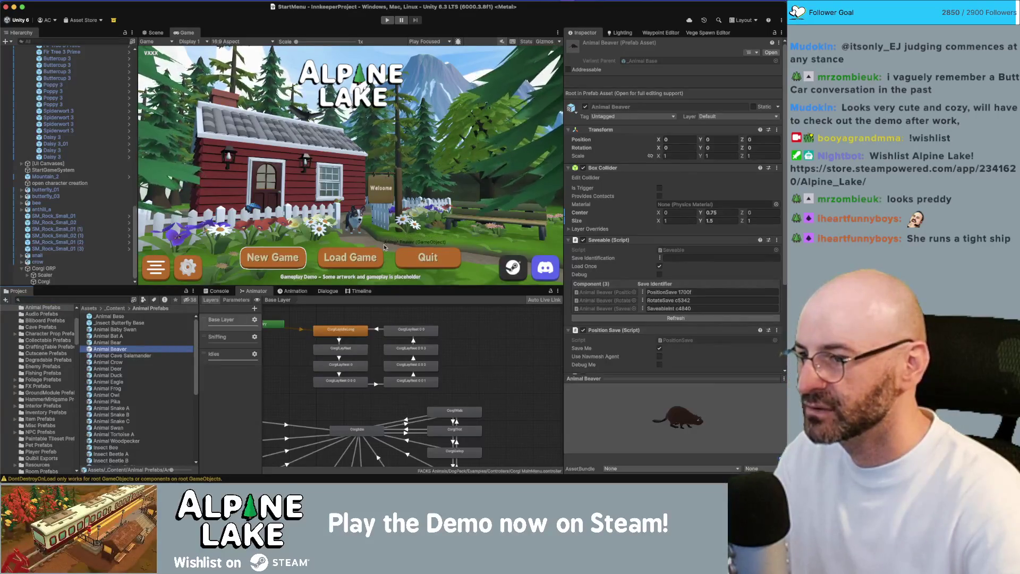
pyautogui.click(156, 33)
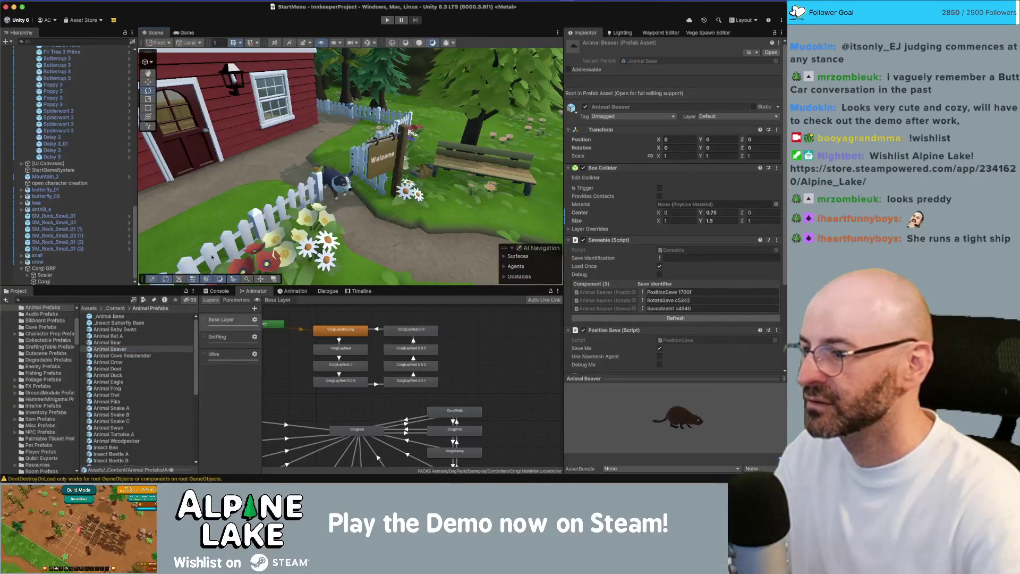
pyautogui.scroll(-5, 212, 257)
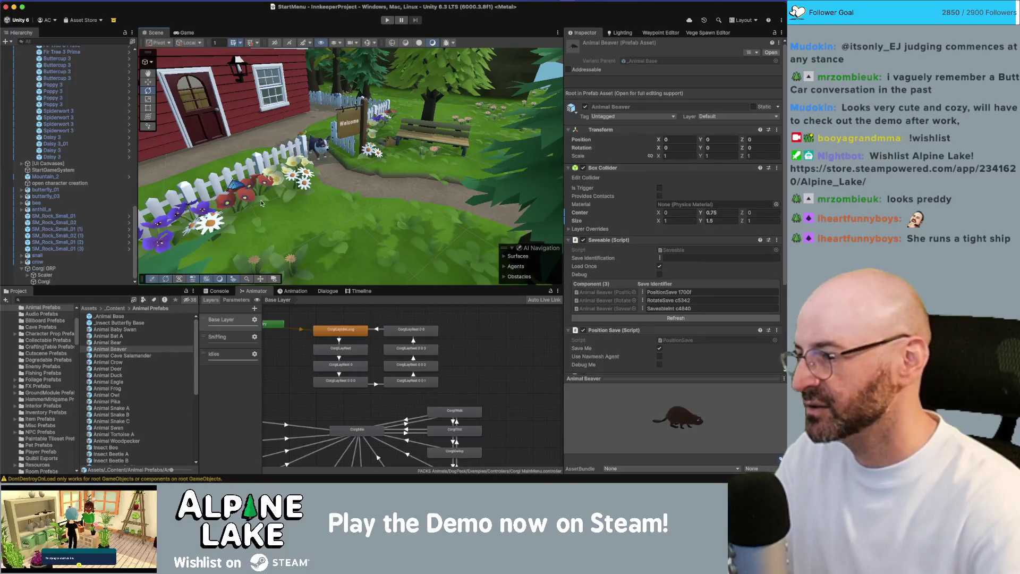
pyautogui.moveTo(125, 389)
pyautogui.mouseDown()
pyautogui.moveTo(324, 194)
pyautogui.moveTo(364, 186)
pyautogui.moveTo(351, 223)
pyautogui.moveTo(150, 372)
pyautogui.moveTo(523, 137)
pyautogui.moveTo(372, 218)
pyautogui.moveTo(467, 187)
pyautogui.moveTo(355, 205)
pyautogui.mouseUp()
pyautogui.press('Delete')
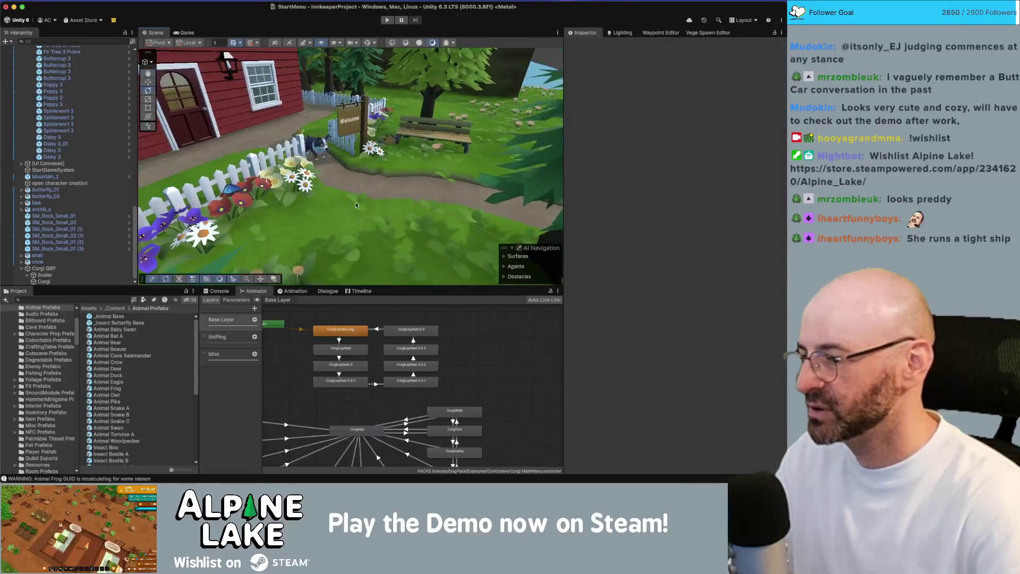
# Try placing the Insect Butterfly Blue prefab, then select the existing butterfly_01.
pyautogui.scroll(-3, 146, 391)
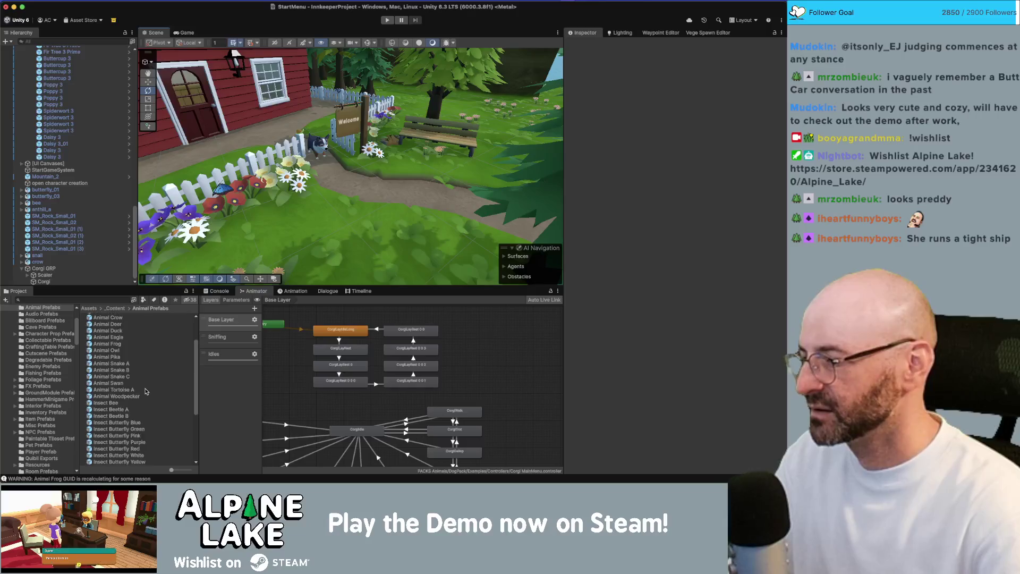
pyautogui.scroll(-2, 146, 392)
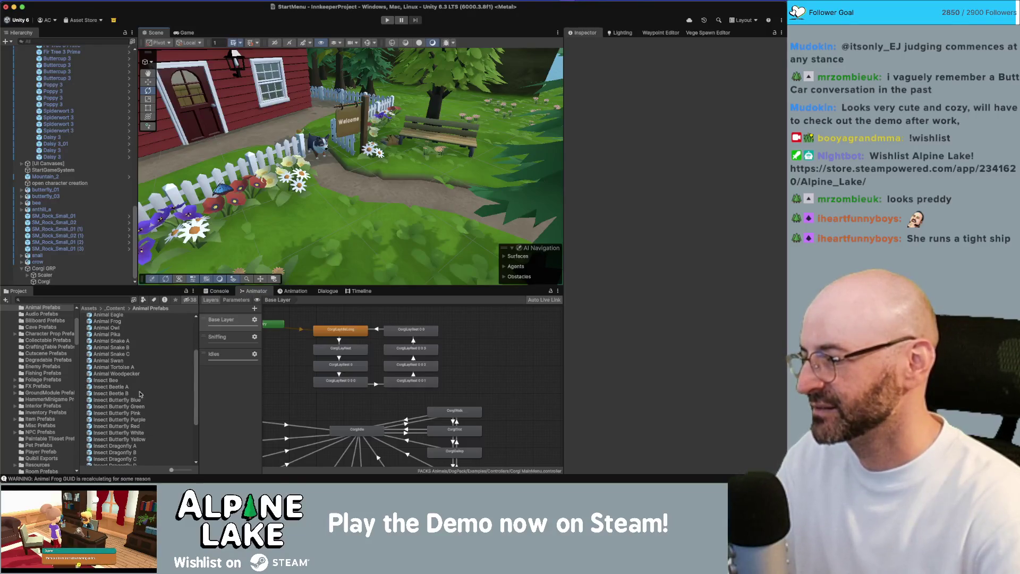
pyautogui.click(137, 402)
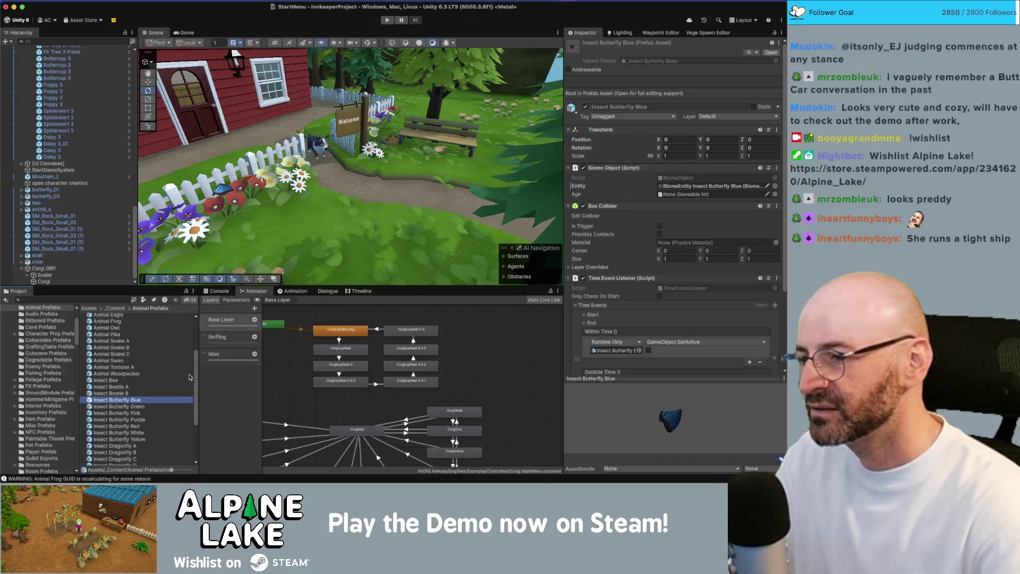
pyautogui.moveTo(129, 403)
pyautogui.mouseDown()
pyautogui.moveTo(352, 216)
pyautogui.moveTo(91, 276)
pyautogui.moveTo(75, 210)
pyautogui.moveTo(84, 190)
pyautogui.mouseUp()
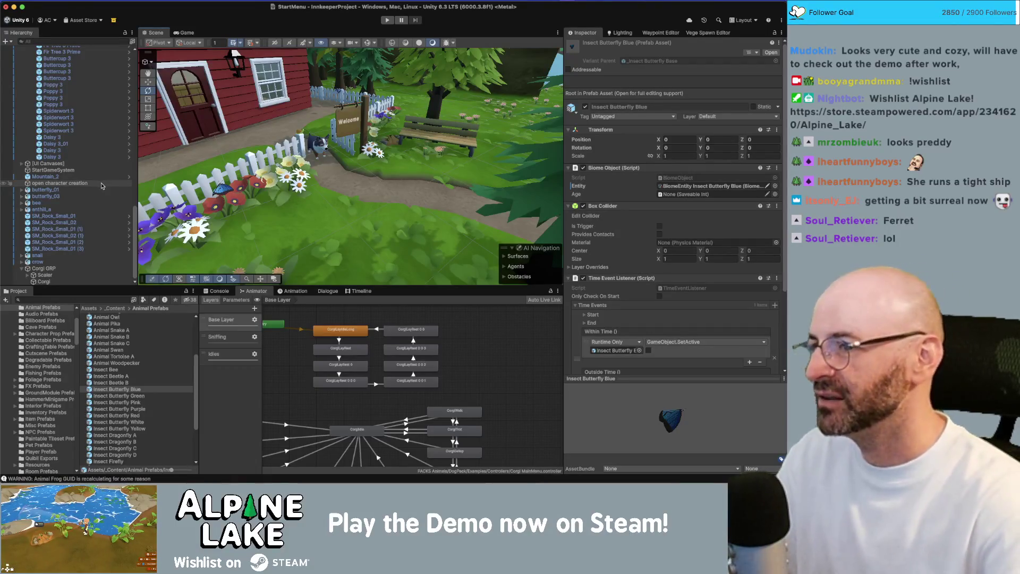
pyautogui.click(83, 190)
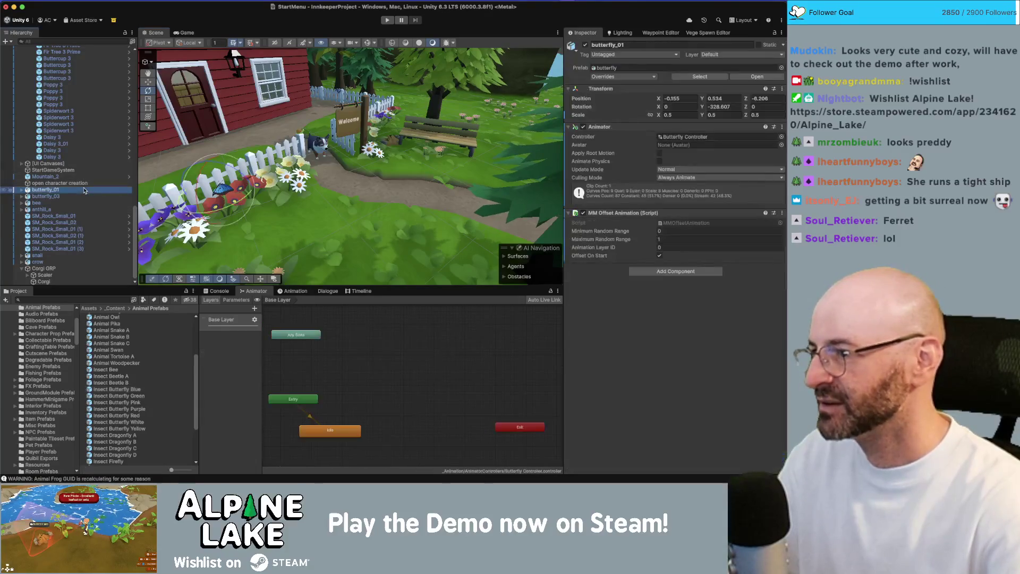
# Drag Animal Tortoise A from Animal Prefabs onto the path in front of the bench.
pyautogui.press('Right')
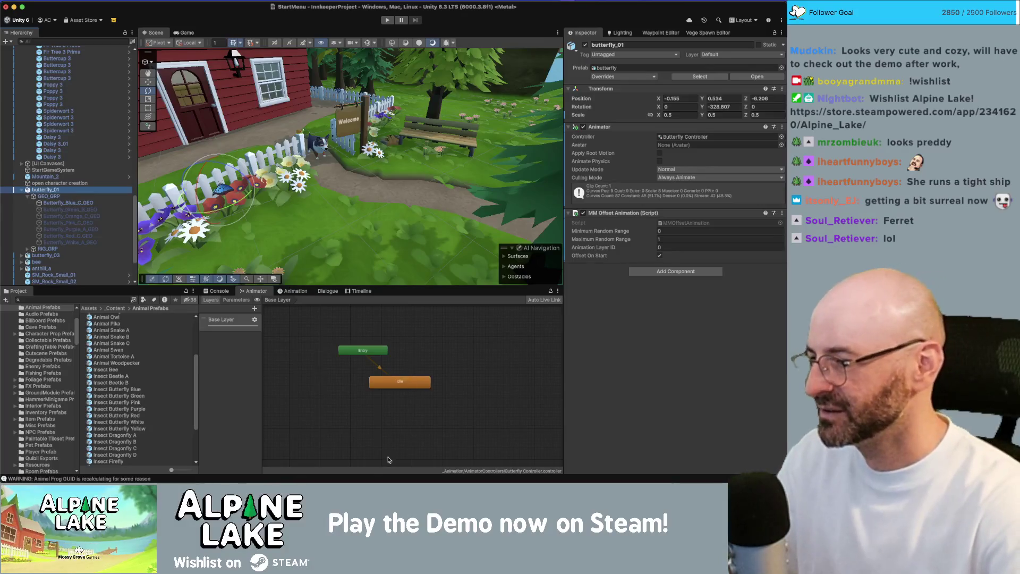
pyautogui.click(131, 365)
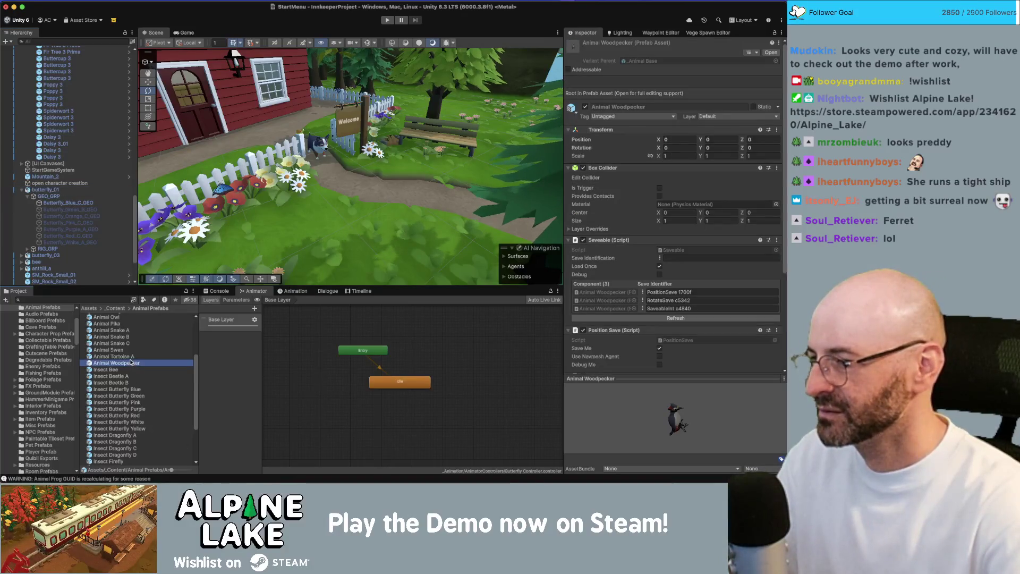
pyautogui.click(131, 357)
pyautogui.moveTo(132, 358)
pyautogui.mouseDown()
pyautogui.moveTo(505, 154)
pyautogui.moveTo(399, 191)
pyautogui.moveTo(340, 234)
pyautogui.mouseUp()
pyautogui.scroll(-3, 413, 189)
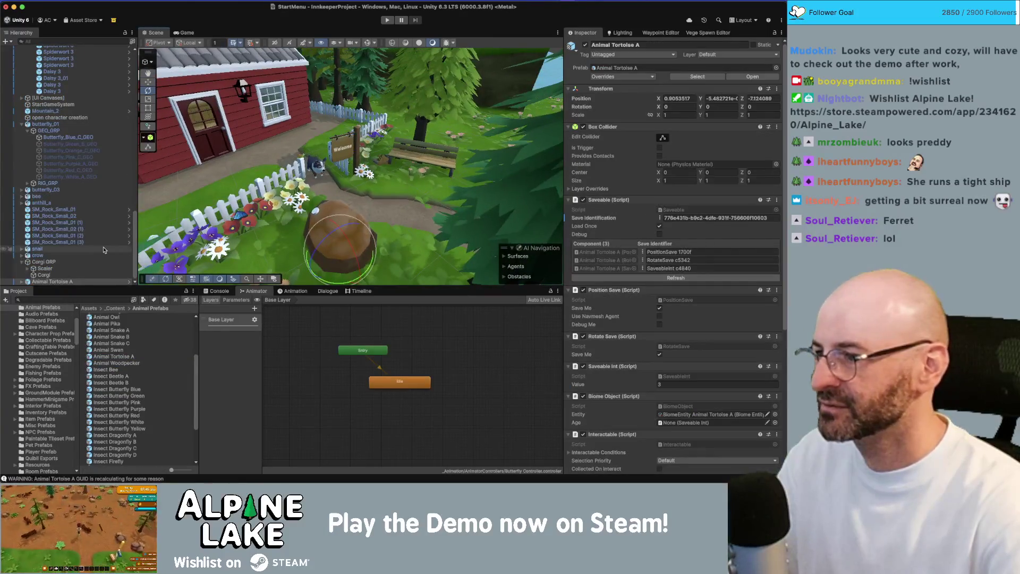
# Expand Animal Tortoise A, select its inner tortoise model, and remove the wrapper object.
pyautogui.click(27, 282)
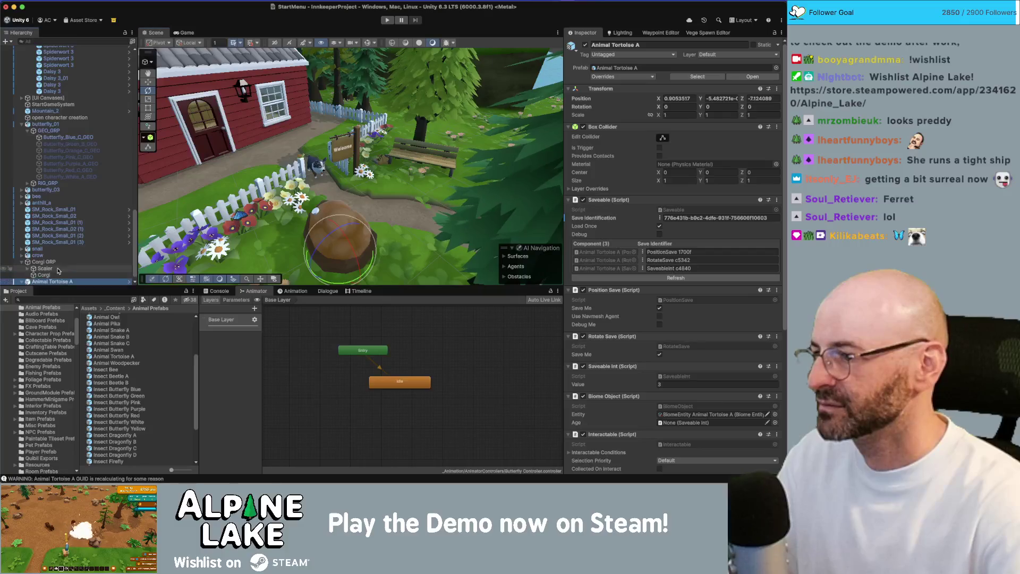
pyautogui.press('Right')
pyautogui.click(52, 281)
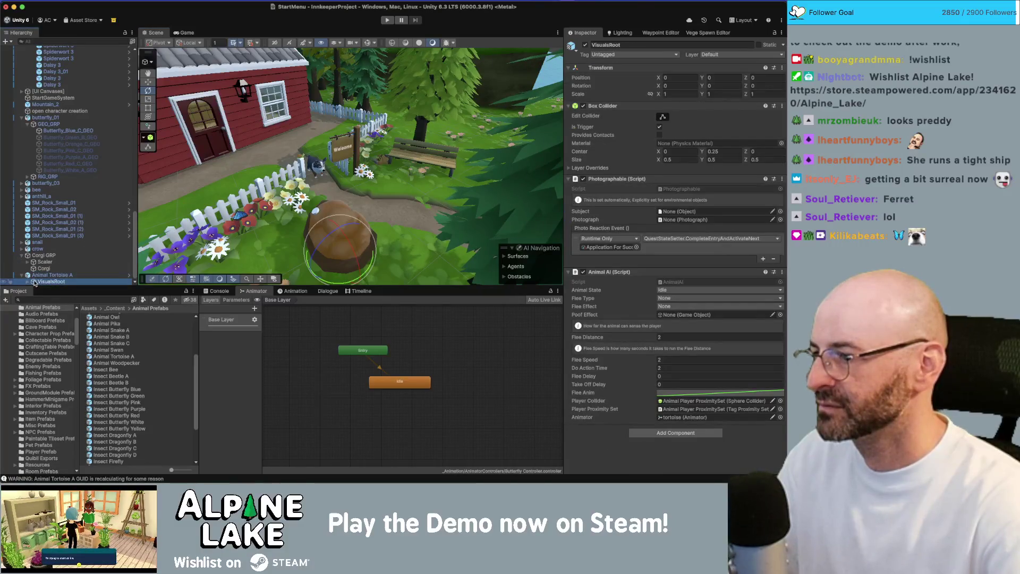
pyautogui.click(27, 281)
pyautogui.click(43, 243)
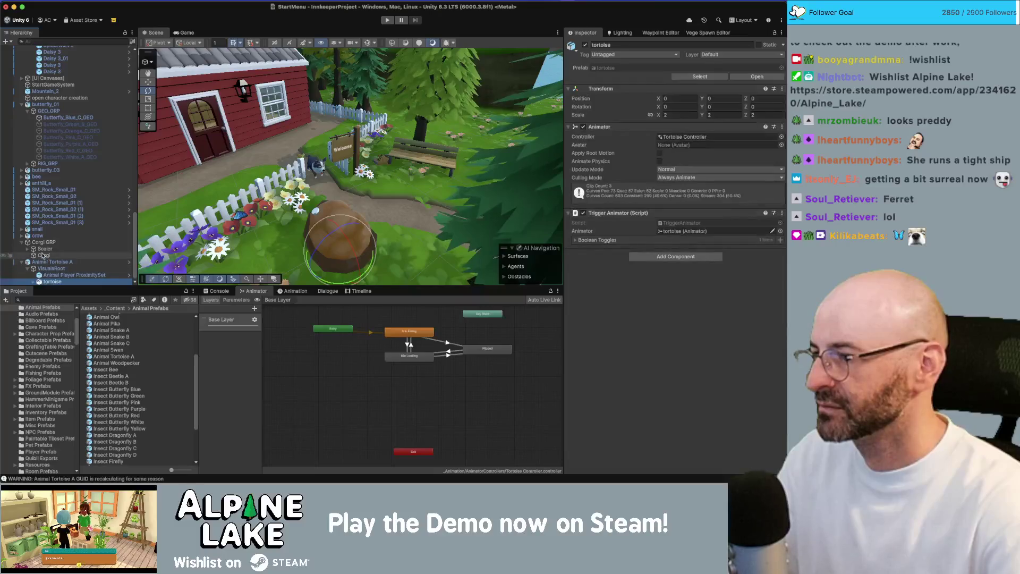
pyautogui.click(42, 261)
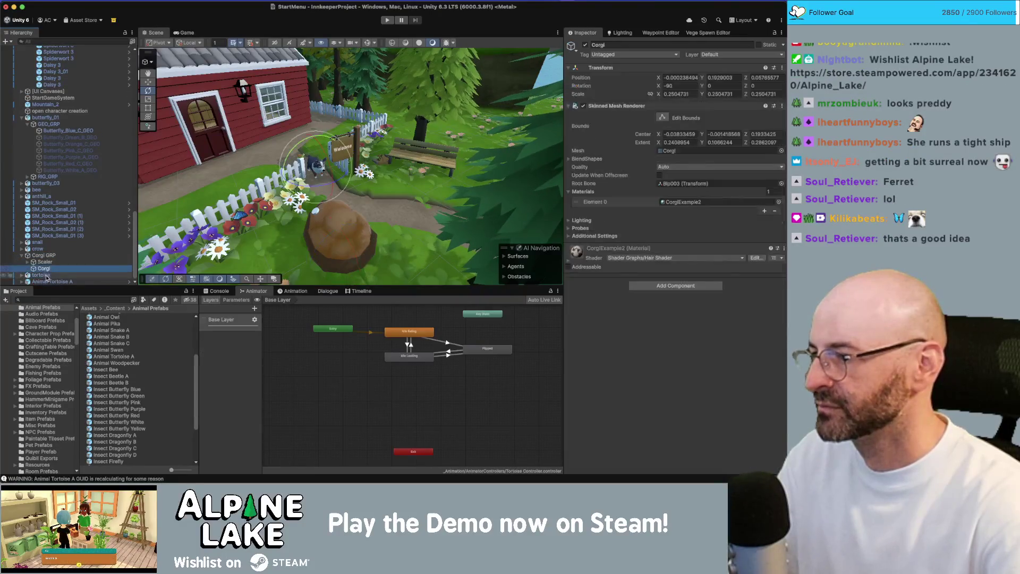
pyautogui.click(48, 281)
pyautogui.press('super+BackSpace')
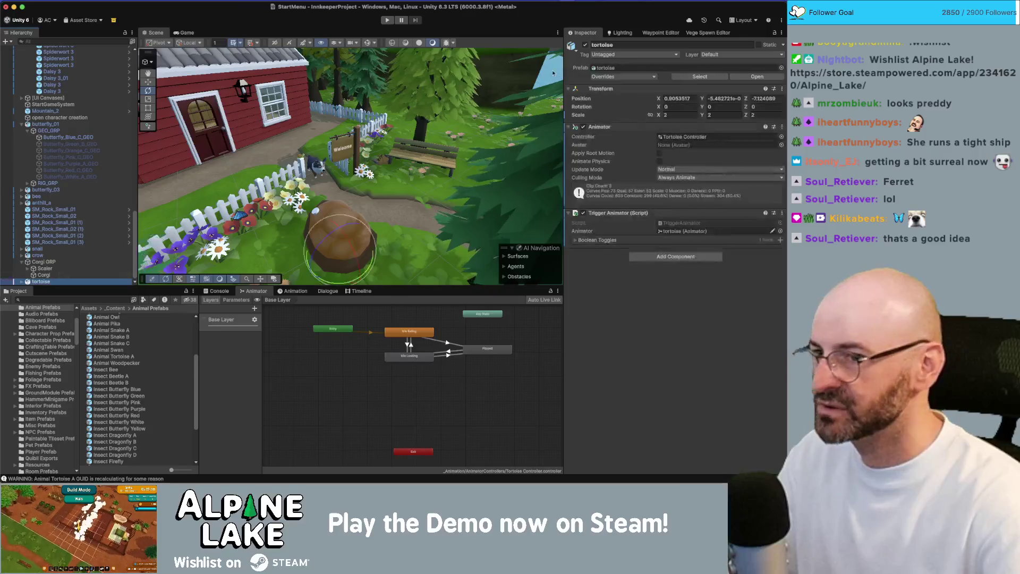
# Set the tortoise's scale to 0.5 on X, Y and Z.
pyautogui.click(673, 115)
pyautogui.write('.5')
pyautogui.press('Tab')
pyautogui.write('.5')
pyautogui.press('Tab')
pyautogui.write('.5')
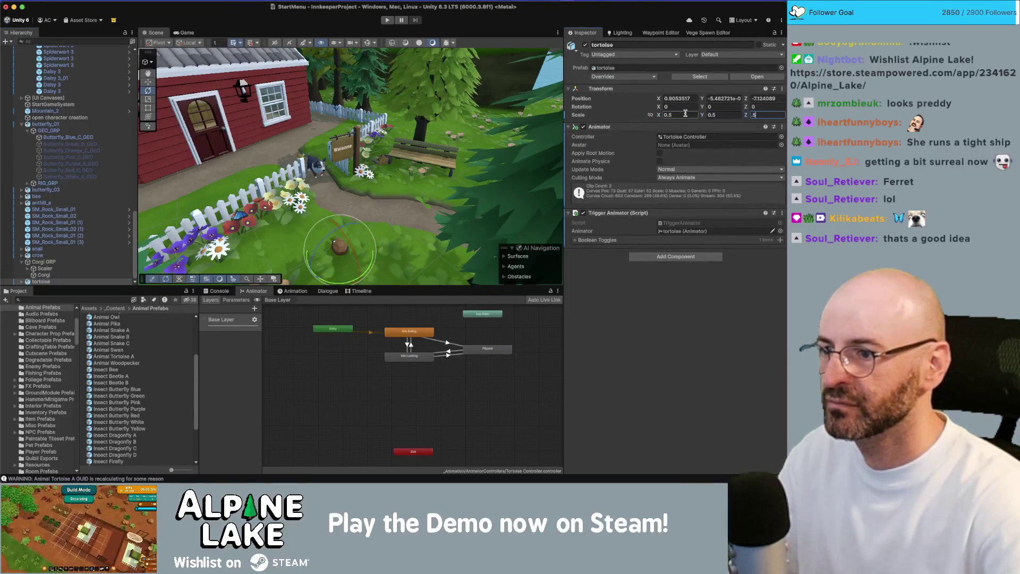
pyautogui.write('w')
# Place the tortoise on the bench seat, rotated -145.647 on Y, and check the Game view.
pyautogui.moveTo(340, 245); pyautogui.dragTo(400, 158)
pyautogui.press('f')
pyautogui.press('e')
pyautogui.moveTo(372, 203)
pyautogui.mouseDown()
pyautogui.moveTo(458, 198)
pyautogui.moveTo(414, 191)
pyautogui.moveTo(365, 160)
pyautogui.mouseUp()
pyautogui.scroll(3, 365, 161)
pyautogui.click(387, 152)
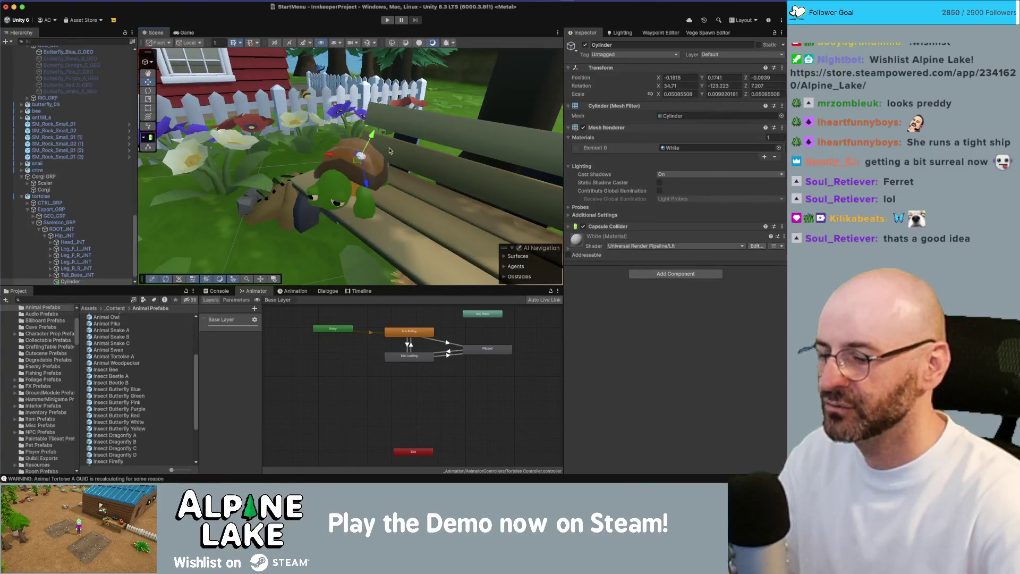
pyautogui.moveTo(389, 136)
pyautogui.mouseDown()
pyautogui.moveTo(351, 159)
pyautogui.moveTo(544, 139)
pyautogui.mouseUp()
pyautogui.click(351, 160)
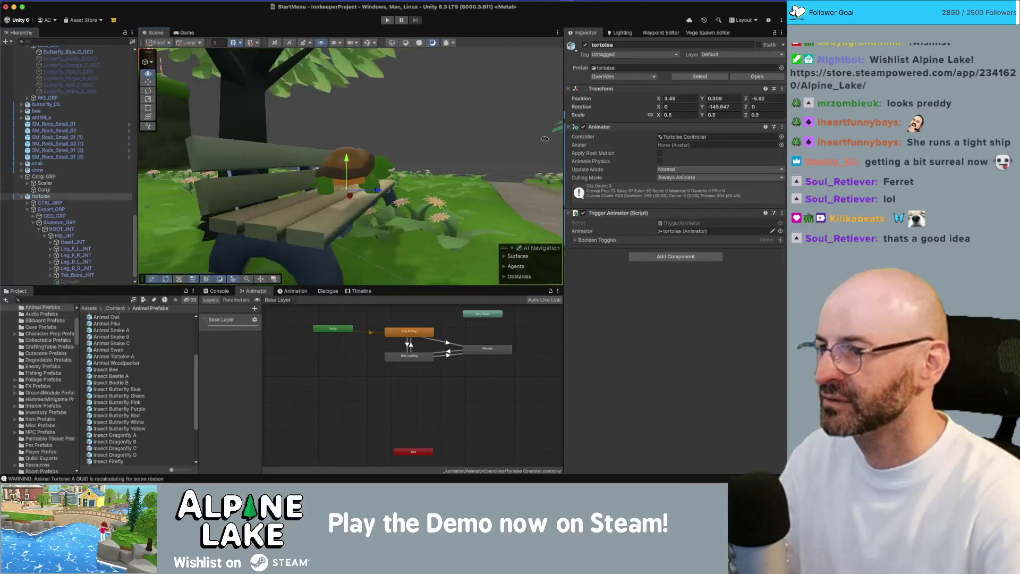
pyautogui.moveTo(345, 192)
pyautogui.mouseDown()
pyautogui.moveTo(305, 206)
pyautogui.moveTo(188, 39)
pyautogui.mouseUp()
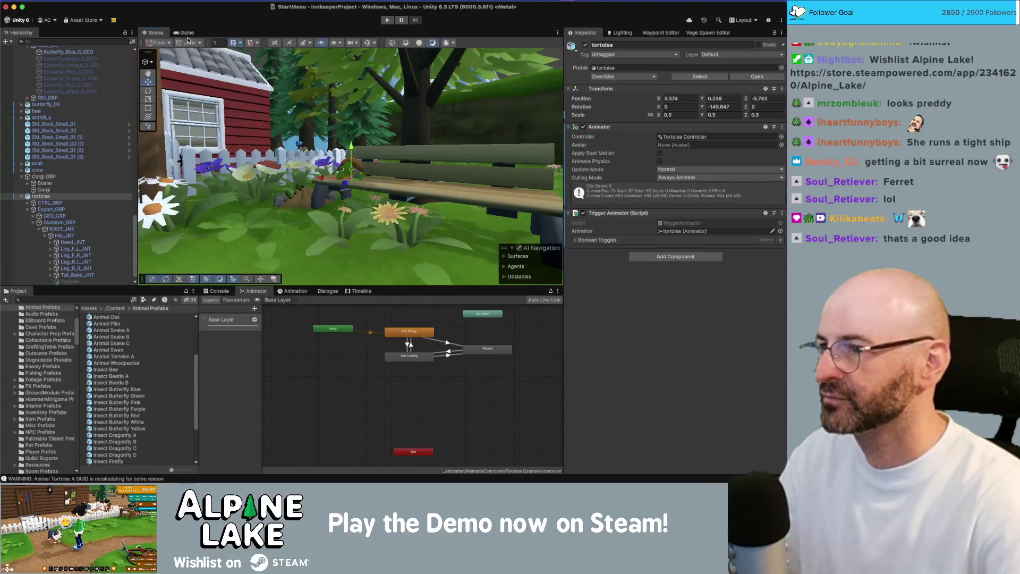
pyautogui.click(187, 33)
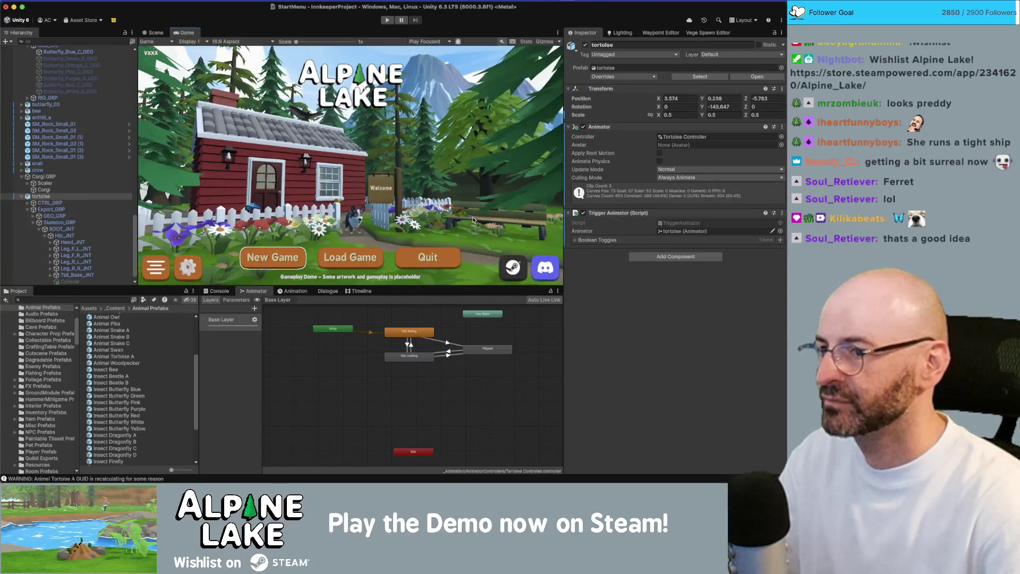
# In the Scene view, rotate the tortoise to -88.814 on Y along the bench.
pyautogui.press('super+1')
pyautogui.press('e')
pyautogui.moveTo(475, 195); pyautogui.dragTo(457, 202)
pyautogui.press('f')
pyautogui.moveTo(366, 139); pyautogui.dragTo(360, 141)
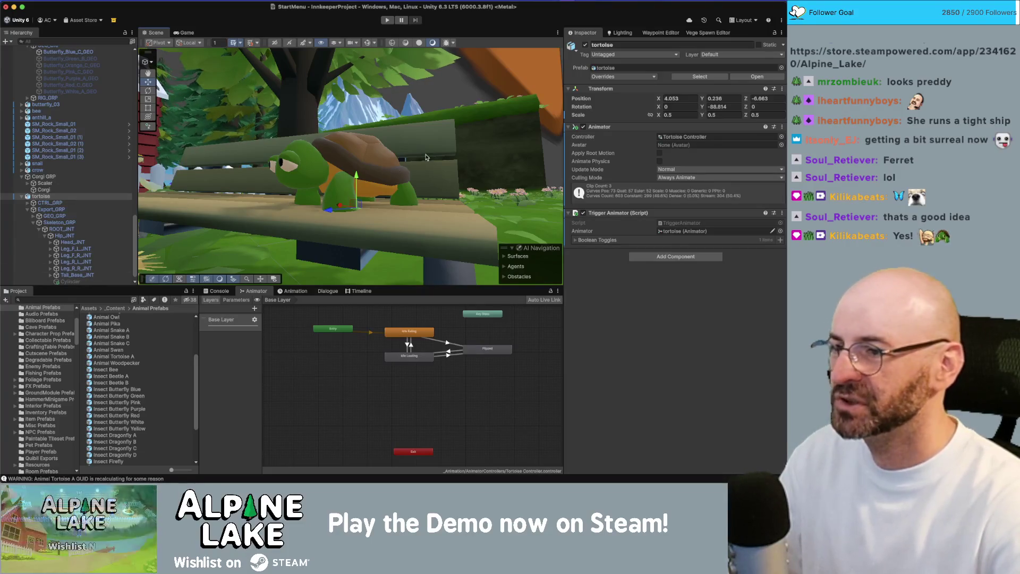
pyautogui.scroll(-10, 346, 212)
# Preview the Alpine Lake main menu and collapse Corgi GRP in the Hierarchy.
pyautogui.press('super+p')
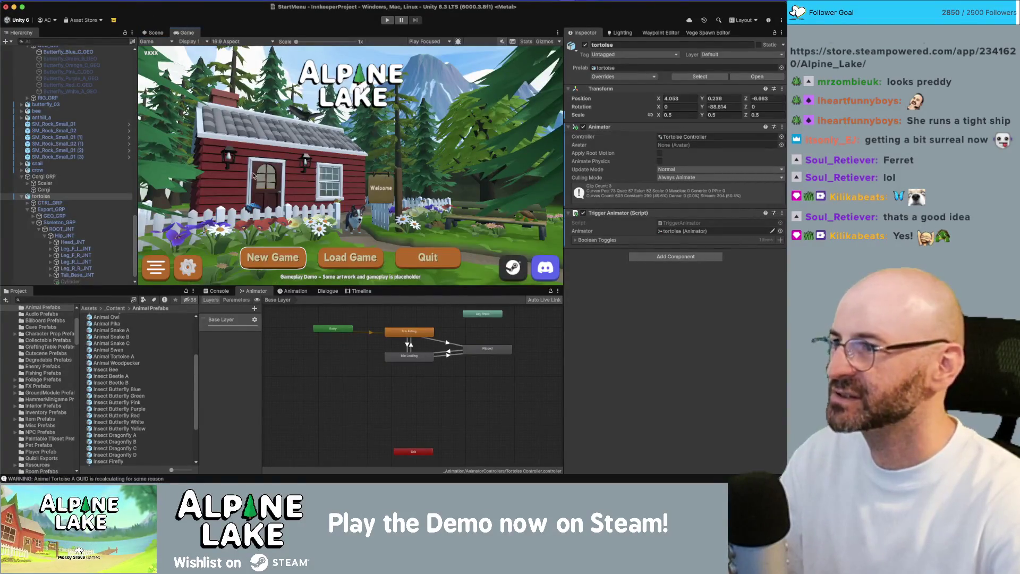
pyautogui.click(22, 177)
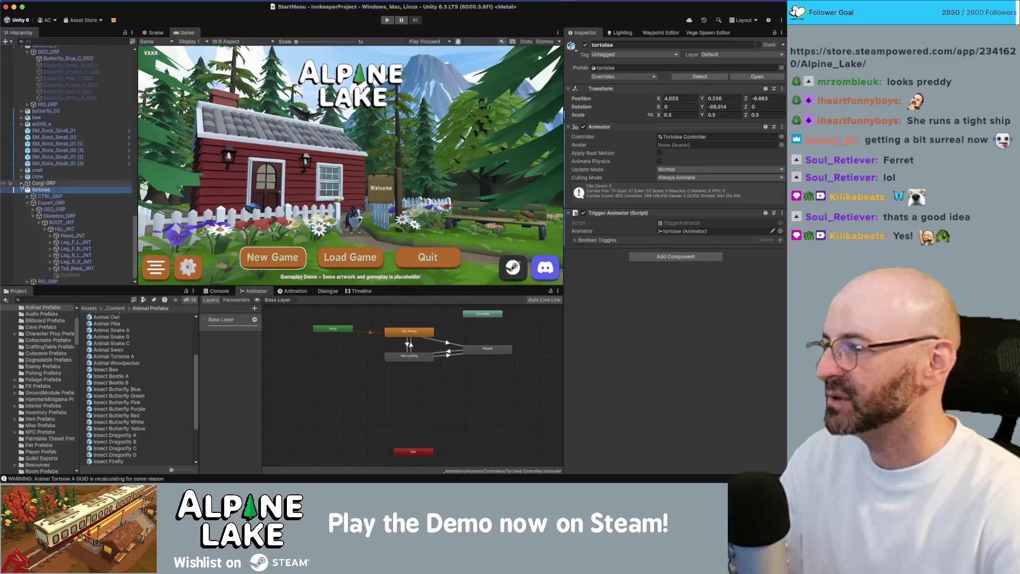
pyautogui.scroll(5, 21, 185)
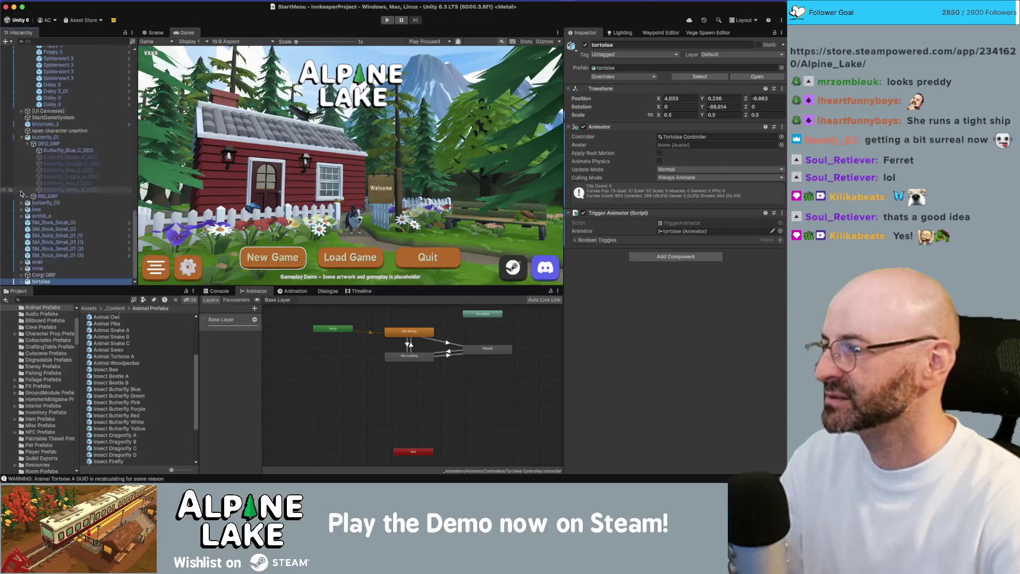
# Parent butterfly_01 through tortoise under Decorations GRP, then collapse Decorations GRP and ENV.
pyautogui.click(21, 137)
pyautogui.keyDown('shift'); pyautogui.click(46, 202); pyautogui.keyUp('shift')
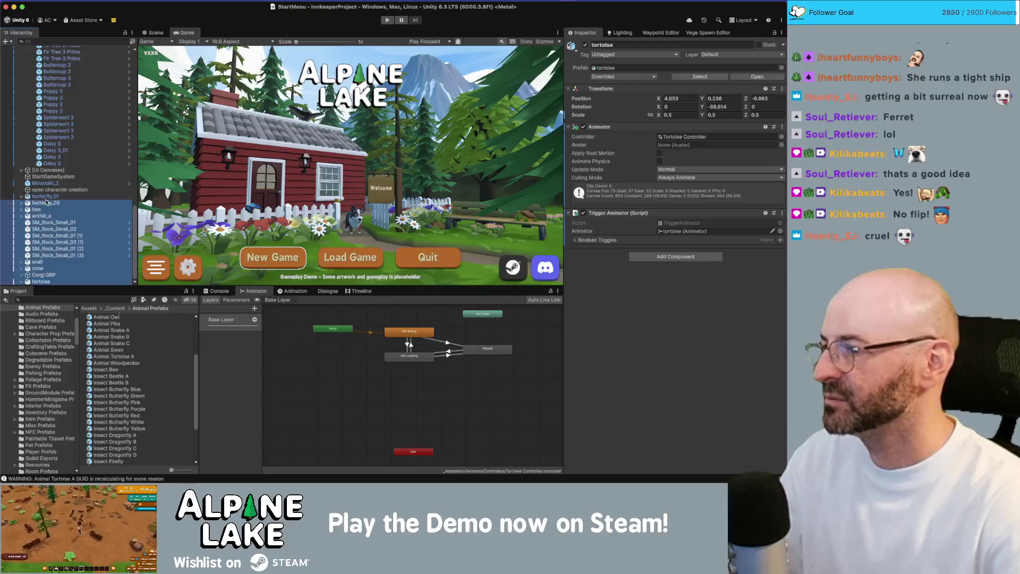
pyautogui.keyDown('shift'); pyautogui.click(46, 196); pyautogui.keyUp('shift')
pyautogui.scroll(1, 41, 250)
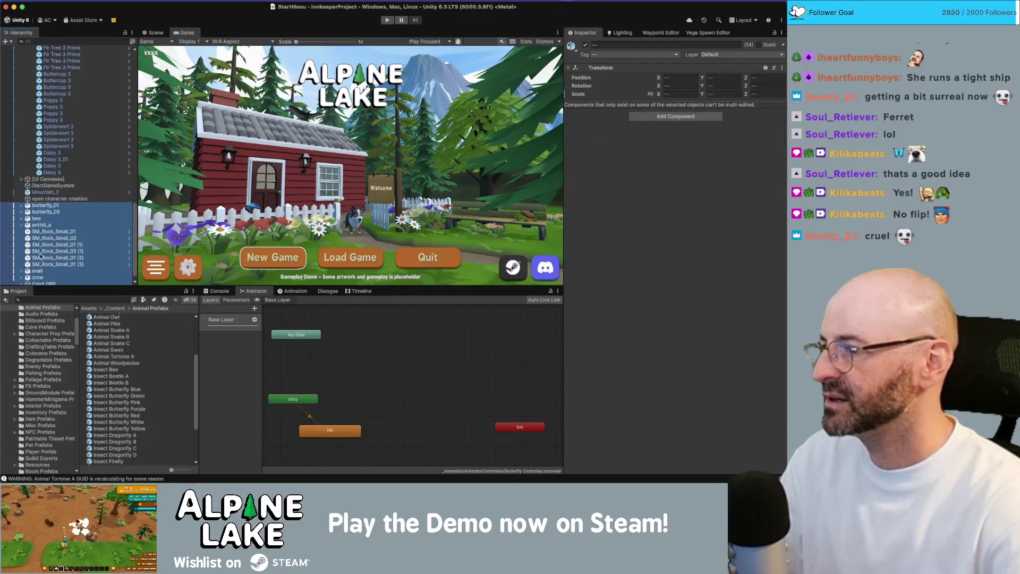
pyautogui.scroll(10, 43, 240)
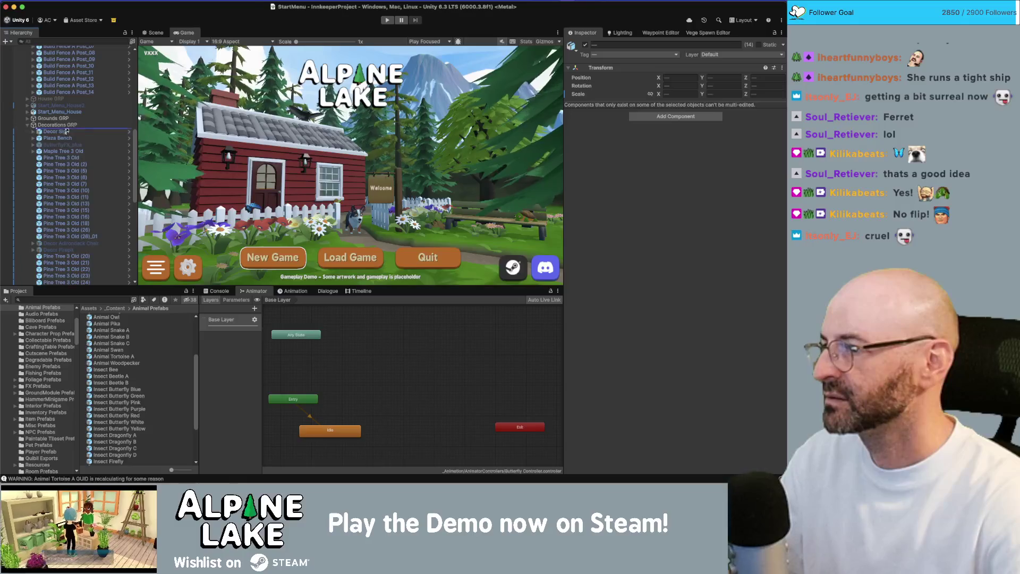
pyautogui.moveTo(66, 131); pyautogui.dragTo(70, 130)
pyautogui.click(28, 125)
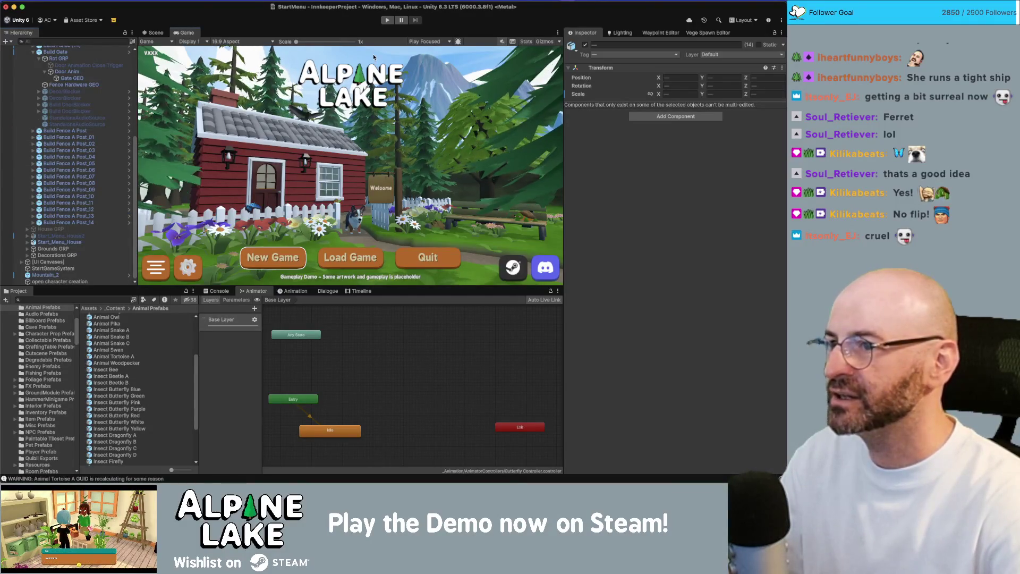
pyautogui.scroll(5, 53, 122)
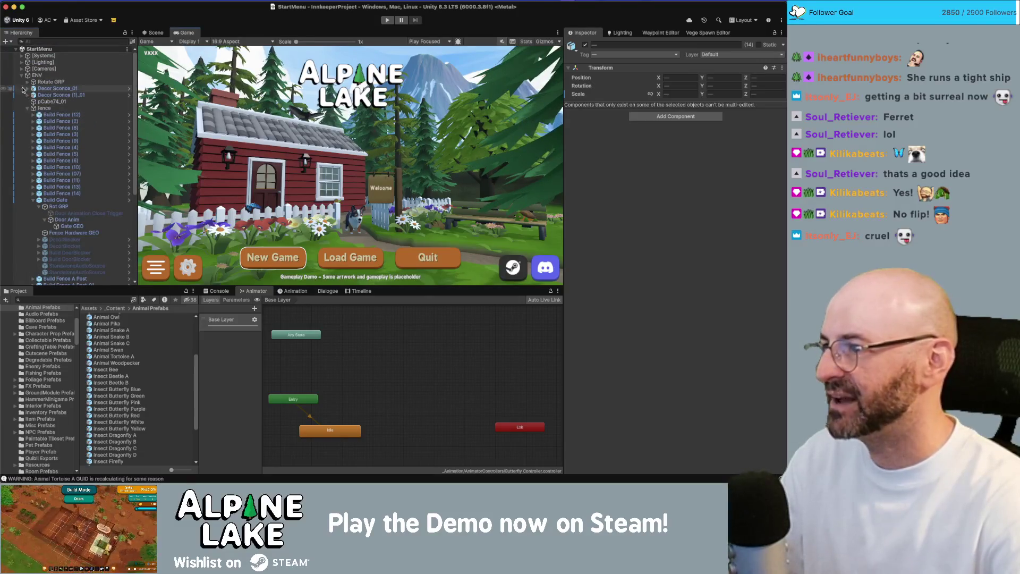
pyautogui.click(21, 75)
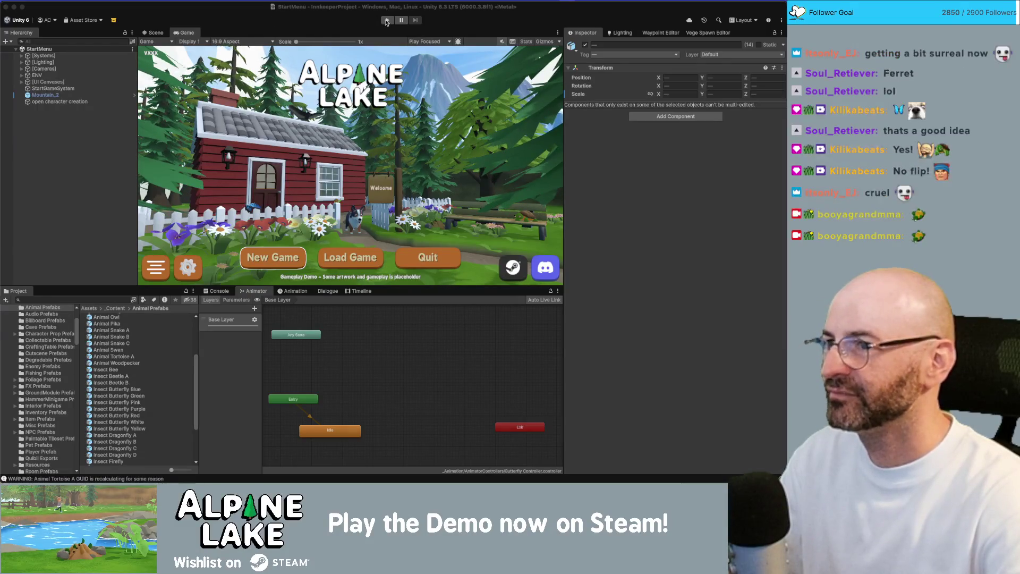
pyautogui.click(386, 20)
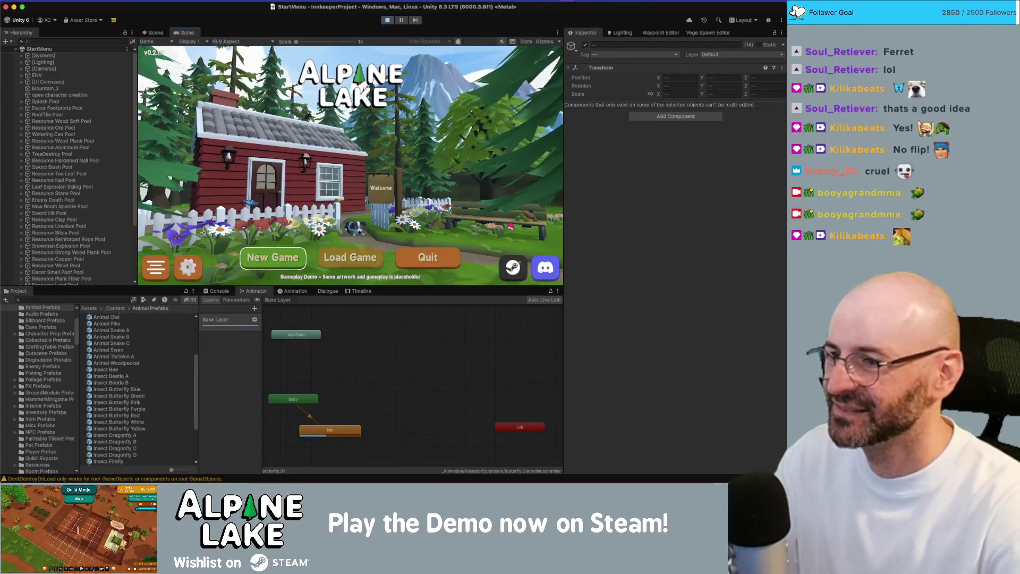
pyautogui.click(292, 257)
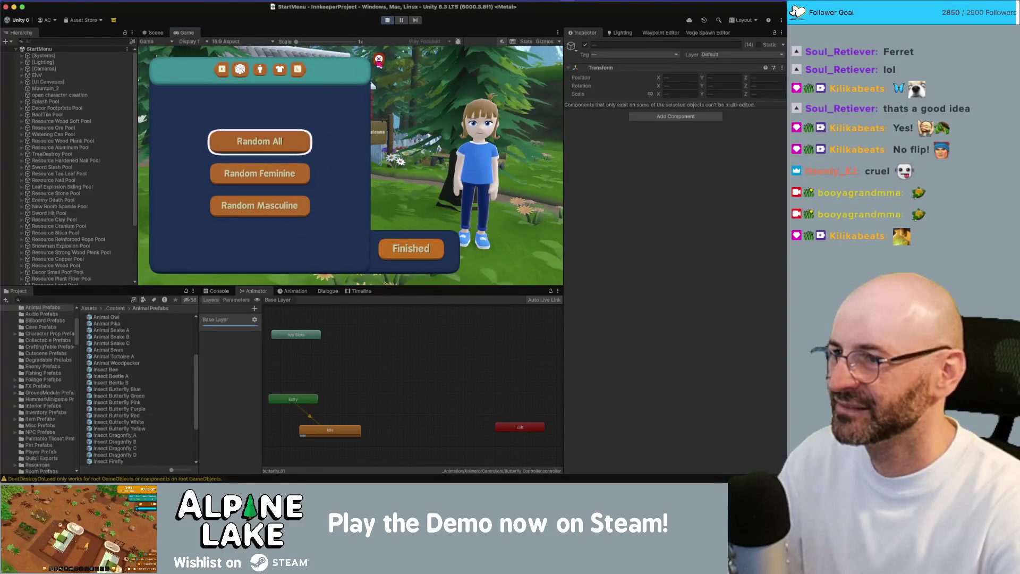
pyautogui.press('Escape')
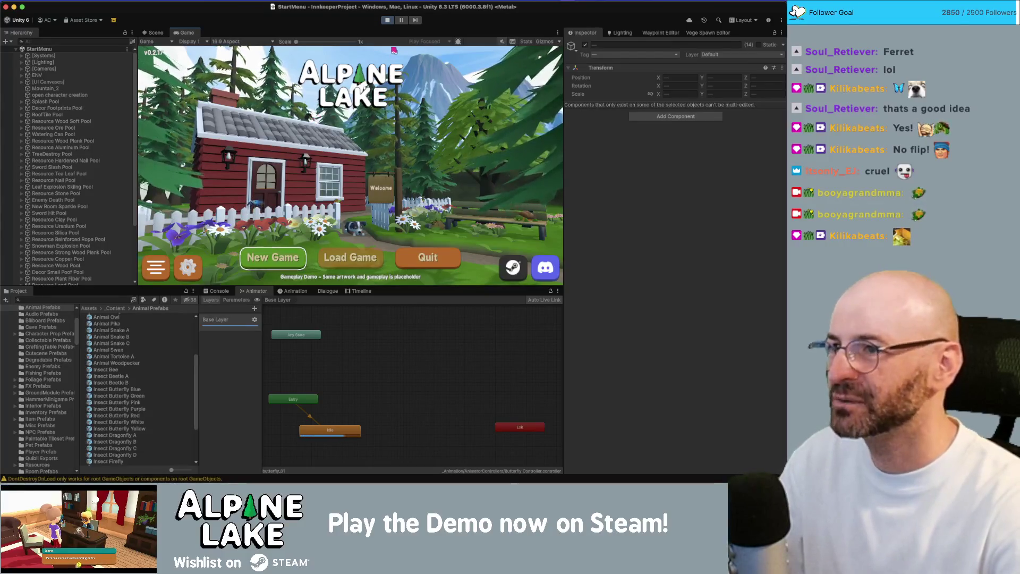
pyautogui.press('super+p')
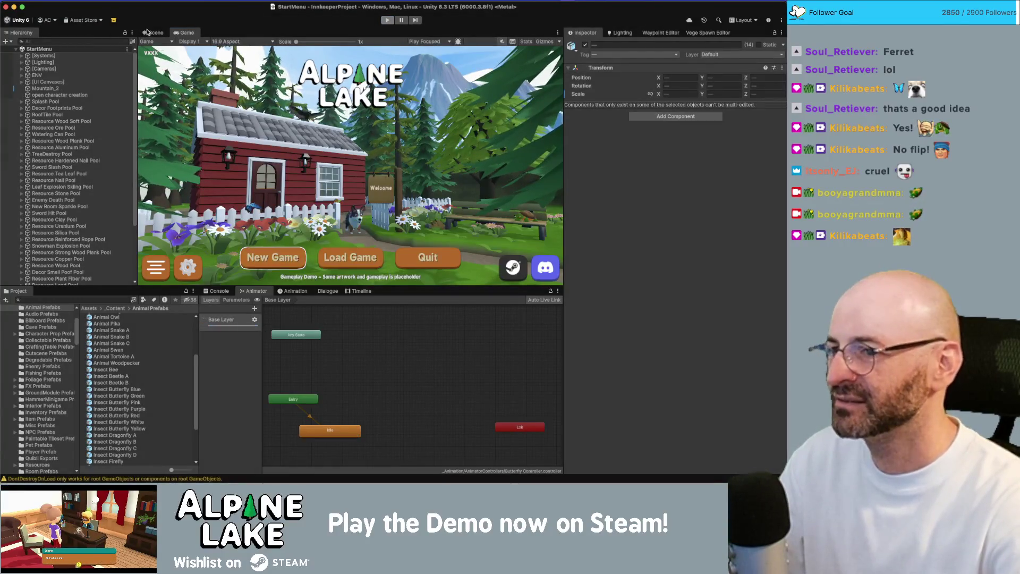
# Back in the Scene view, select and frame the tortoise under the bench.
pyautogui.click(147, 33)
pyautogui.doubleClick(60, 102)
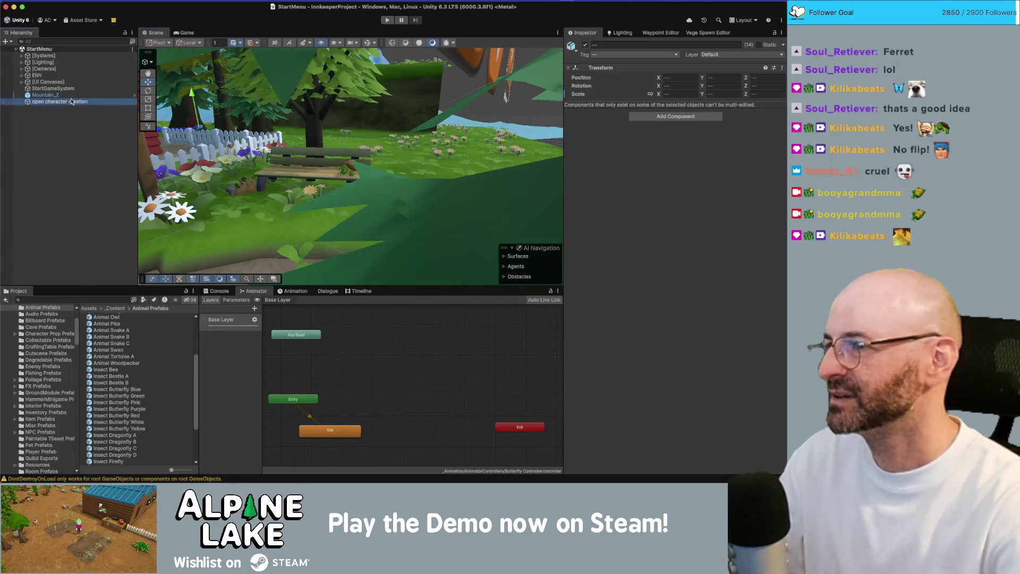
pyautogui.click(340, 168)
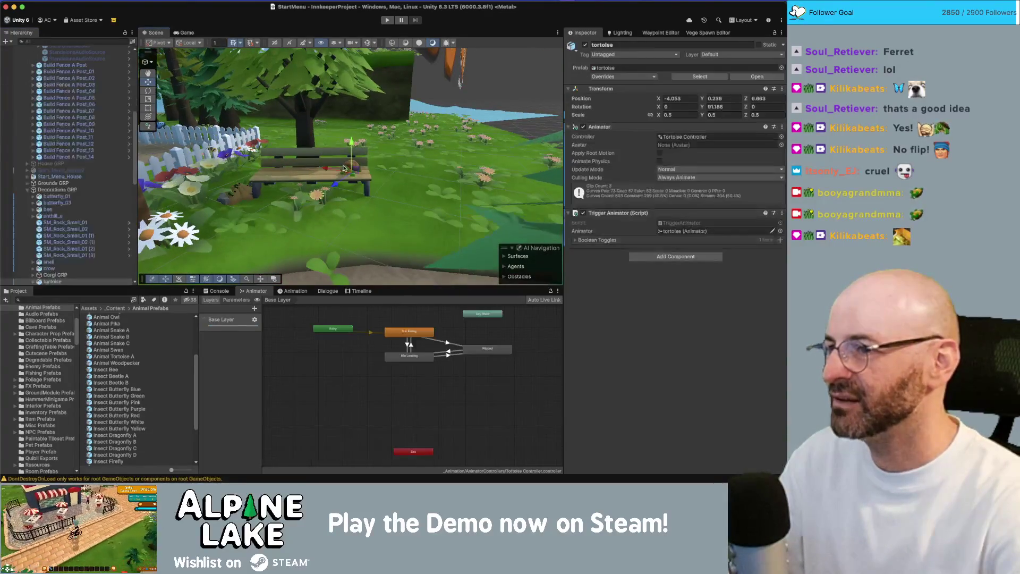
pyautogui.click(57, 282)
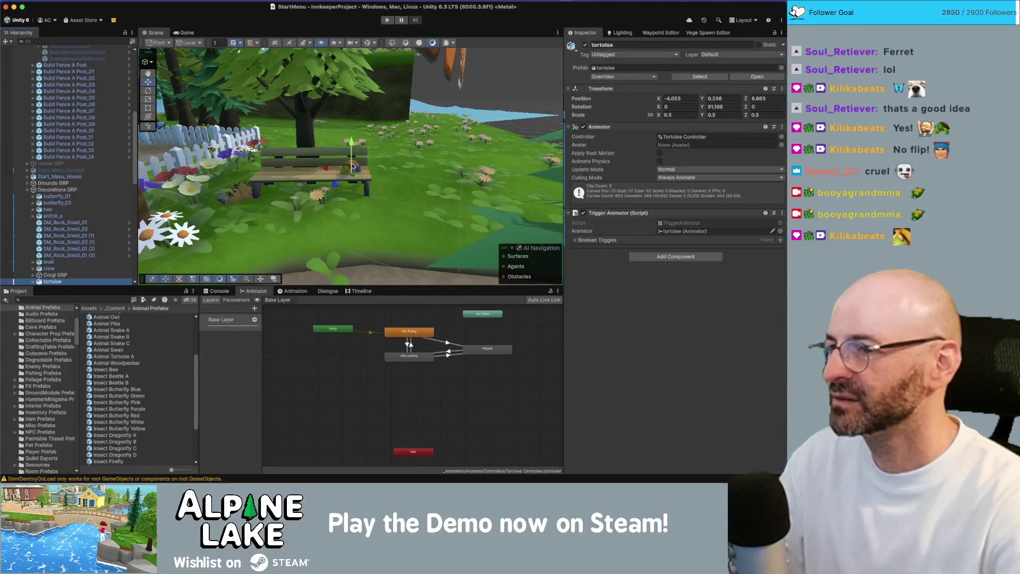
pyautogui.press('f')
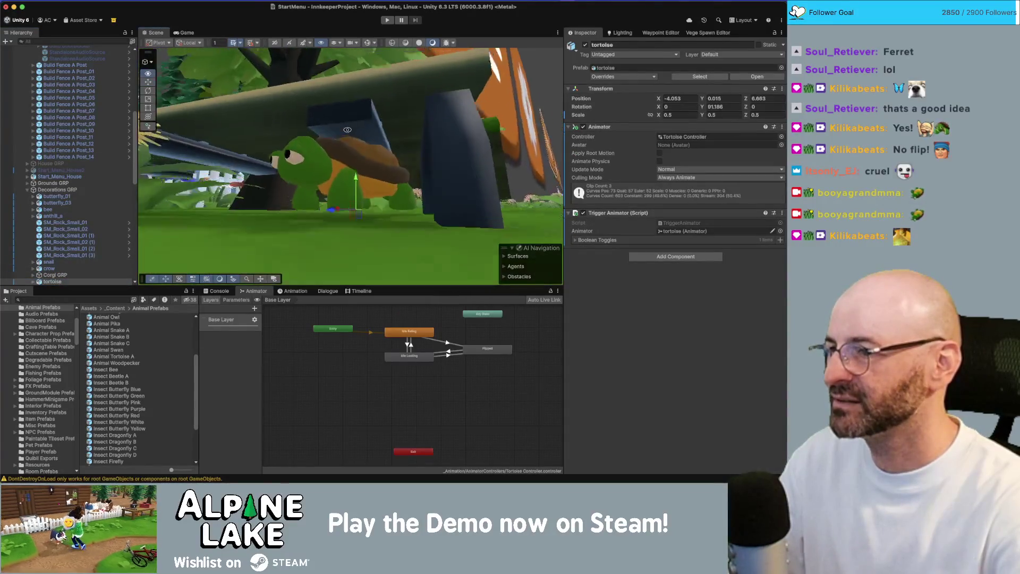
pyautogui.scroll(-5, 268, 152)
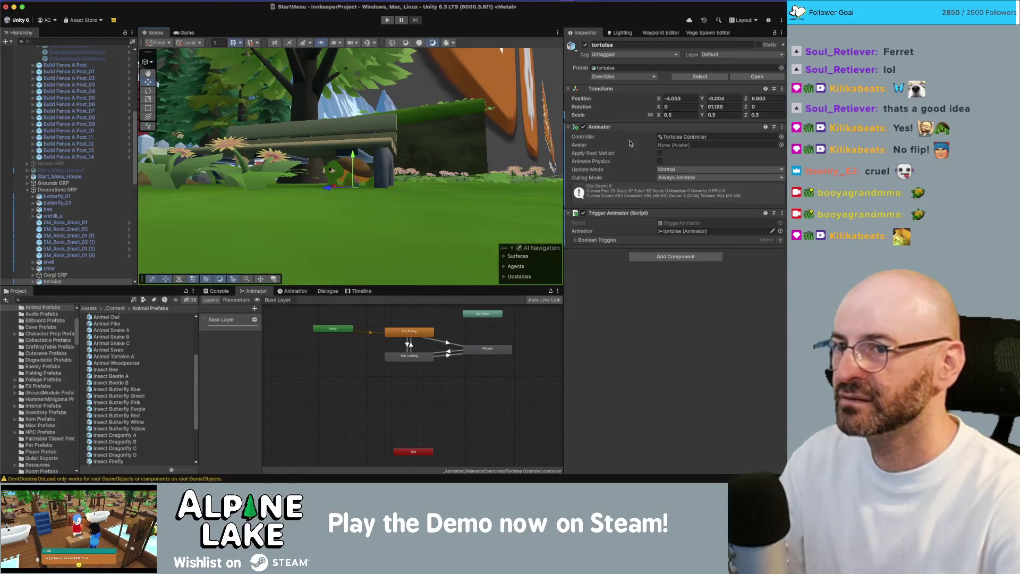
# Set the tortoise's Position Y to 0 and orbit around the bench to check it.
pyautogui.click(739, 100)
pyautogui.moveTo(415, 98); pyautogui.dragTo(510, 108)
pyautogui.moveTo(312, 155)
pyautogui.mouseDown()
pyautogui.moveTo(343, 165)
pyautogui.moveTo(313, 165)
pyautogui.moveTo(395, 155)
pyautogui.moveTo(319, 160)
pyautogui.mouseUp()
pyautogui.scroll(-3, 309, 166)
pyautogui.click(93, 134)
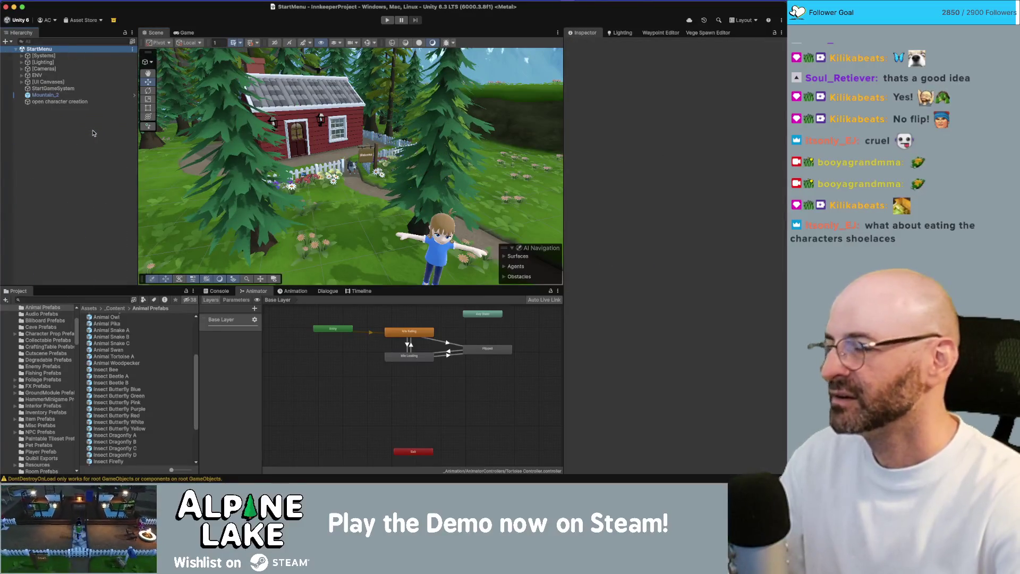
# Place an Animal Swan by the house path, rotate it, and preview it in Game view.
pyautogui.moveTo(144, 349)
pyautogui.mouseDown()
pyautogui.moveTo(371, 229)
pyautogui.moveTo(433, 287)
pyautogui.moveTo(298, 223)
pyautogui.moveTo(345, 191)
pyautogui.moveTo(350, 214)
pyautogui.moveTo(319, 228)
pyautogui.mouseUp()
pyautogui.press('e')
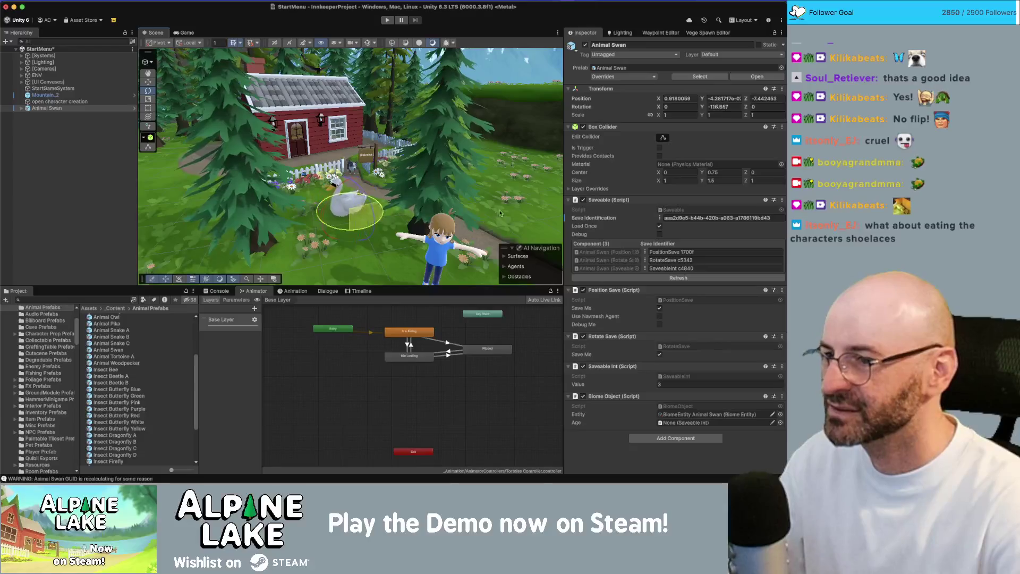
pyautogui.click(187, 34)
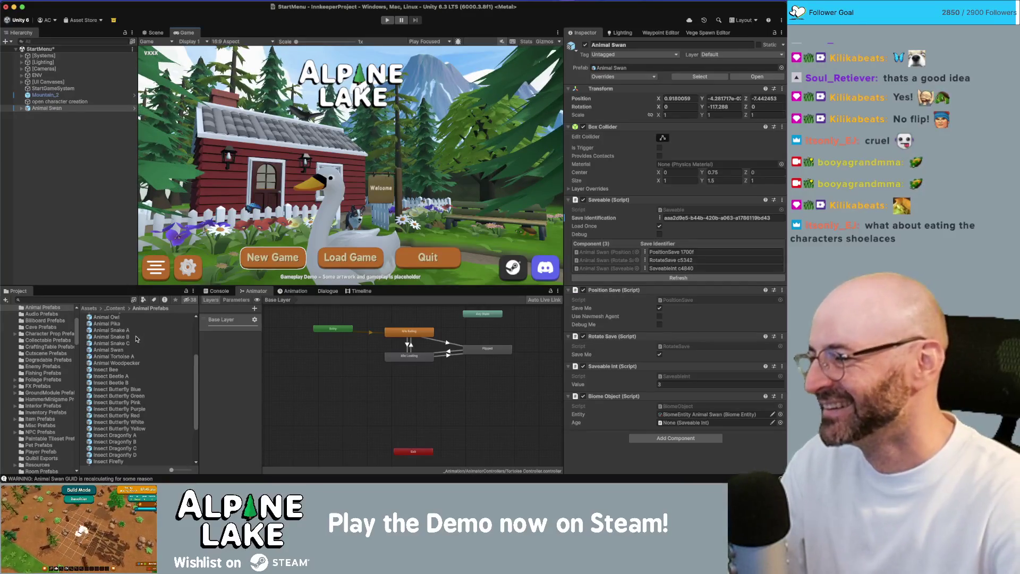
# Delete the Animal Swan from the scene.
pyautogui.click(53, 108)
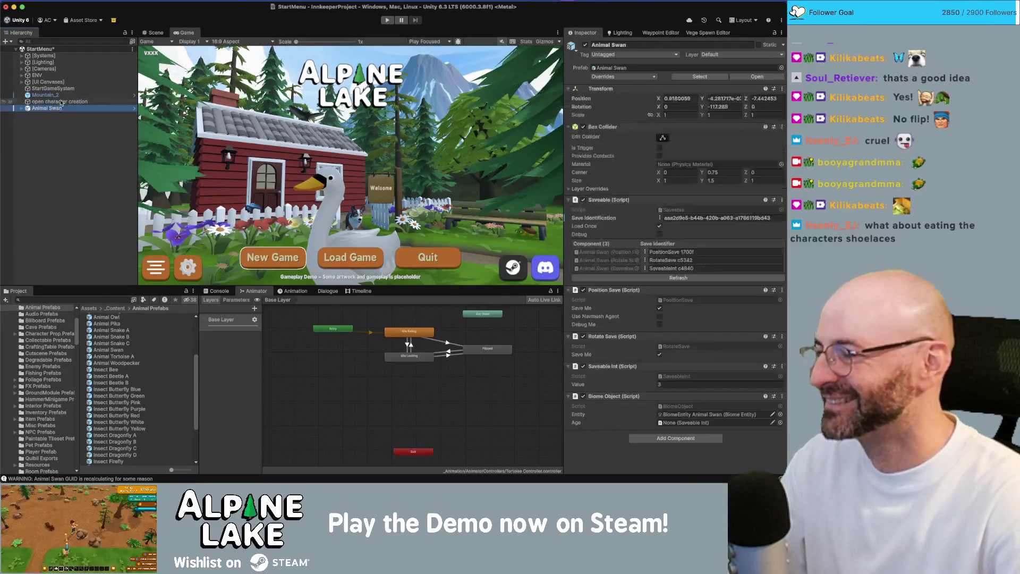
pyautogui.press('Delete')
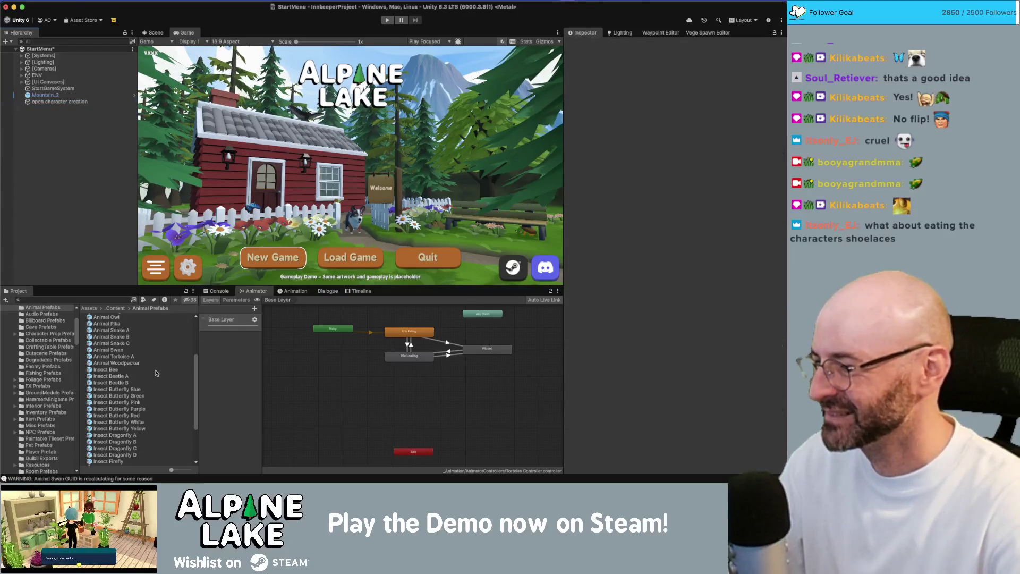
pyautogui.scroll(-3, 133, 433)
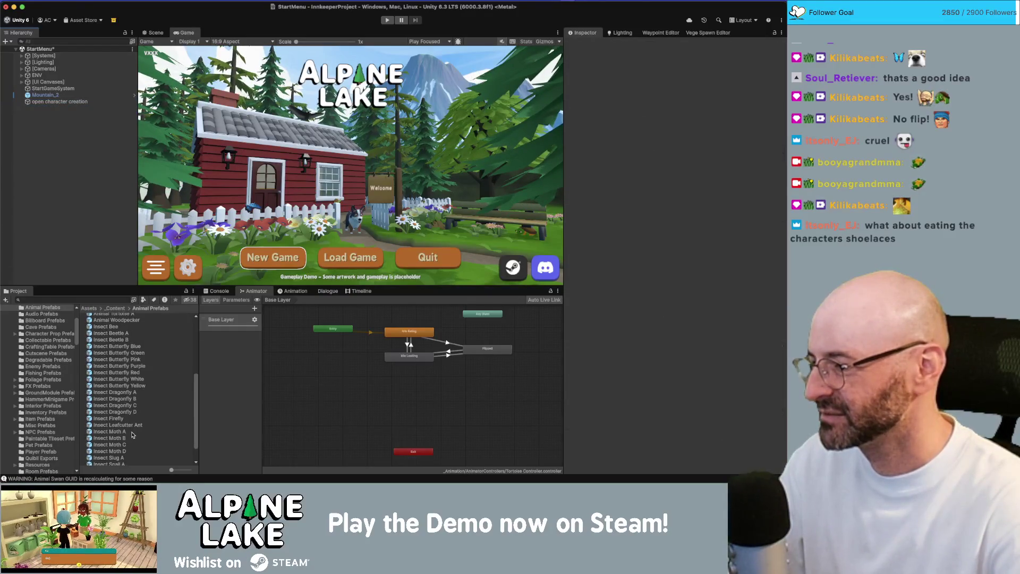
pyautogui.scroll(-2, 132, 434)
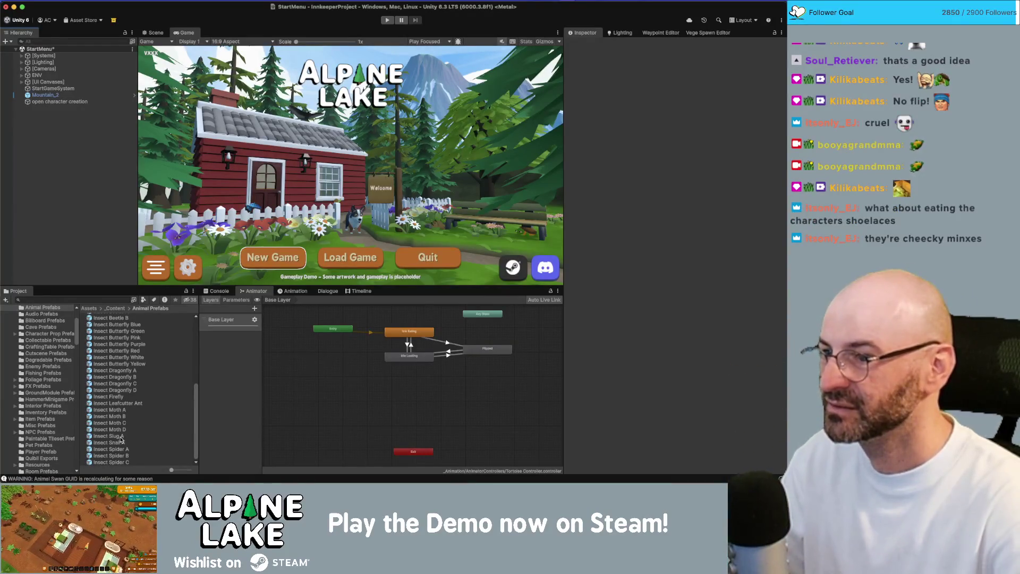
# Add Insect Slug A to the scene and frame it in the view.
pyautogui.click(111, 436)
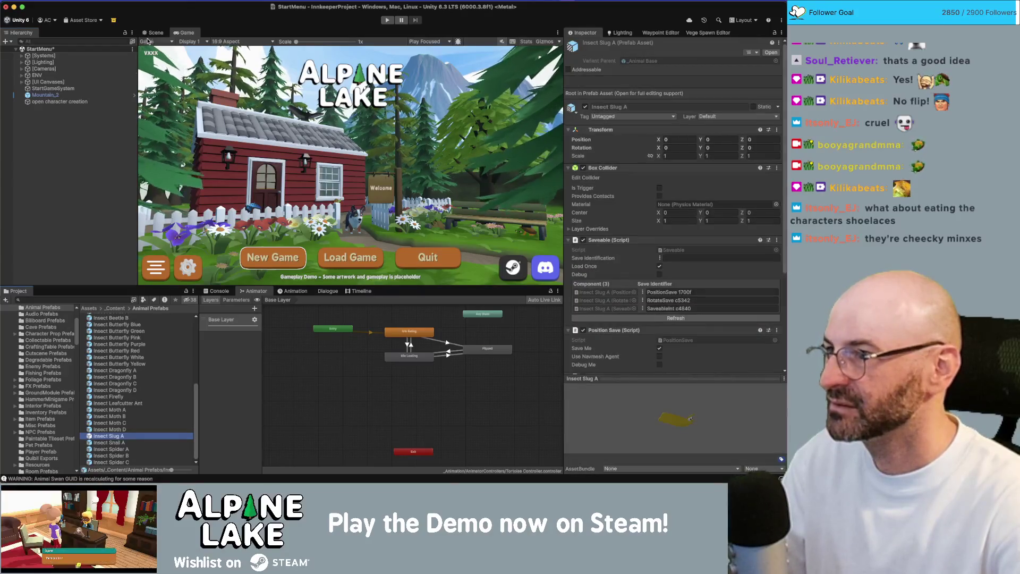
pyautogui.moveTo(114, 436); pyautogui.dragTo(373, 178)
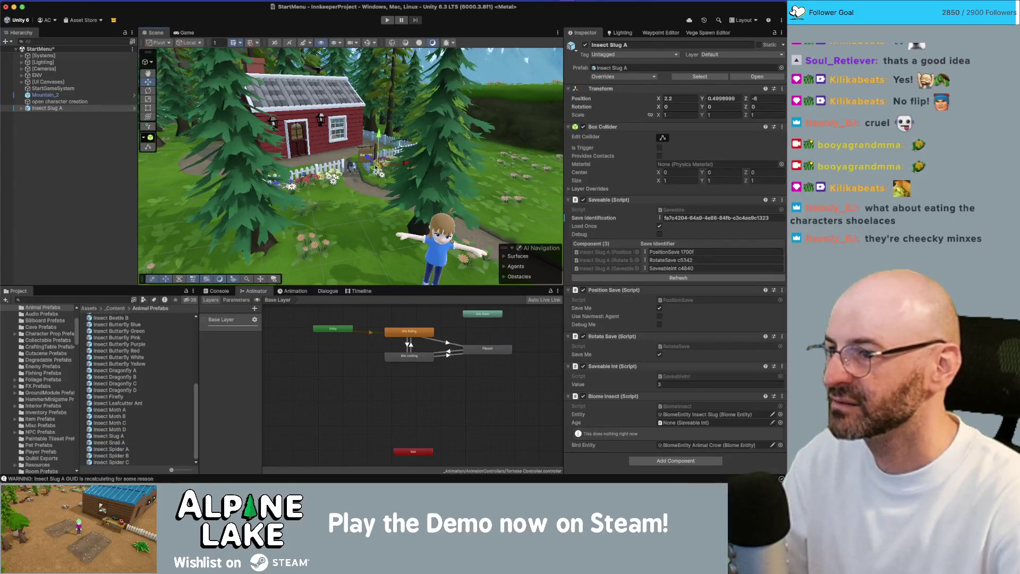
pyautogui.click(376, 137)
pyautogui.click(376, 137)
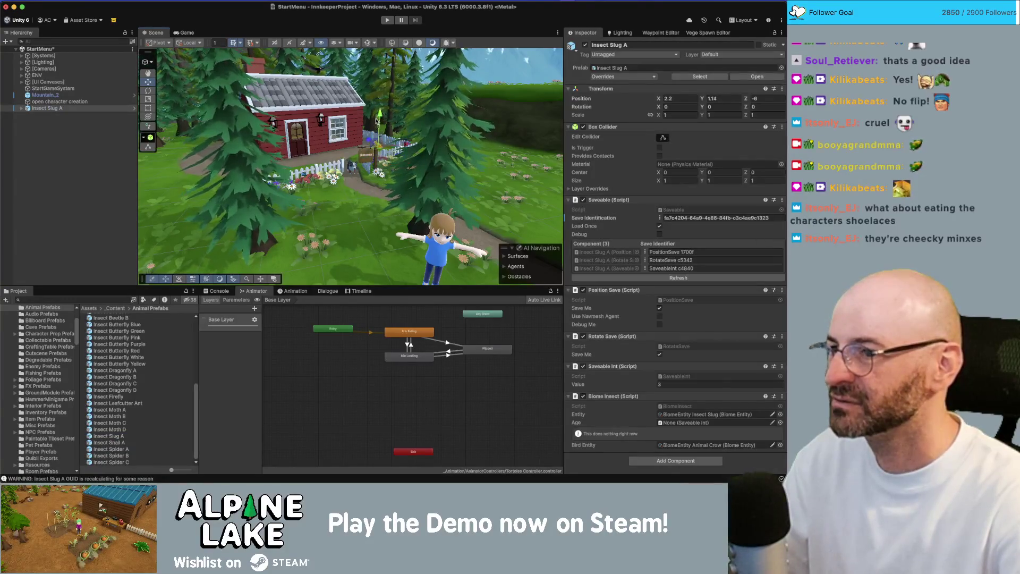
pyautogui.press('f')
# Position the slug on the Welcome sign post and expand its child objects in the Hierarchy.
pyautogui.moveTo(342, 180)
pyautogui.mouseDown()
pyautogui.moveTo(324, 176)
pyautogui.moveTo(336, 152)
pyautogui.moveTo(393, 171)
pyautogui.moveTo(458, 143)
pyautogui.mouseUp()
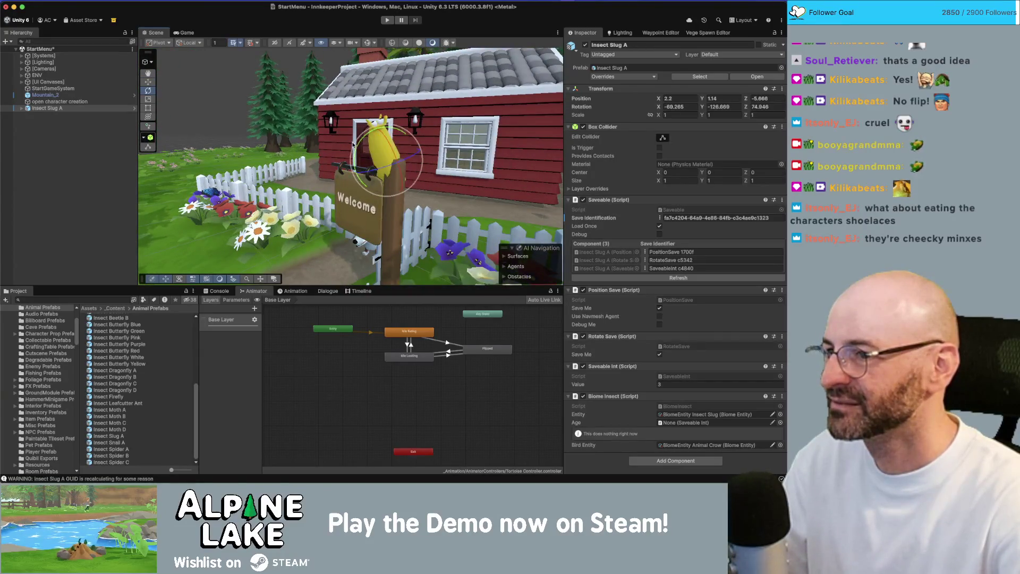
pyautogui.moveTo(374, 136)
pyautogui.mouseDown()
pyautogui.moveTo(366, 215)
pyautogui.moveTo(592, 173)
pyautogui.mouseUp()
pyautogui.press('w')
pyautogui.scroll(-3, 366, 215)
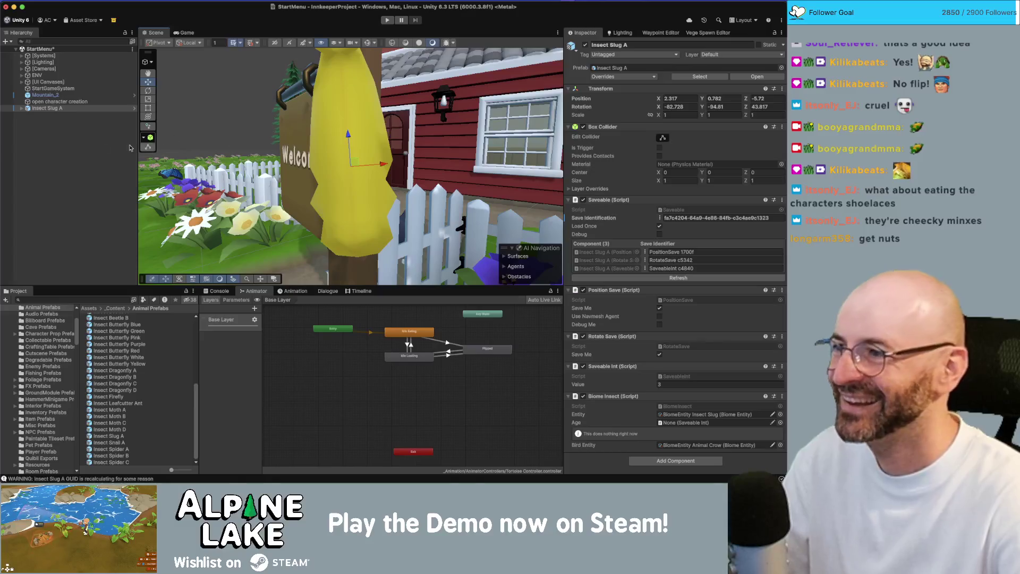
pyautogui.click(21, 108)
pyautogui.click(27, 115)
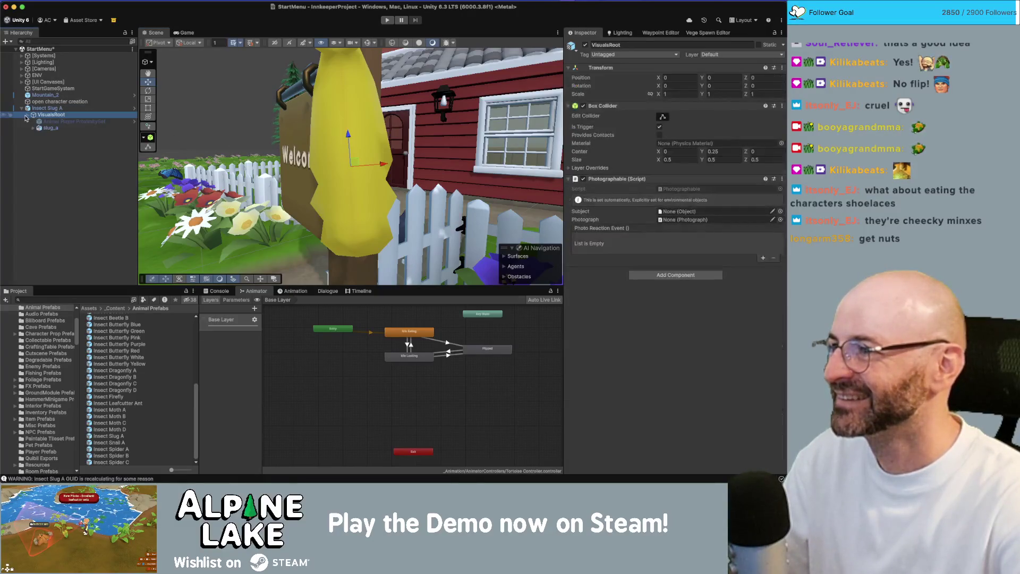
# Move slug_a to the Hierarchy root, delete the Insect Slug A wrapper, and halve its size.
pyautogui.moveTo(51, 128); pyautogui.dragTo(40, 136)
pyautogui.click(48, 109)
pyautogui.press('Delete')
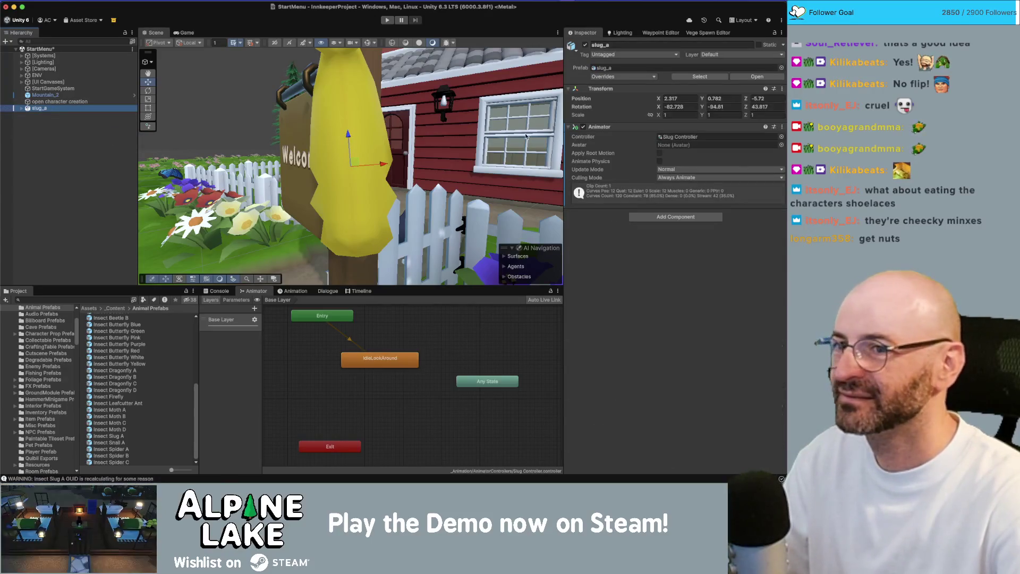
pyautogui.moveTo(354, 168)
pyautogui.mouseDown()
pyautogui.moveTo(338, 182)
pyautogui.moveTo(369, 173)
pyautogui.mouseUp()
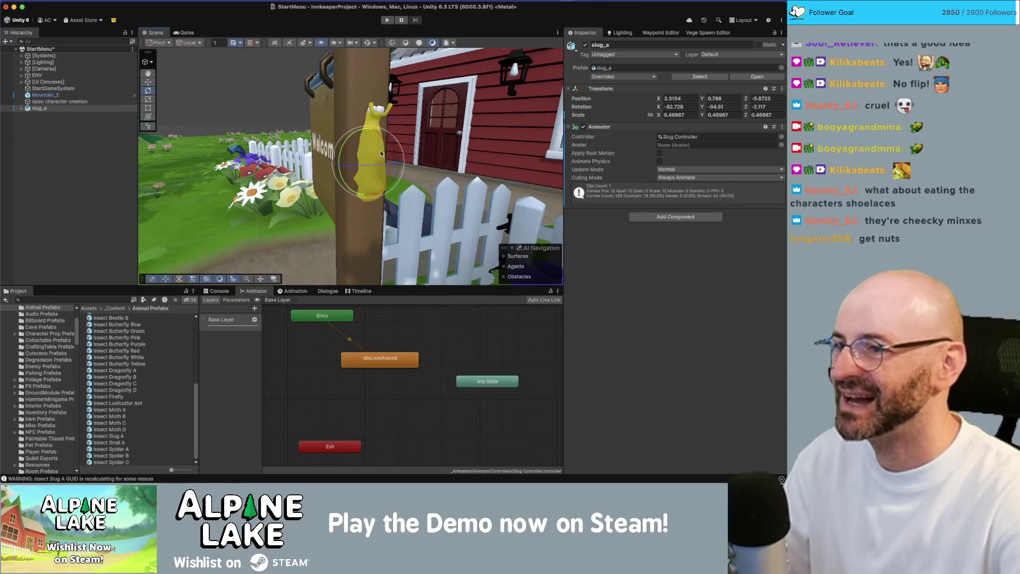
# Rotate slug_a to -90, 0, 0, fine-tune it on the post, and preview the Game view.
pyautogui.click(689, 106)
pyautogui.write('-90')
pyautogui.press('Tab')
pyautogui.write('0')
pyautogui.press('Tab')
pyautogui.write('0')
pyautogui.moveTo(346, 178); pyautogui.dragTo(354, 176)
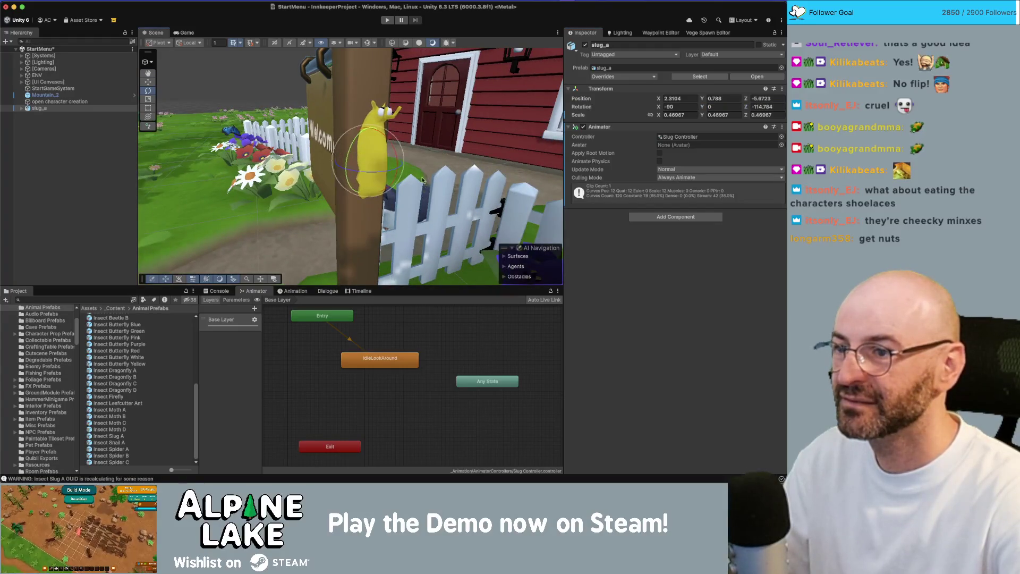
pyautogui.moveTo(422, 181); pyautogui.dragTo(370, 197)
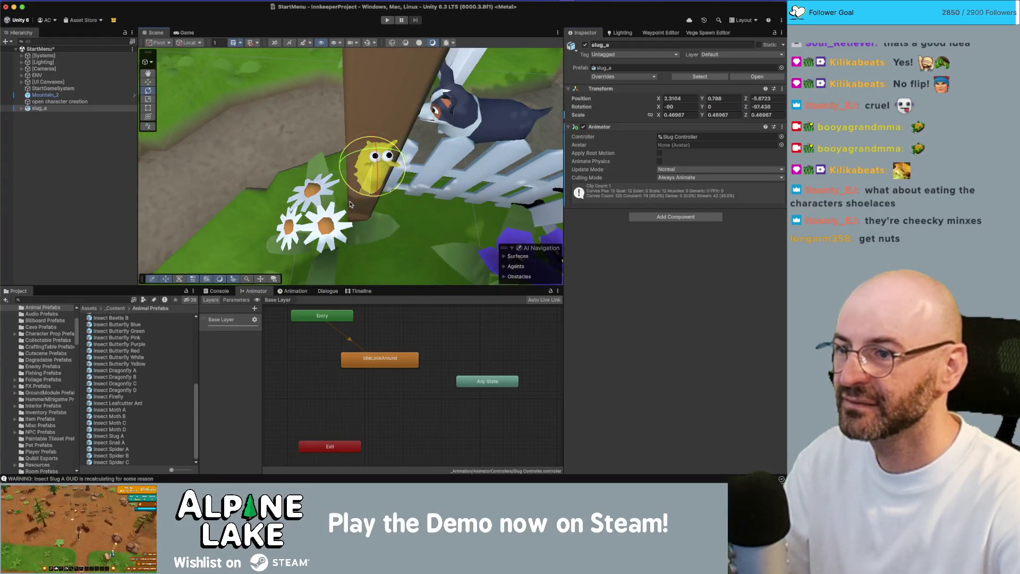
pyautogui.moveTo(364, 172); pyautogui.dragTo(347, 181)
pyautogui.press('e')
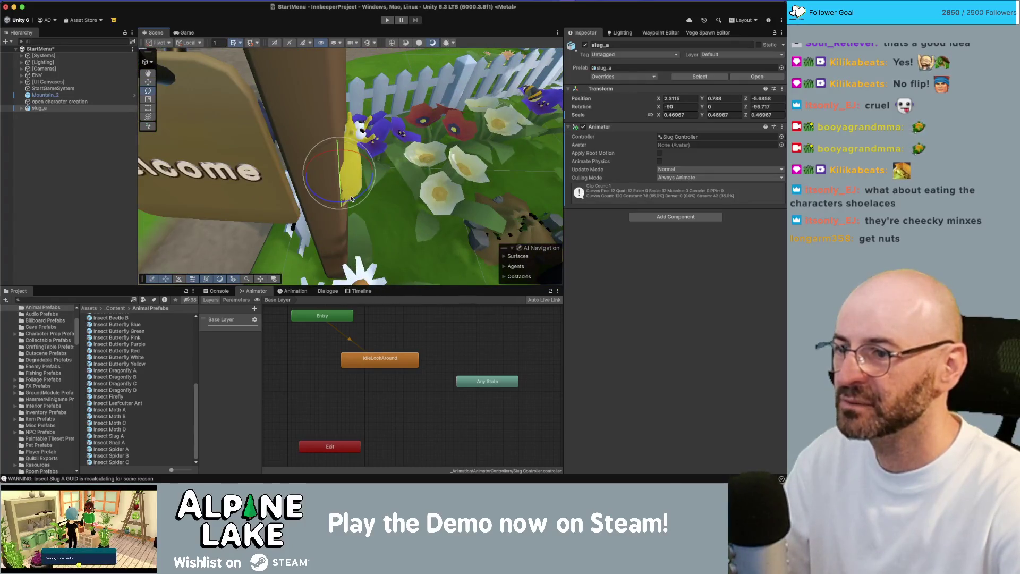
pyautogui.press('w')
pyautogui.moveTo(347, 181); pyautogui.dragTo(350, 182)
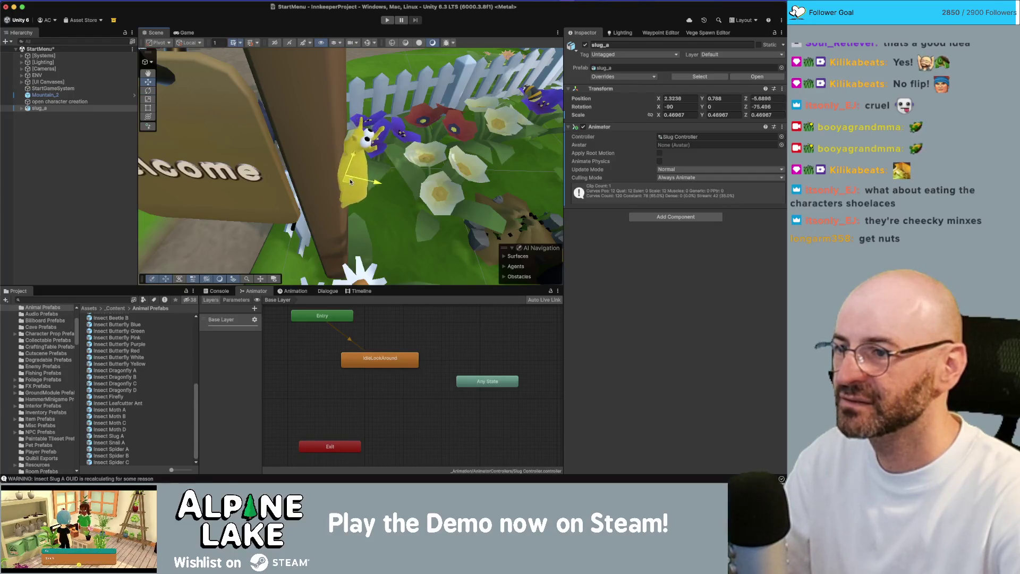
pyautogui.click(183, 32)
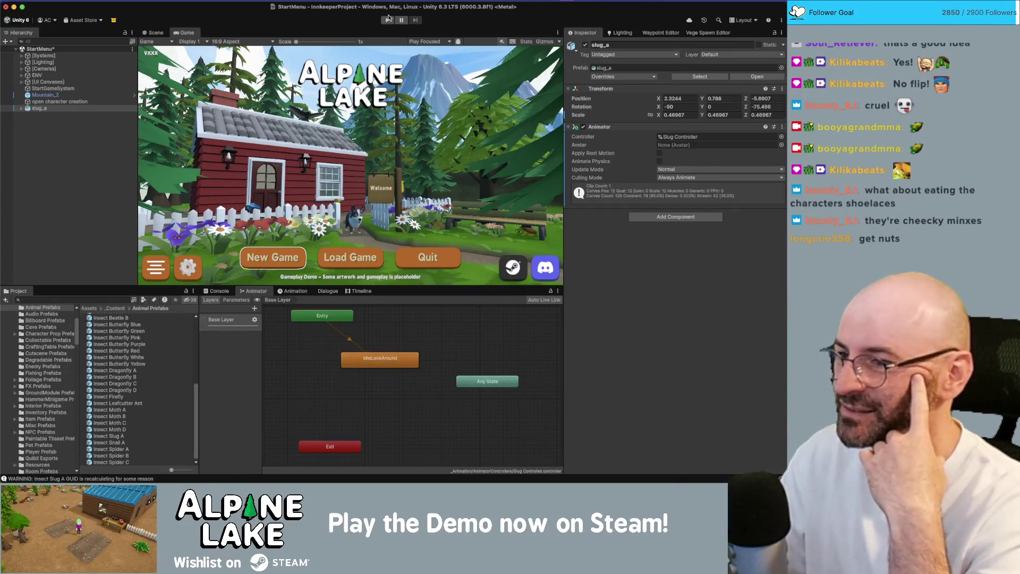
# Test the menu in Play mode with the Game view maximized, then stop playing.
pyautogui.click(388, 20)
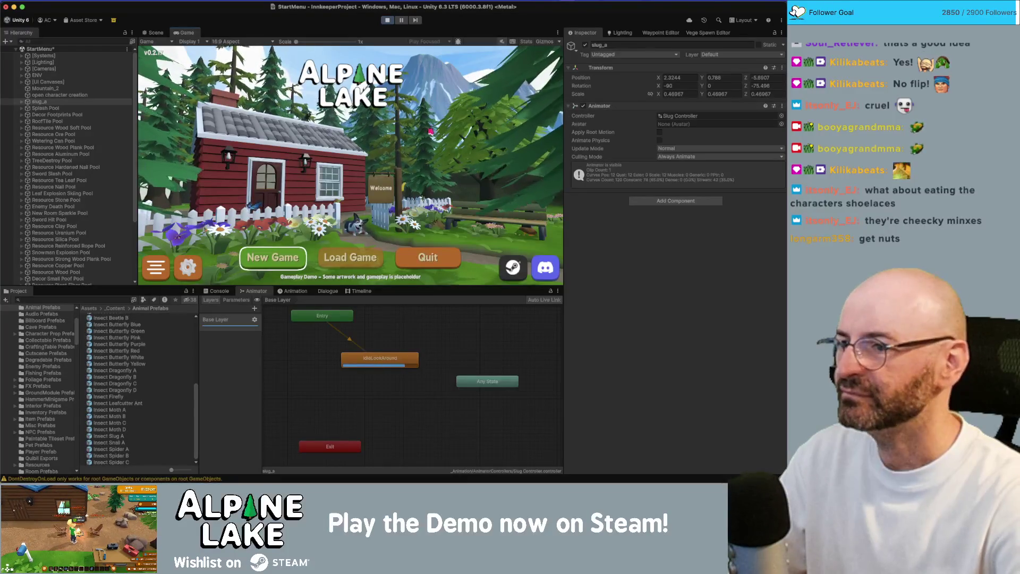
pyautogui.hotkey('shift', 'space')
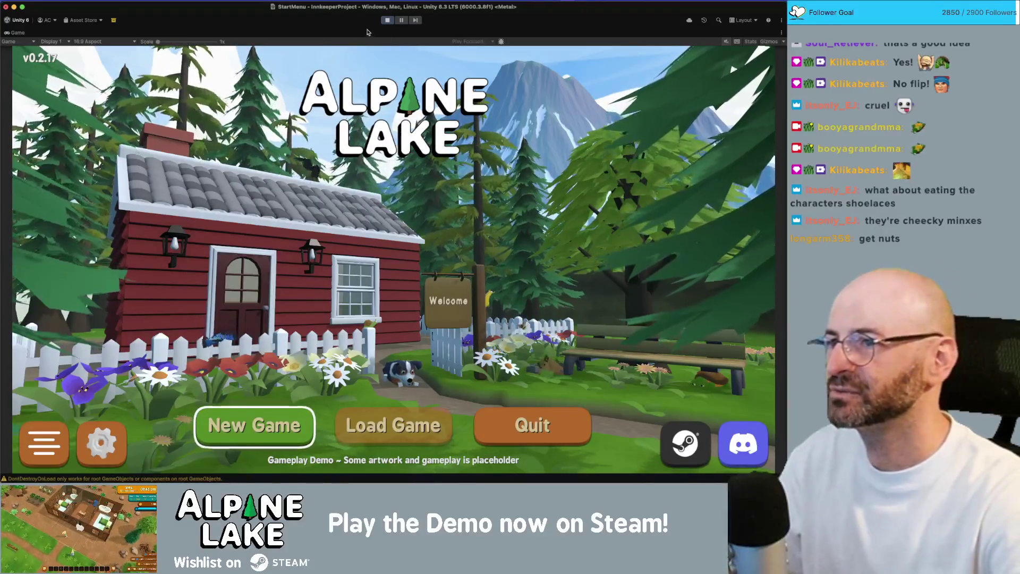
pyautogui.click(385, 21)
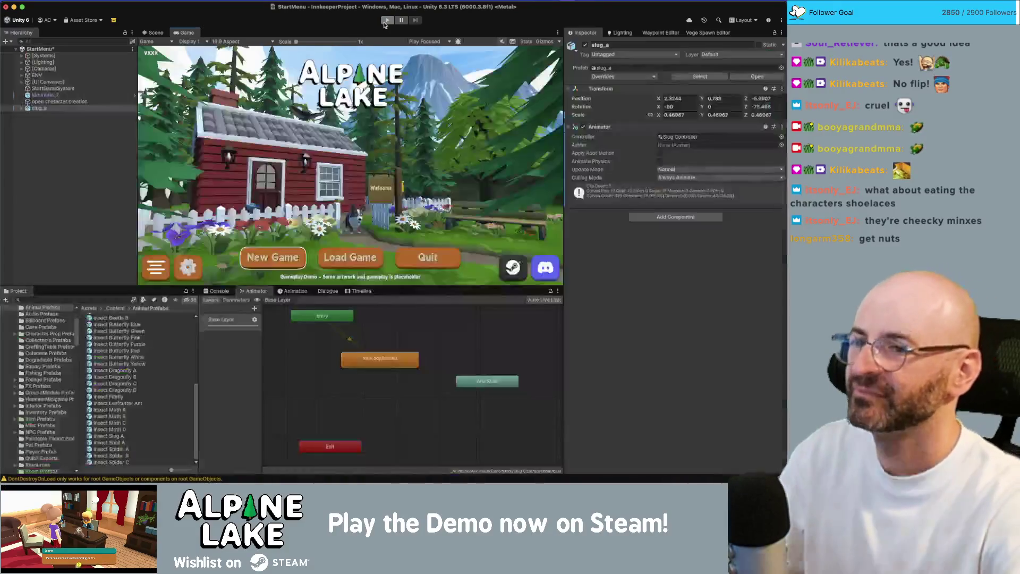
# Parent slug_a under ENV > Decorations GRP and save the StartMenu scene.
pyautogui.click(81, 135)
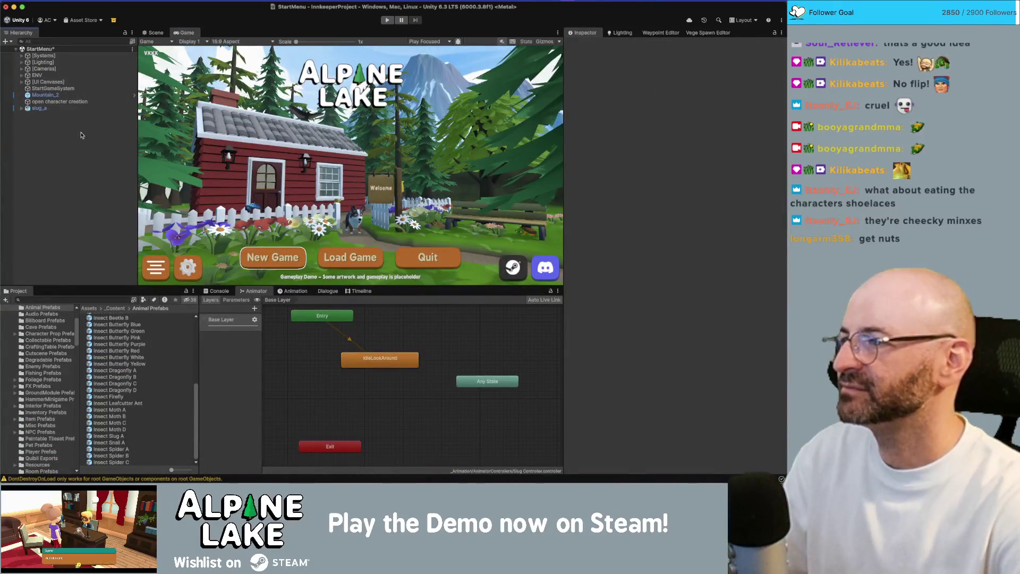
pyautogui.click(22, 75)
pyautogui.moveTo(38, 174); pyautogui.dragTo(42, 142)
pyautogui.click(27, 141)
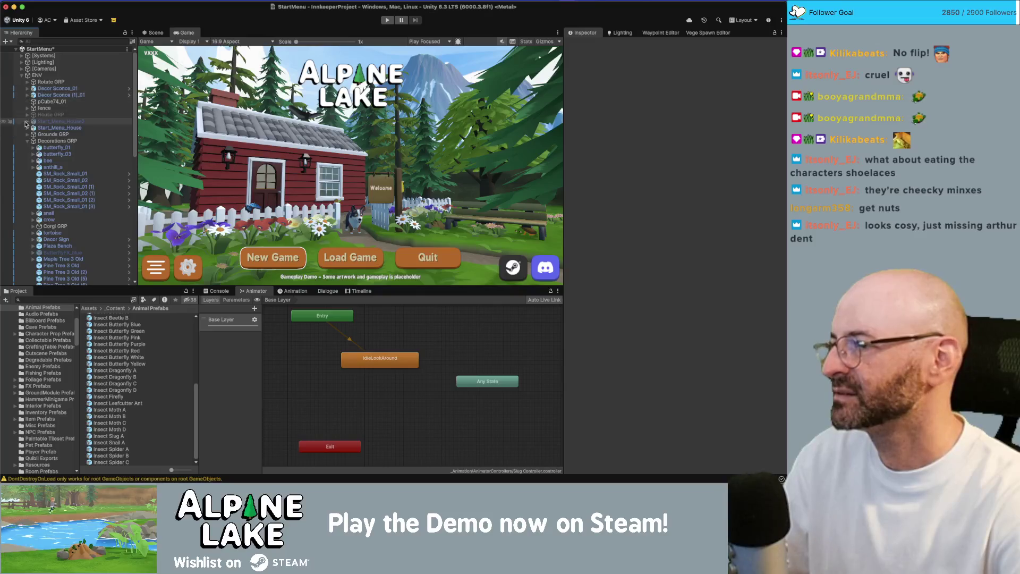
pyautogui.click(22, 76)
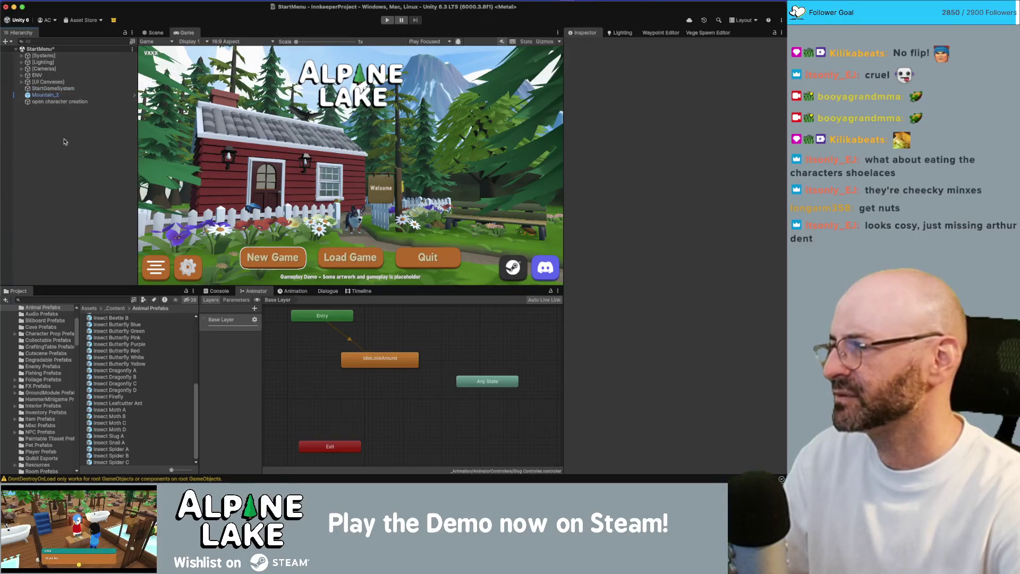
pyautogui.press('super+s')
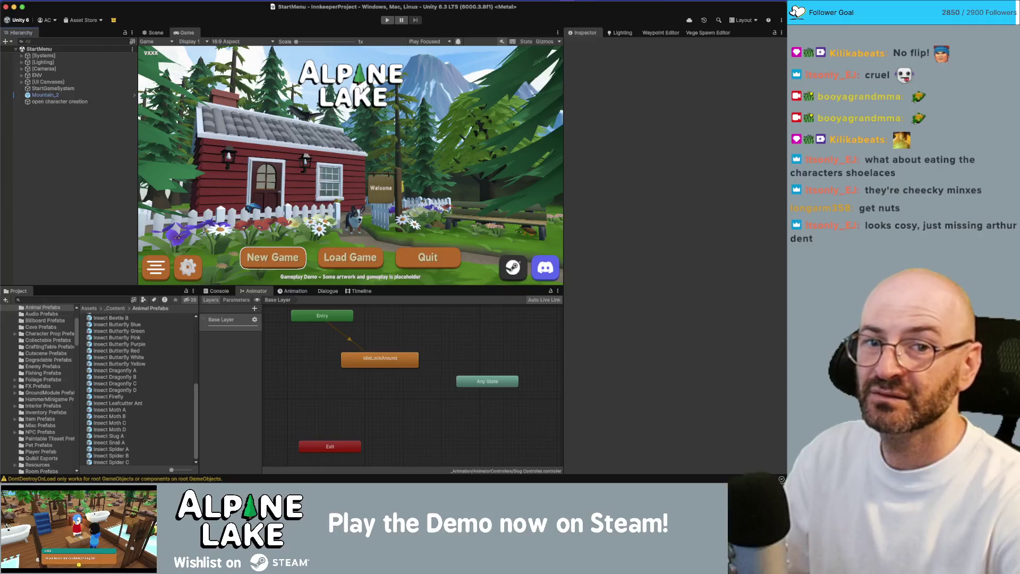
# Return to the Scene view and orbit down toward the fence and flowers.
pyautogui.press('super+Tab')
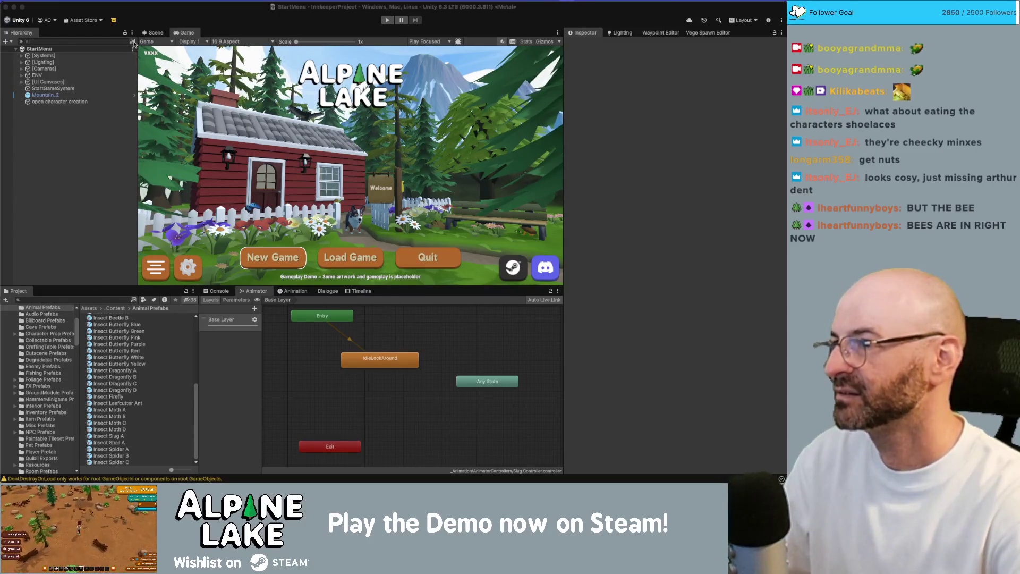
pyautogui.click(154, 32)
pyautogui.moveTo(387, 165)
pyautogui.mouseDown()
pyautogui.moveTo(345, 149)
pyautogui.moveTo(319, 170)
pyautogui.moveTo(319, 186)
pyautogui.mouseUp()
# Add an MM Offset Animation component to the bee by the flowers.
pyautogui.click(319, 186)
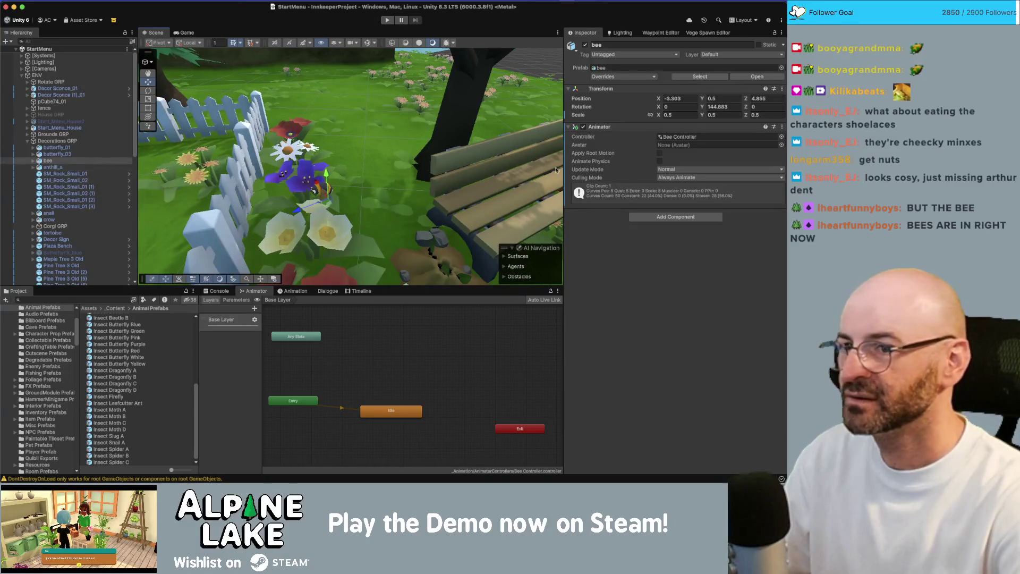
pyautogui.click(648, 216)
pyautogui.write('mm')
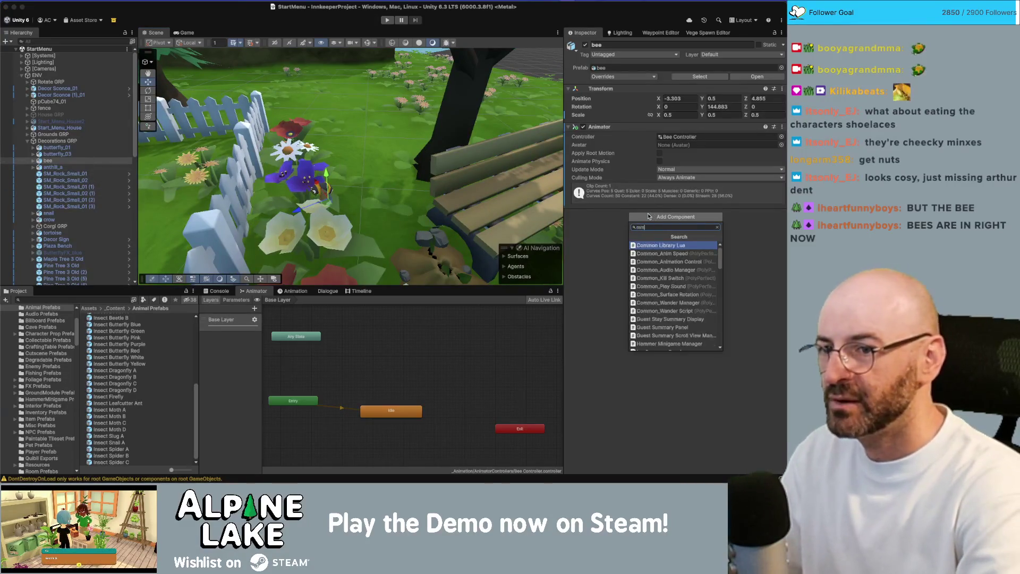
pyautogui.press('BackSpace')
pyautogui.press('BackSpace')
pyautogui.write('animationo')
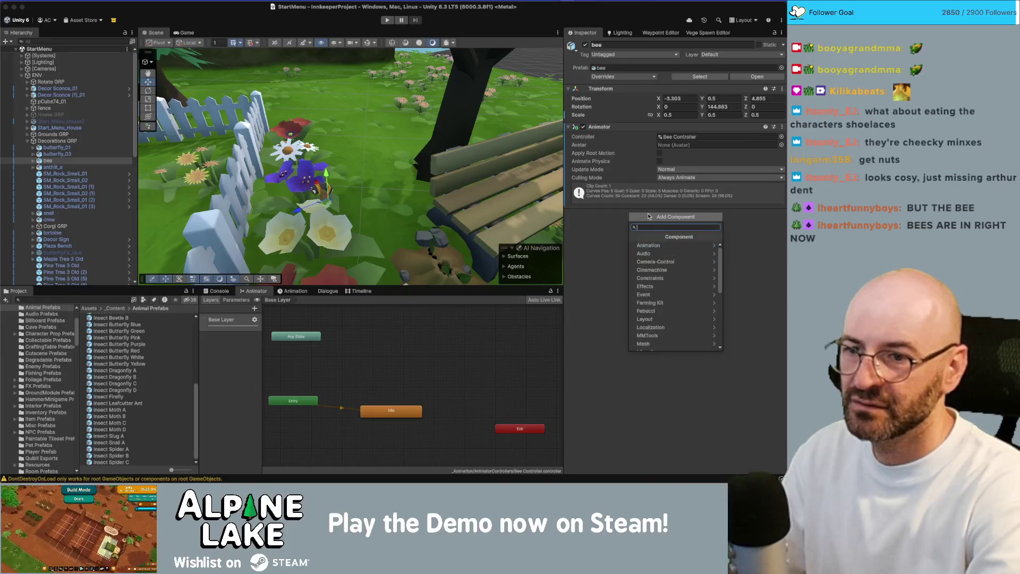
pyautogui.write('offset')
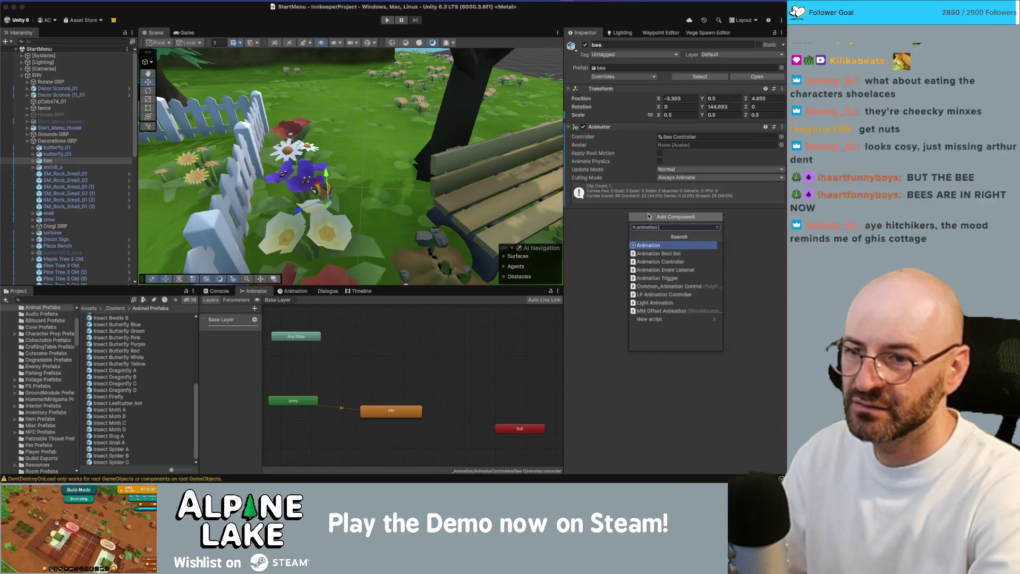
pyautogui.press('Return')
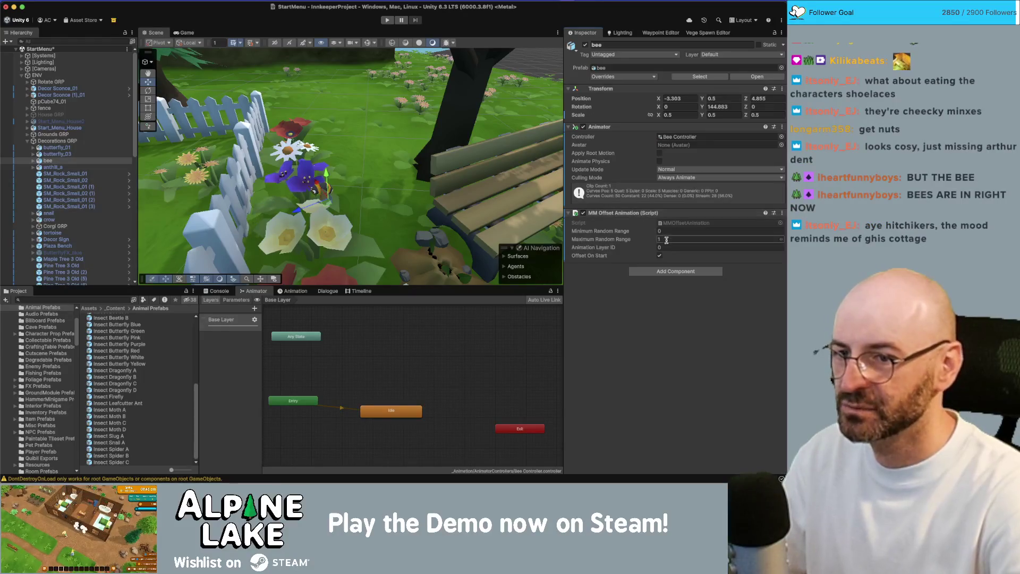
pyautogui.moveTo(318, 191)
pyautogui.mouseDown()
pyautogui.moveTo(269, 187)
pyautogui.moveTo(499, 150)
pyautogui.mouseUp()
pyautogui.scroll(2, 312, 186)
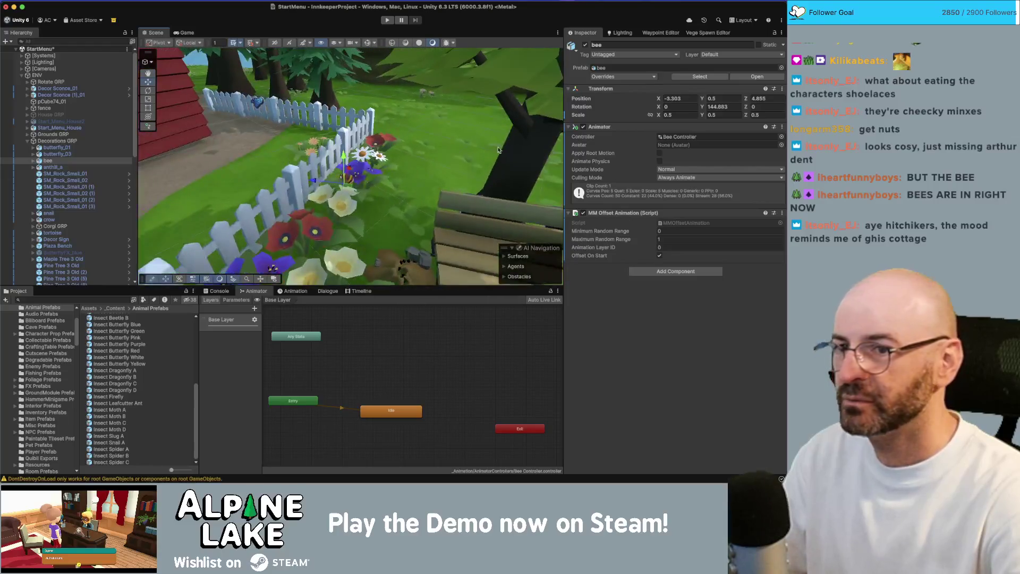
# Set the bee's scale to 0.755, 0.75, 0.75.
pyautogui.click(682, 114)
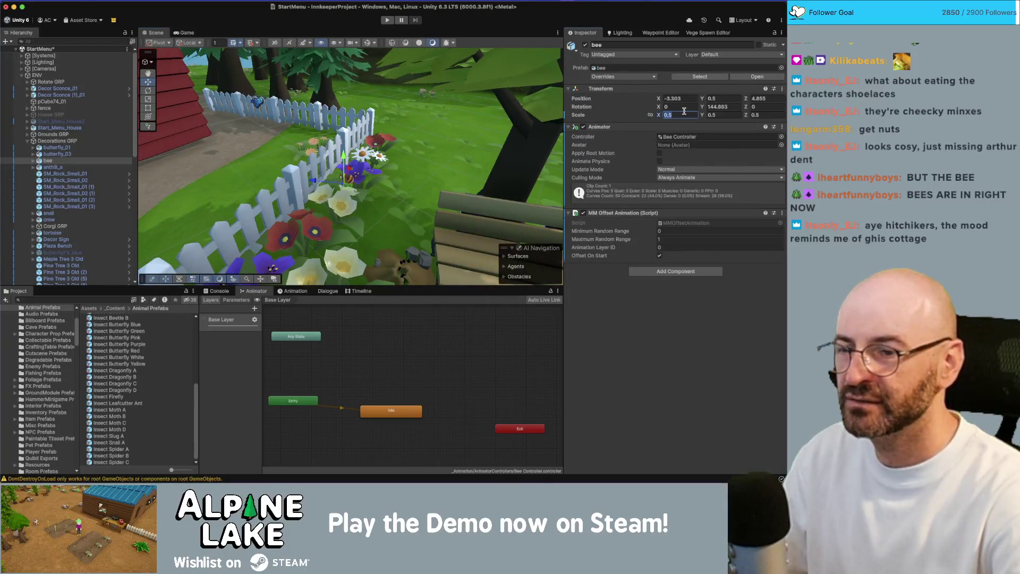
pyautogui.write('.755')
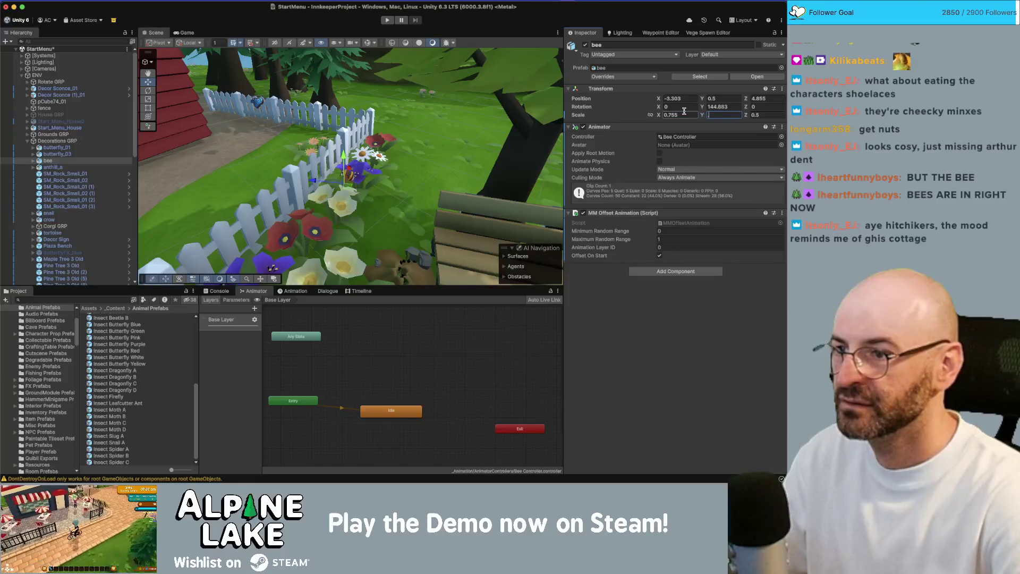
pyautogui.write('.75')
pyautogui.press('Tab')
pyautogui.write('.7')
pyautogui.press('Return')
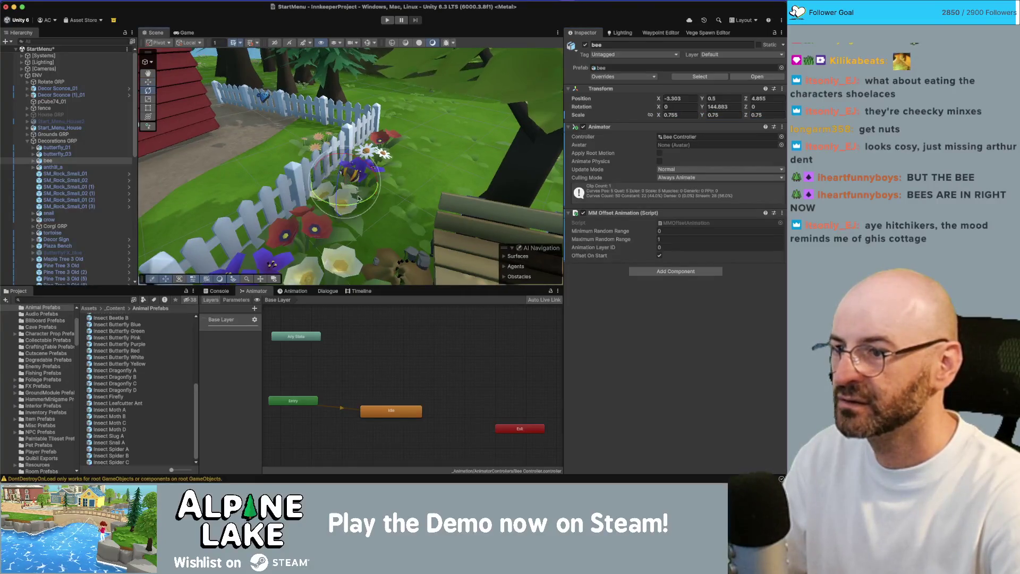
# Make two turned copies of the bee among the flowers and enter Play mode.
pyautogui.press('super+d')
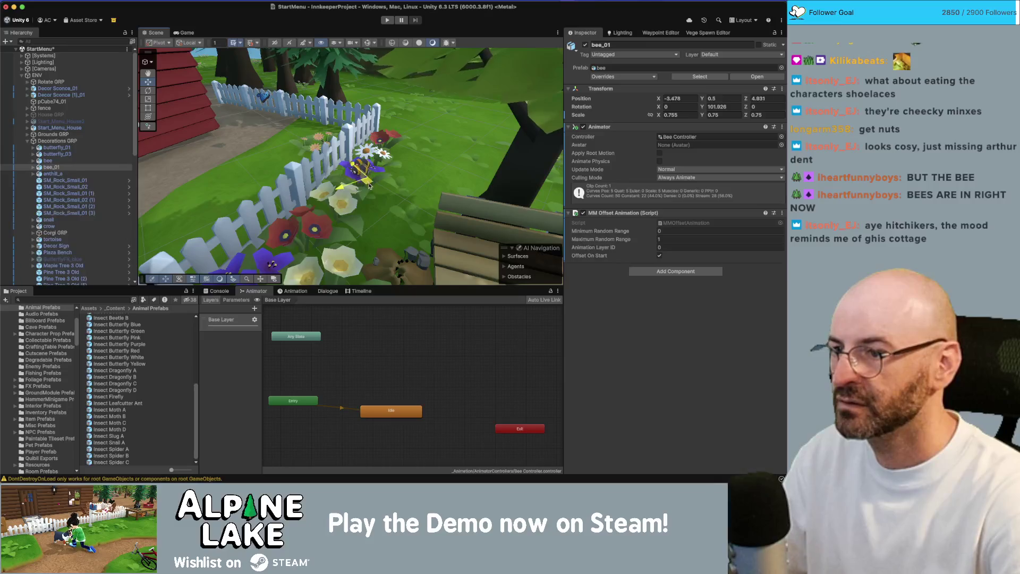
pyautogui.press('e')
pyautogui.moveTo(375, 218)
pyautogui.mouseDown()
pyautogui.moveTo(380, 197)
pyautogui.moveTo(313, 237)
pyautogui.moveTo(268, 239)
pyautogui.mouseUp()
pyautogui.press('w')
pyautogui.press('super+d')
pyautogui.press('e')
pyautogui.press('w')
pyautogui.moveTo(340, 207); pyautogui.dragTo(336, 148)
pyautogui.click(386, 20)
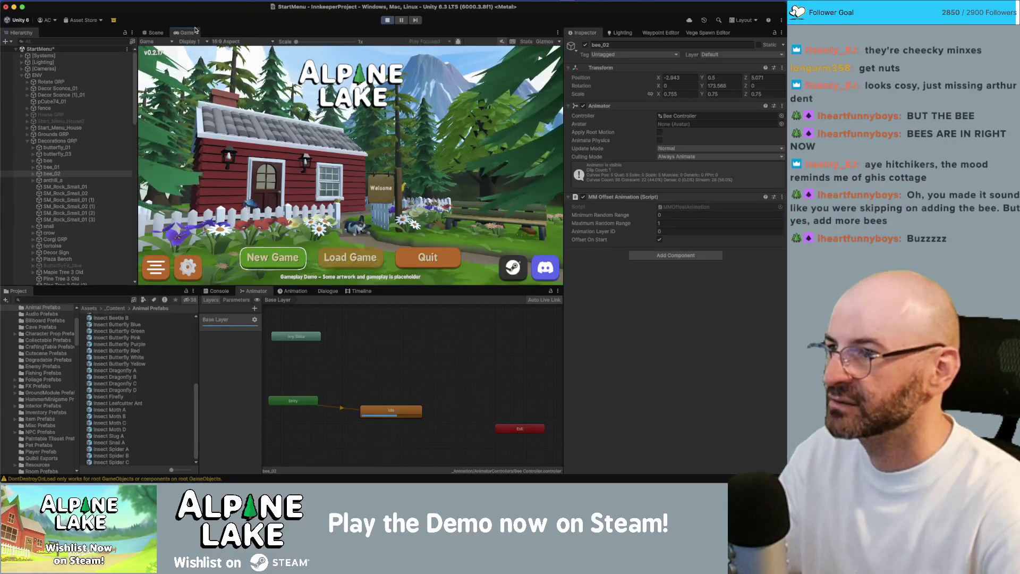
# View the bees full-window, stop Play mode, and select bee, bee_01 and bee_02.
pyautogui.hotkey('shift', 'space')
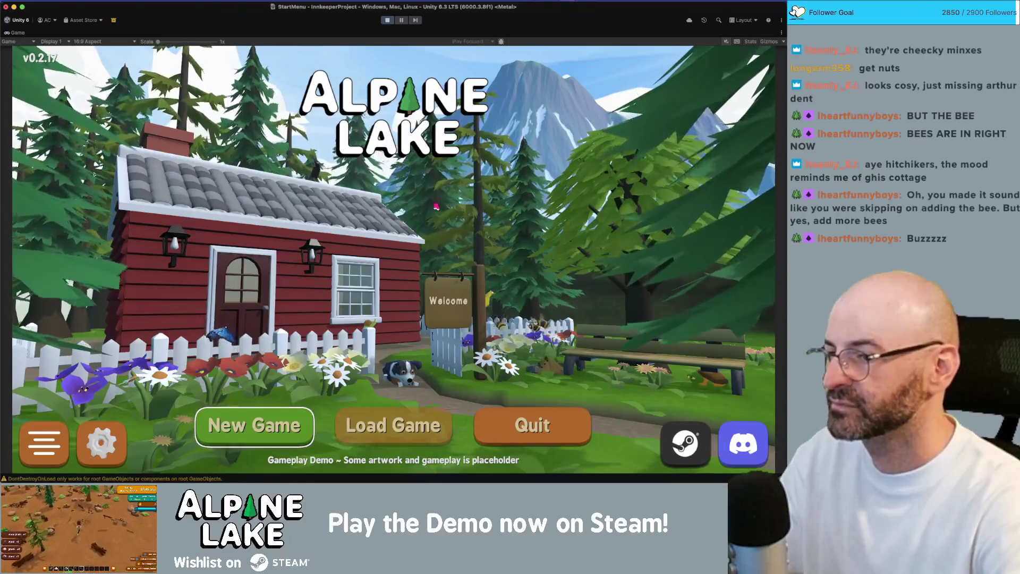
pyautogui.click(386, 20)
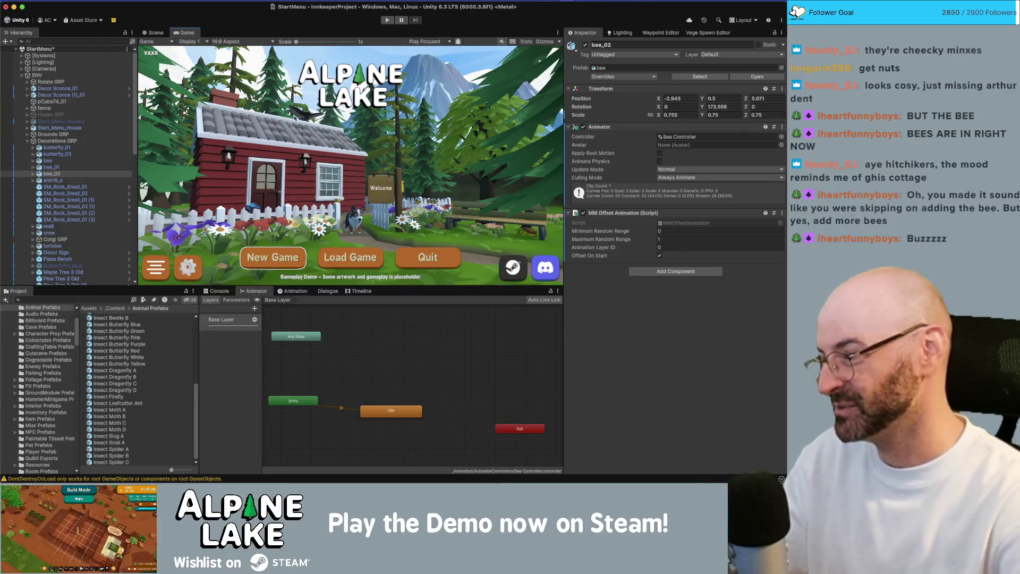
pyautogui.keyDown('shift'); pyautogui.click(48, 160); pyautogui.keyUp('shift')
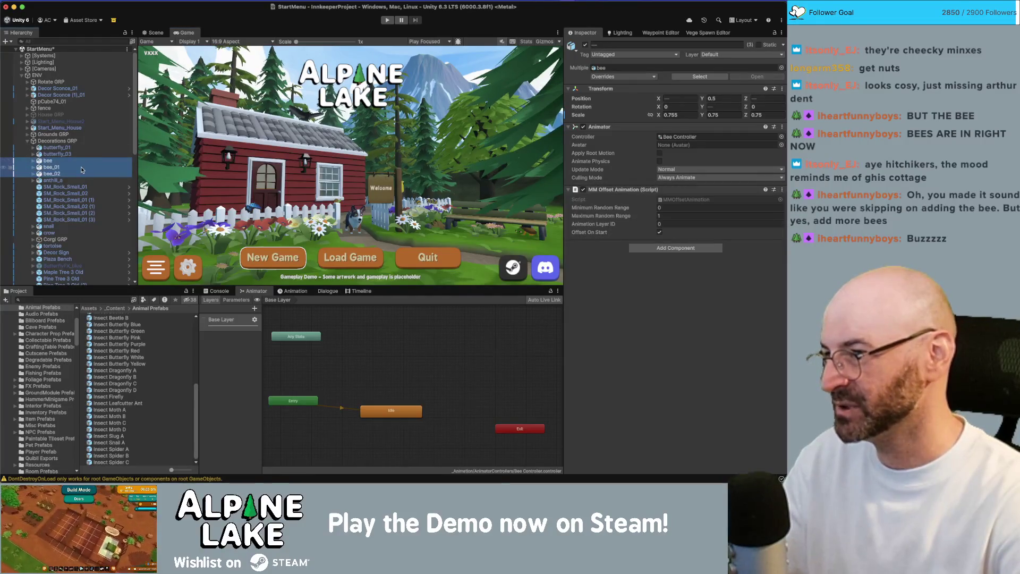
# Inspect butterfly_03's settings.
pyautogui.press('super+Tab')
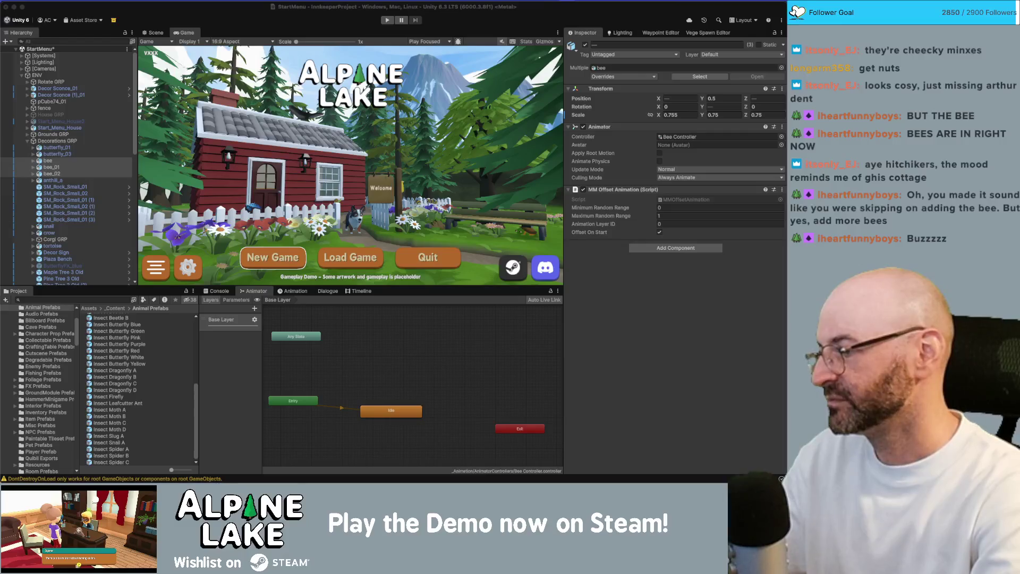
pyautogui.click(88, 155)
pyautogui.click(86, 155)
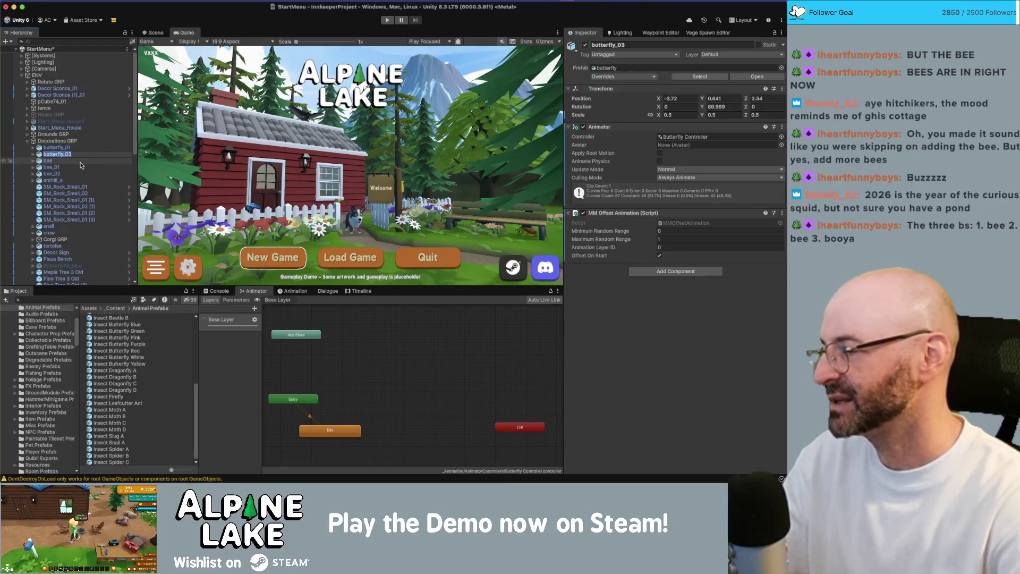
# Frame the three bees in the Scene view, then select butterfly_01.
pyautogui.click(48, 161)
pyautogui.keyDown('shift'); pyautogui.click(52, 174); pyautogui.keyUp('shift')
pyautogui.click(155, 33)
pyautogui.press('f')
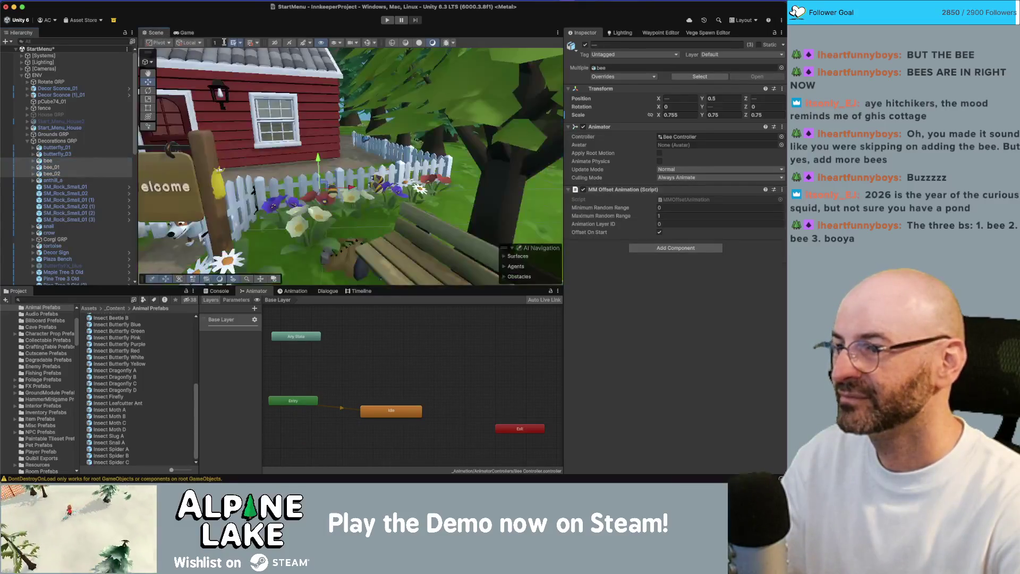
pyautogui.scroll(-5, 351, 166)
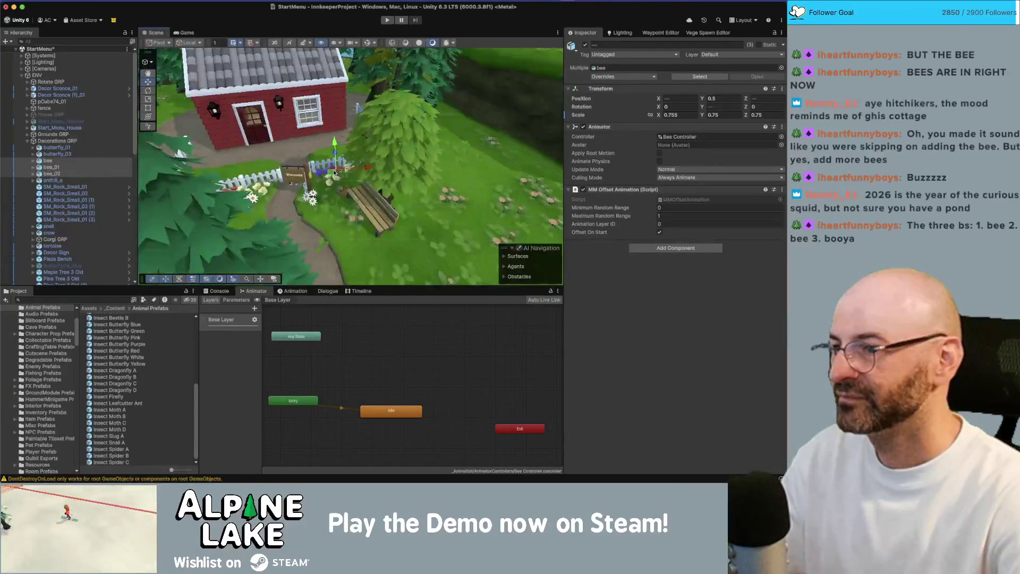
pyautogui.scroll(2, 351, 166)
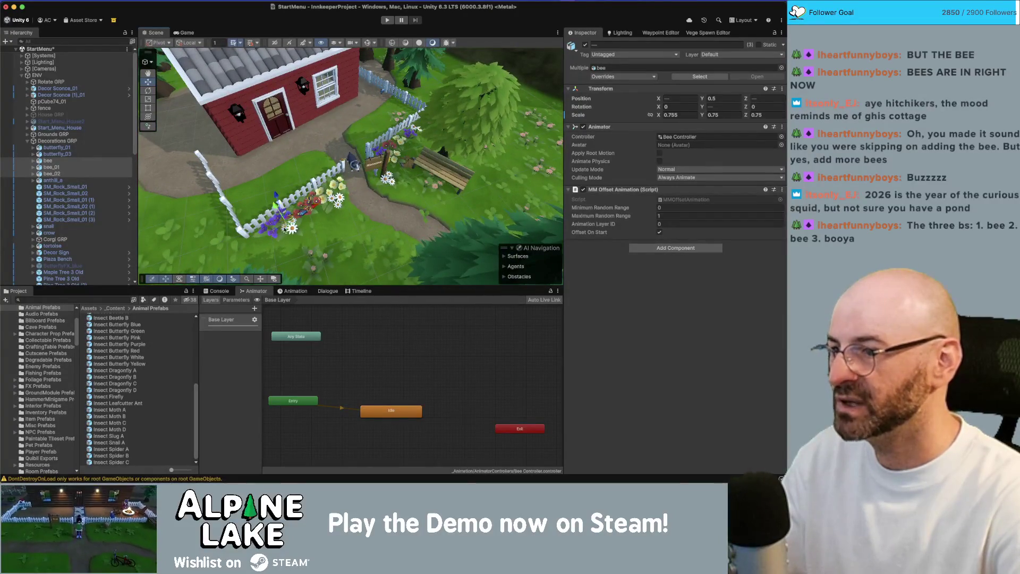
pyautogui.click(304, 216)
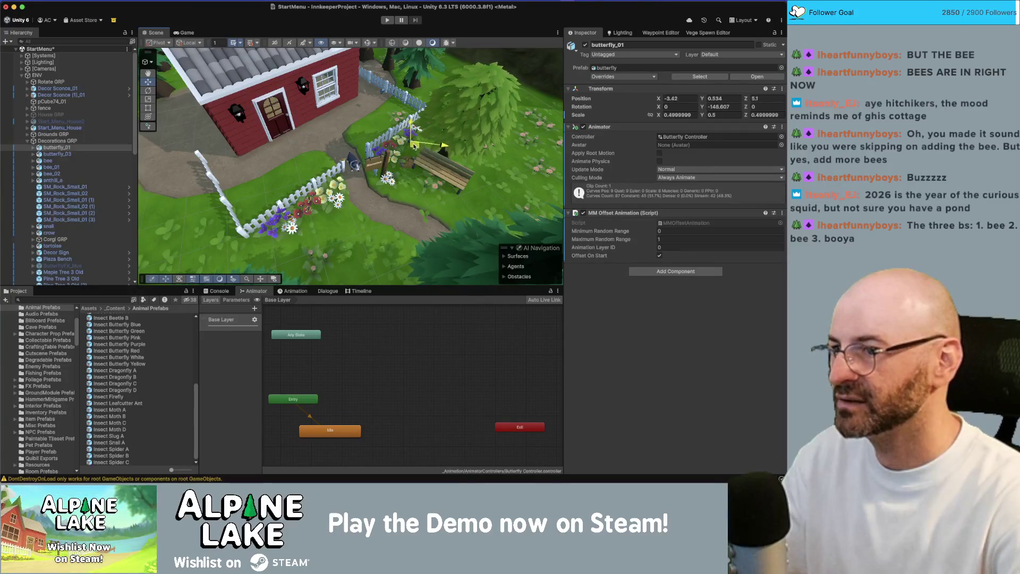
# Set all three bees' scale to 0.5 on X, Y and Z.
pyautogui.click(187, 33)
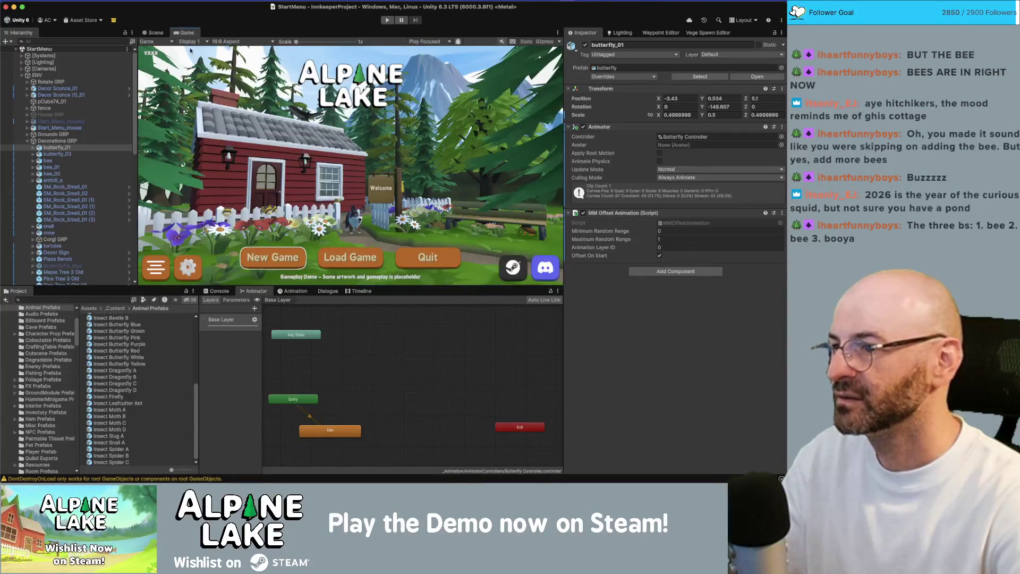
pyautogui.click(51, 174)
pyautogui.keyDown('shift'); pyautogui.click(47, 160); pyautogui.keyUp('shift')
pyautogui.click(677, 115)
pyautogui.write('0.5')
pyautogui.press('Tab')
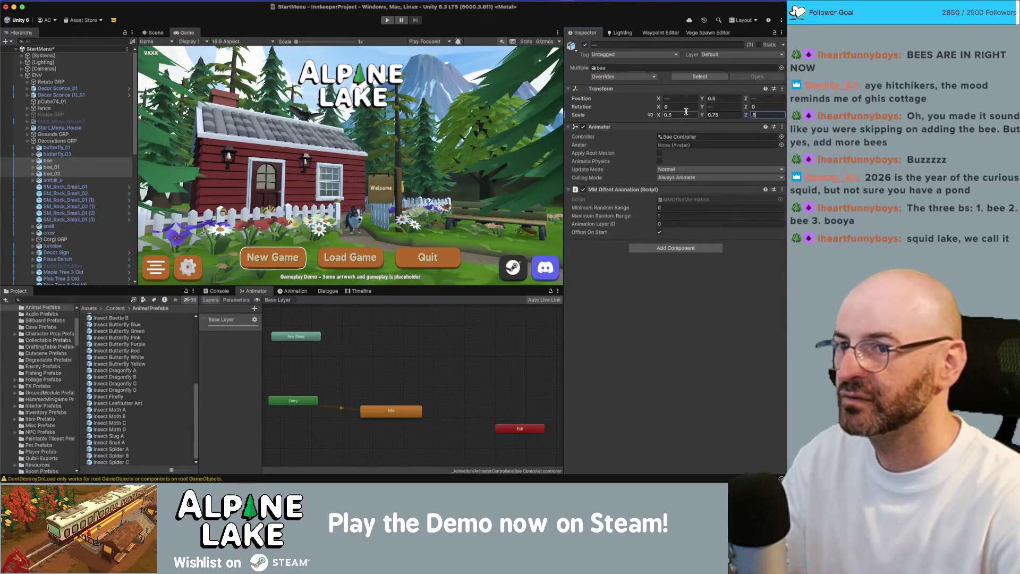
pyautogui.press('Tab')
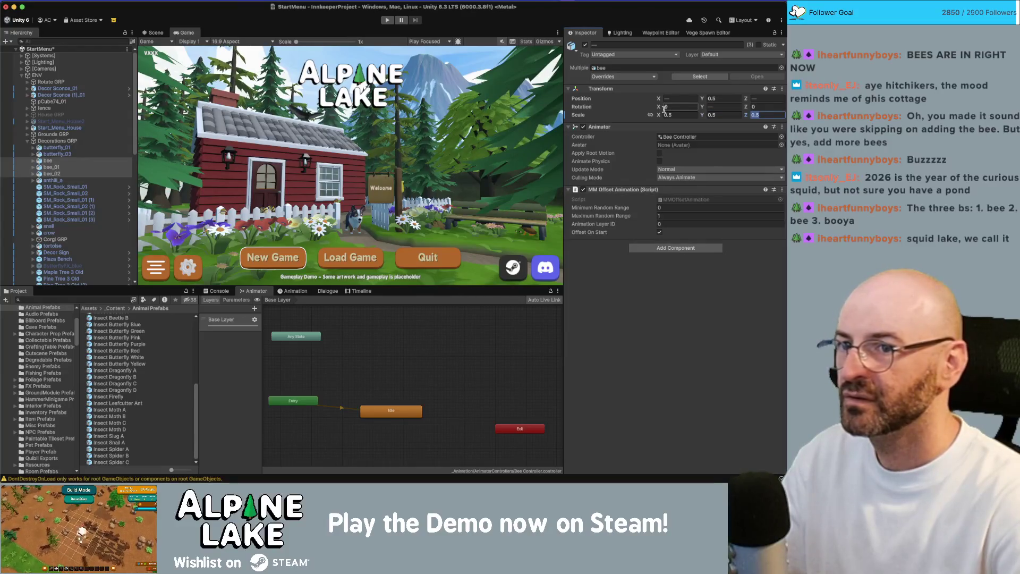
# Raise bee_01 to Position Y 0.59, then play the menu with the Game view maximized.
pyautogui.click(92, 166)
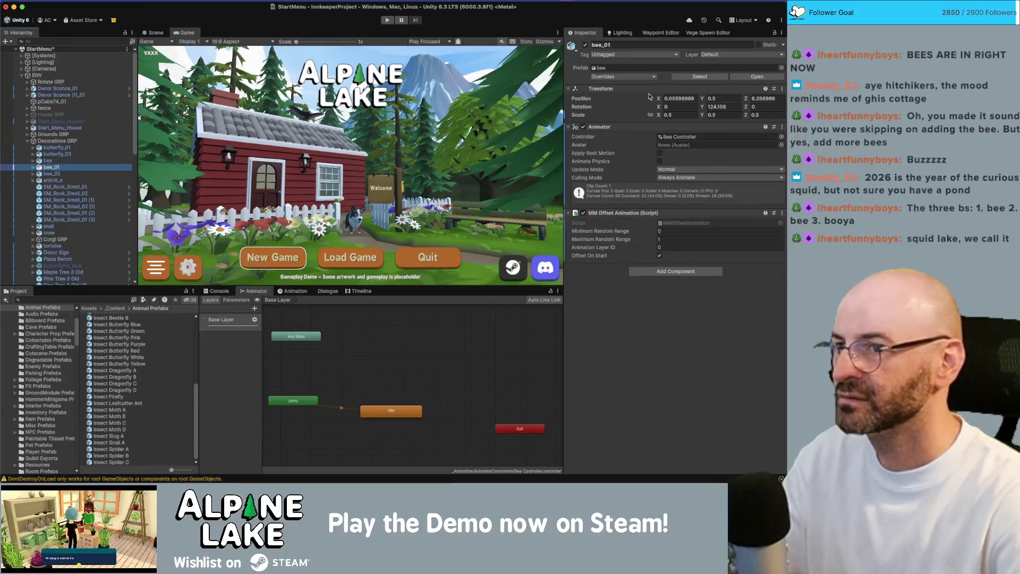
pyautogui.click(709, 98)
pyautogui.write('9')
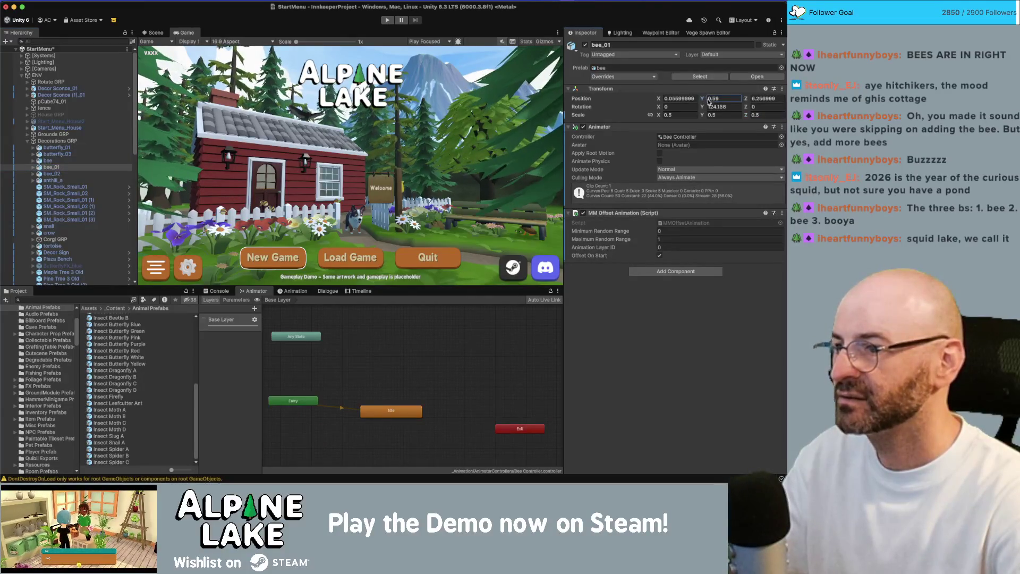
pyautogui.click(391, 24)
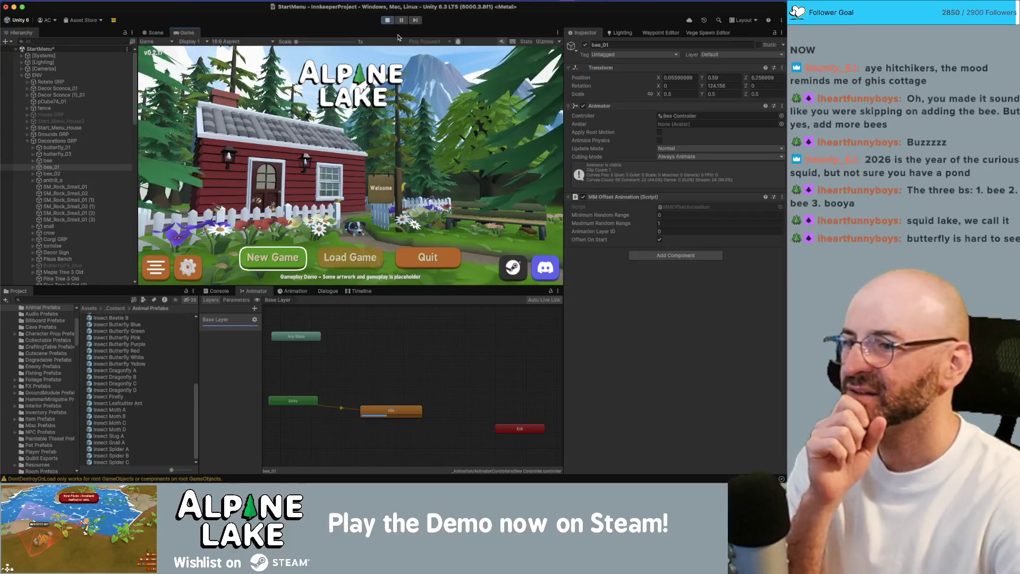
pyautogui.doubleClick(183, 33)
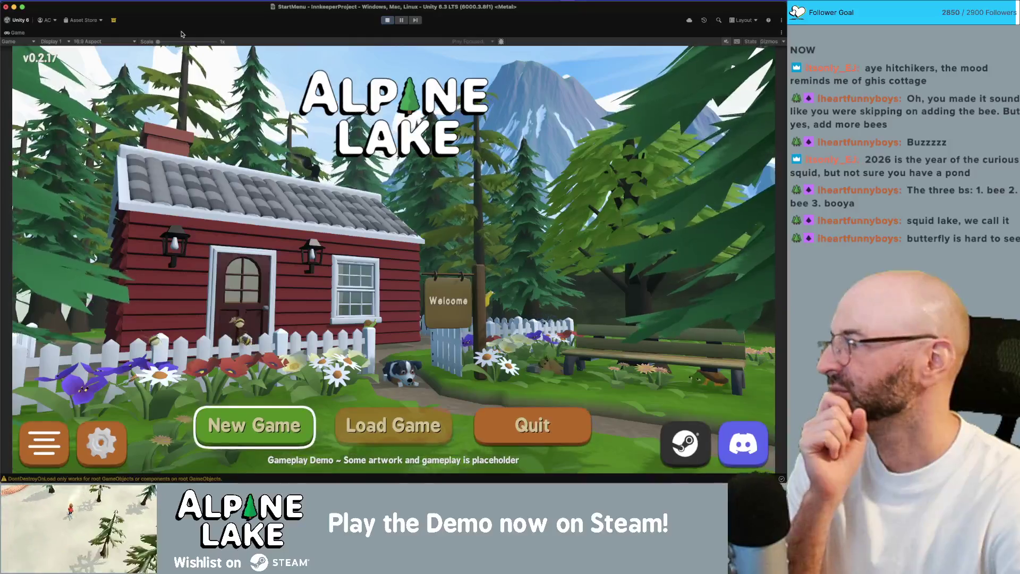